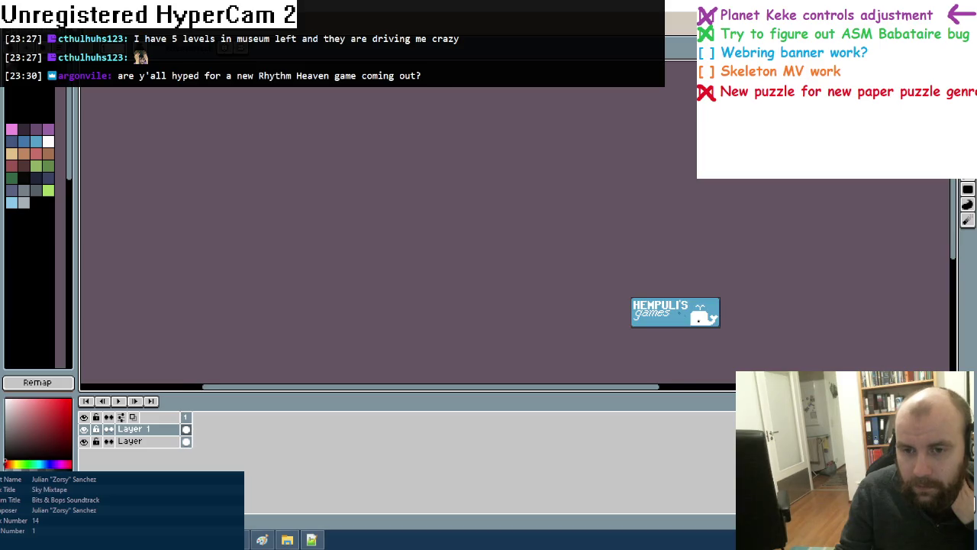
Zoom in beside the whale and pencil a tan mushroom cap under 'games'
scroll(692, 282, "up", 1)
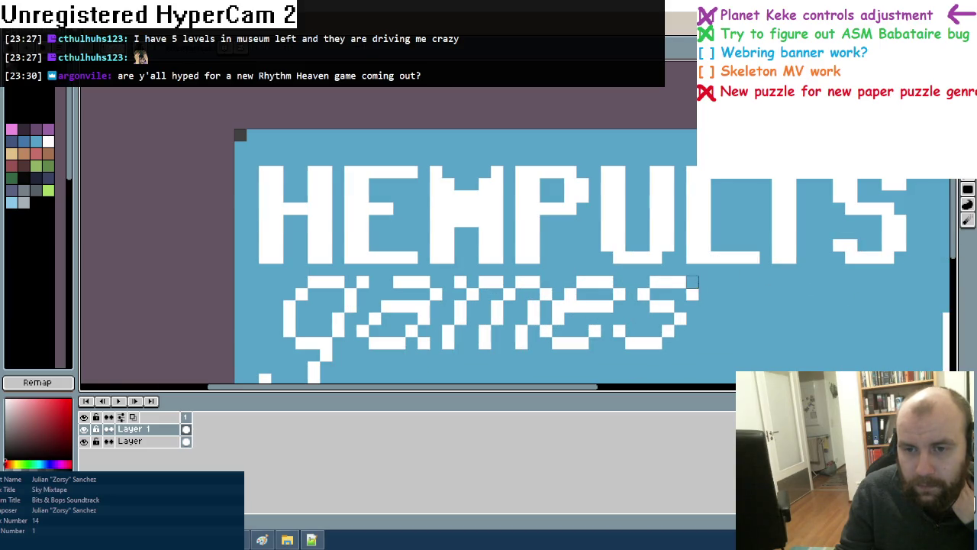
scroll(741, 294, "down", 2)
scroll(741, 294, "down", 1)
scroll(741, 293, "down", 1)
scroll(741, 293, "up", 1)
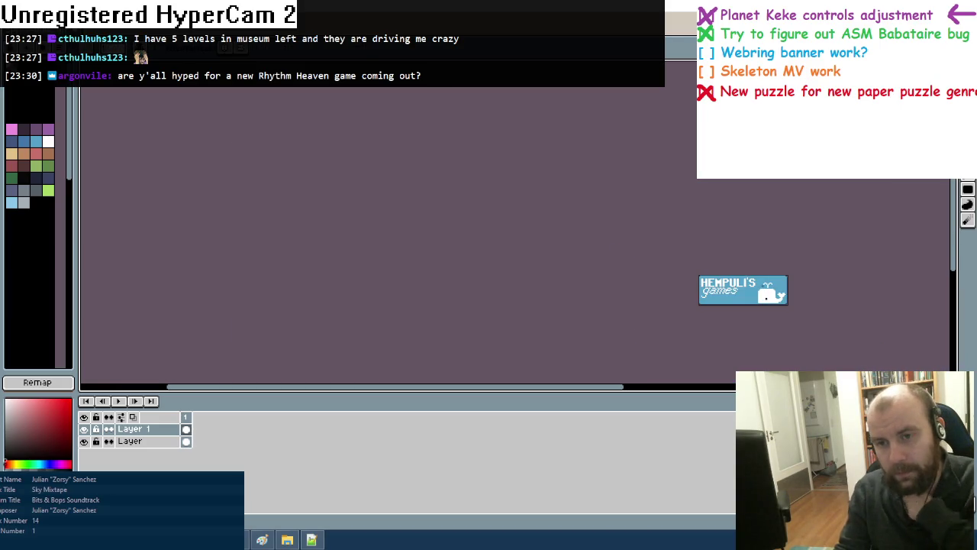
left_click_drag(840, 268, 773, 252)
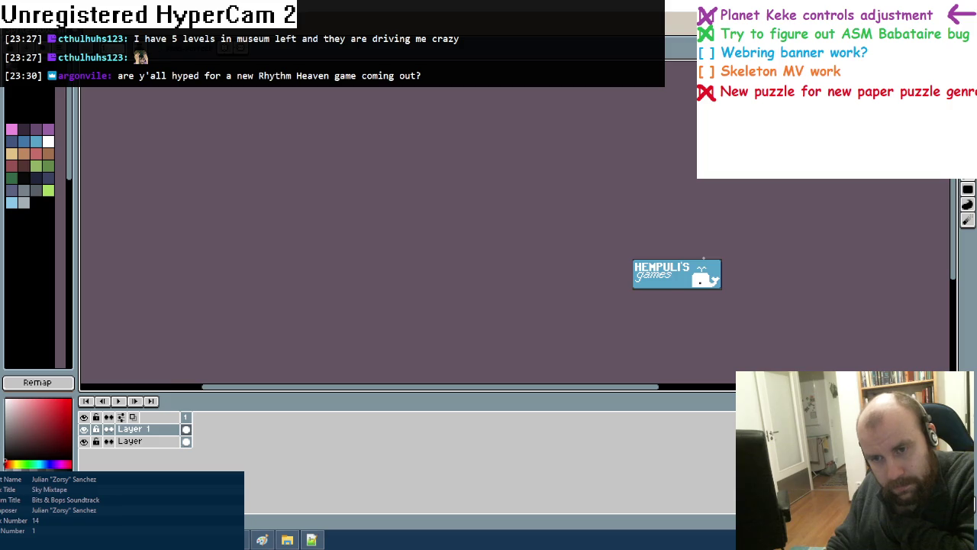
scroll(704, 258, "up", 2)
scroll(698, 259, "up", 2)
scroll(697, 259, "up", 2)
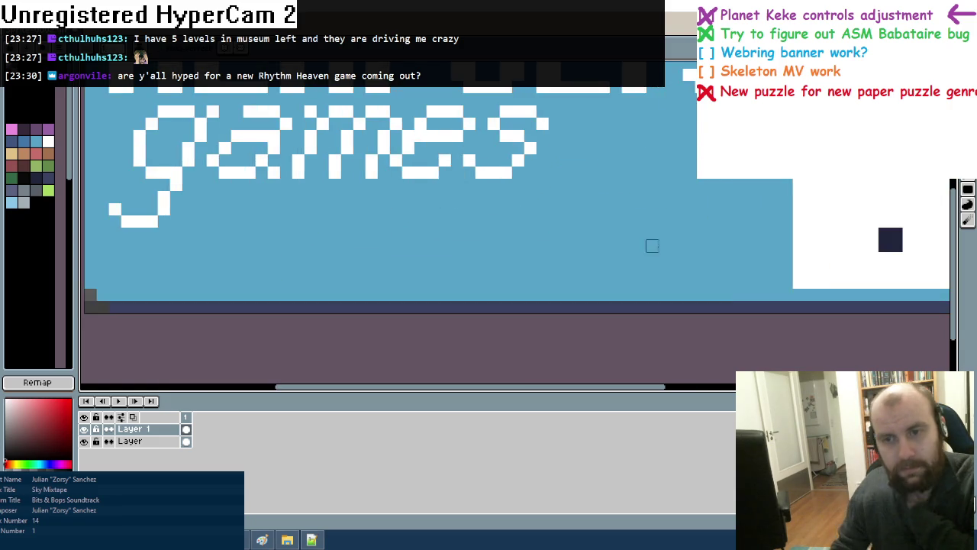
scroll(650, 244, "up", 1)
left_click(23, 153)
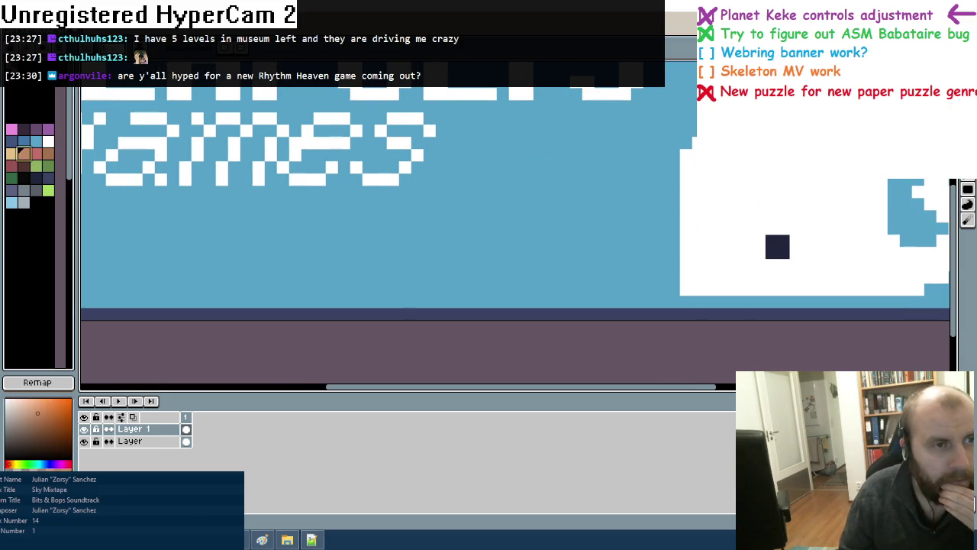
left_click(11, 155)
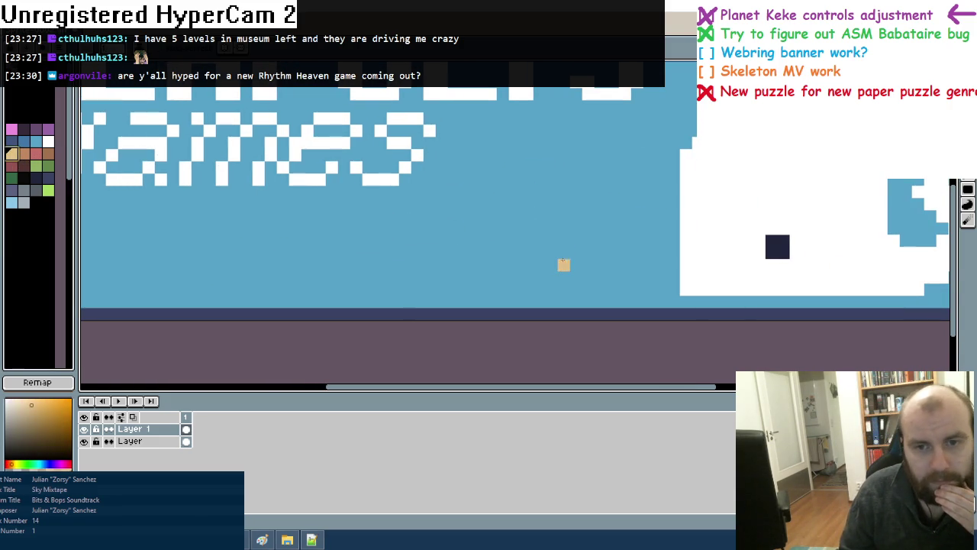
left_click_drag(576, 252, 637, 251)
mouse_move(578, 243)
left_mouse_down()
mouse_move(615, 241)
mouse_move(603, 228)
mouse_move(615, 227)
left_mouse_up()
Paint the mushroom's white stem, then mix a reddish-pink colour
right_click(686, 252)
left_click_drag(600, 265, 610, 290)
left_click(35, 153)
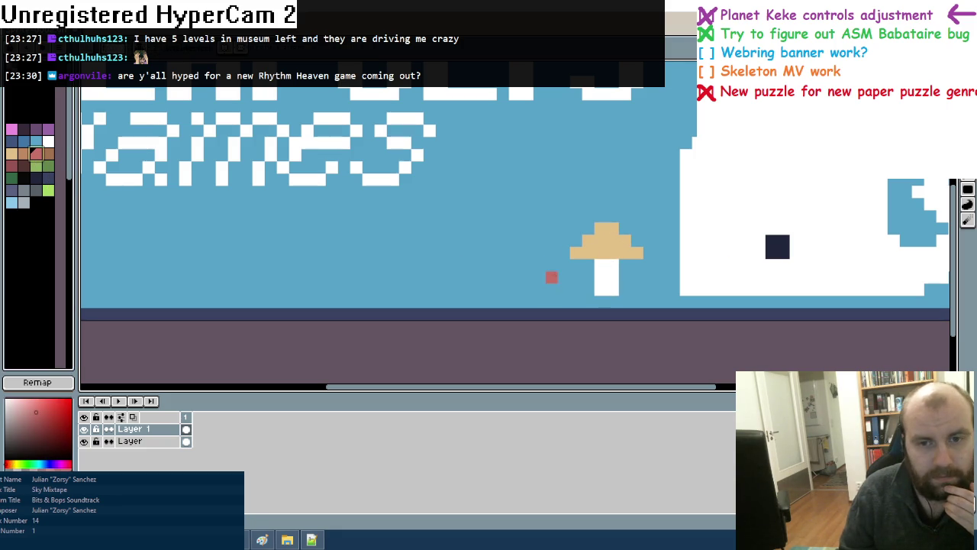
left_click(20, 165)
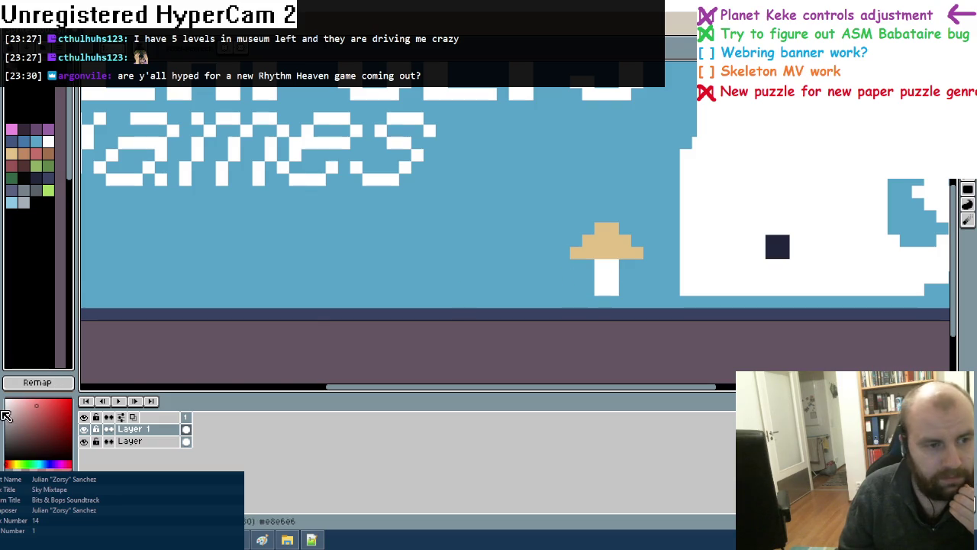
left_click_drag(36, 405, 35, 401)
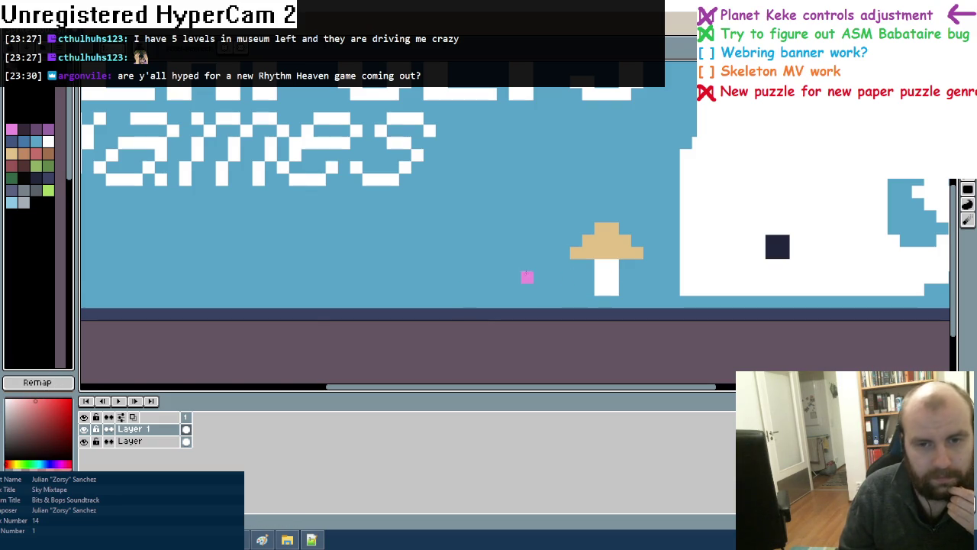
left_click(40, 404)
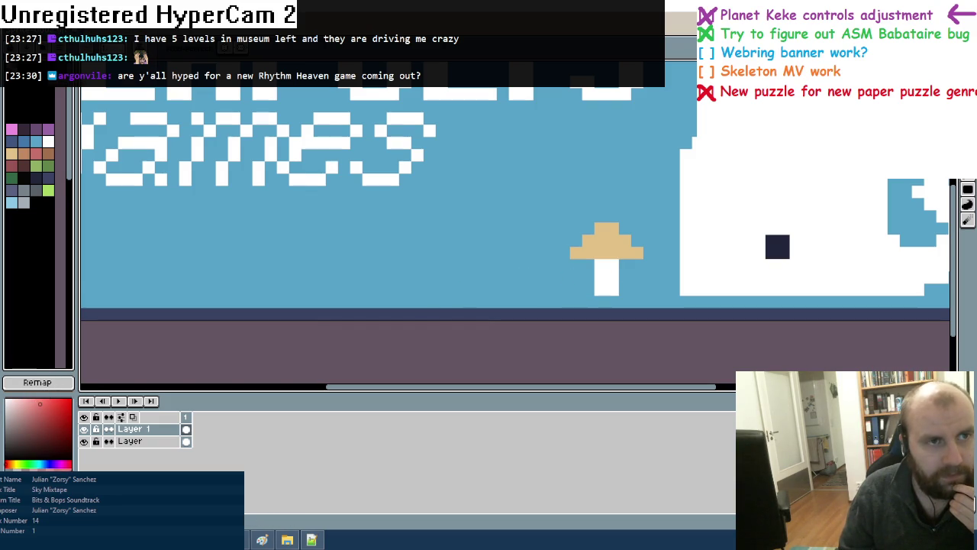
Sample the cap's tan, try the red and light blue swatches, and undo the last change
left_click(61, 38)
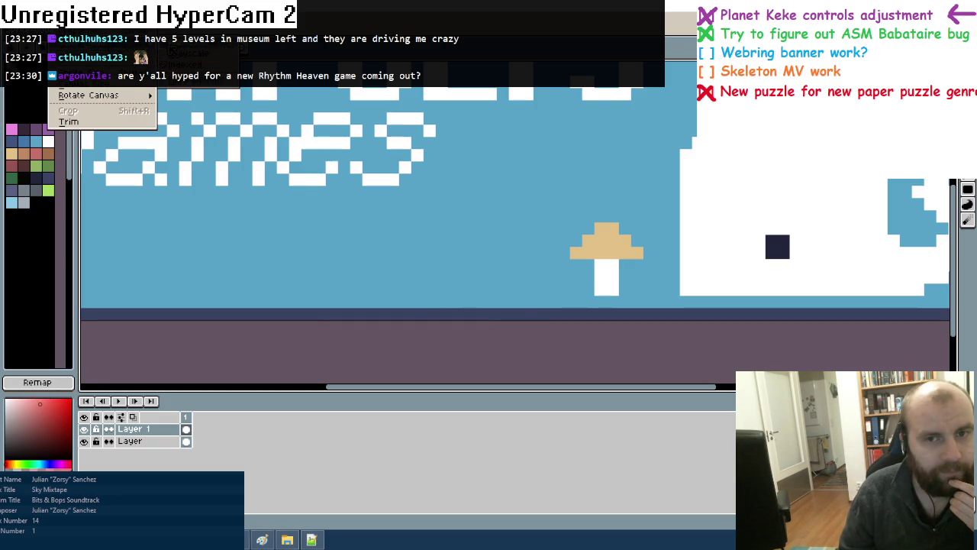
left_click(517, 315)
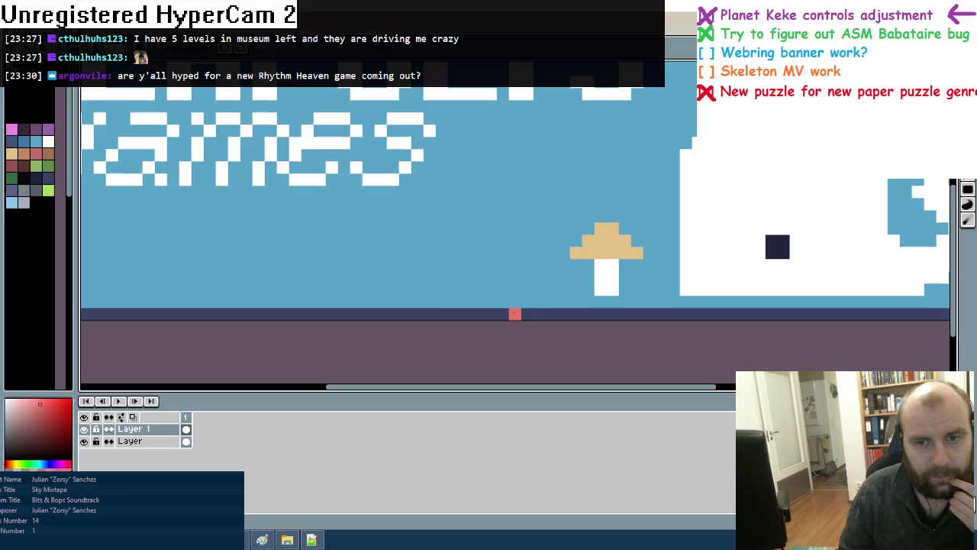
right_click(613, 245)
left_click(36, 154)
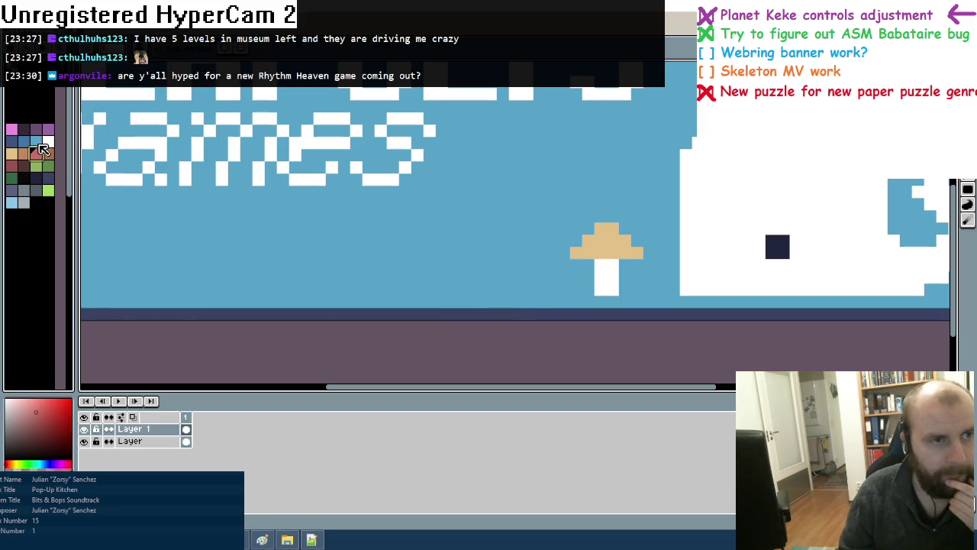
left_click(36, 140)
key("ctrl+z")
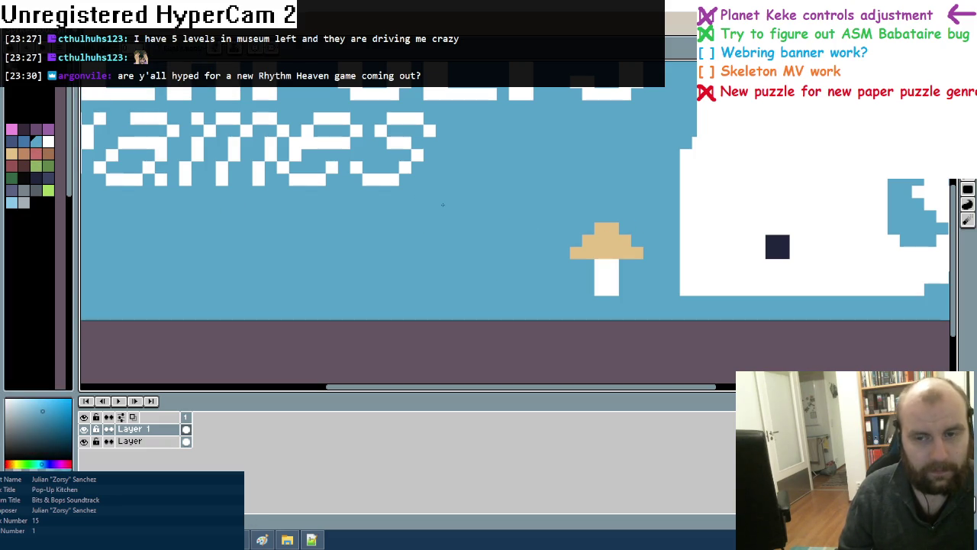
scroll(442, 204, "down", 2)
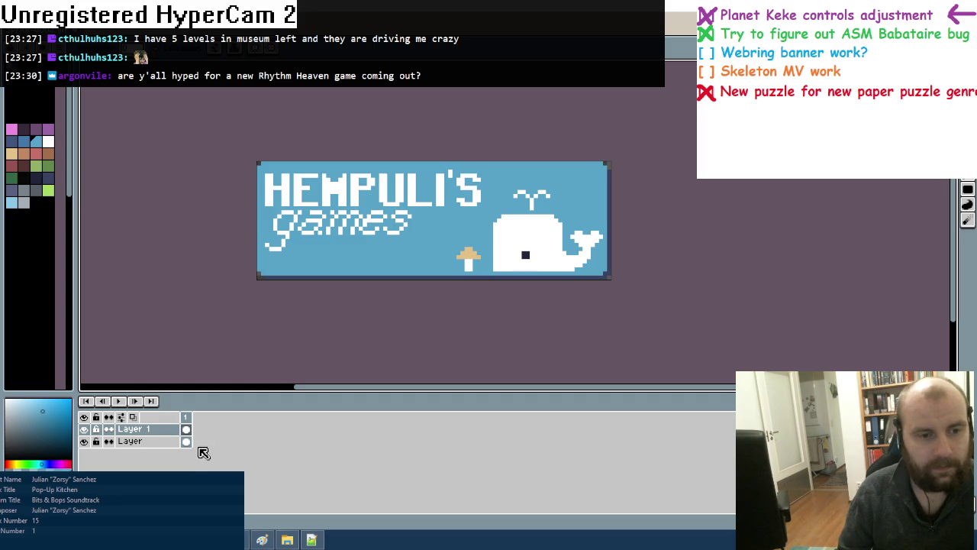
On Layer 1, pencil a small orange-capped mushroom with a white stem
left_click(185, 442)
scroll(452, 247, "up", 1)
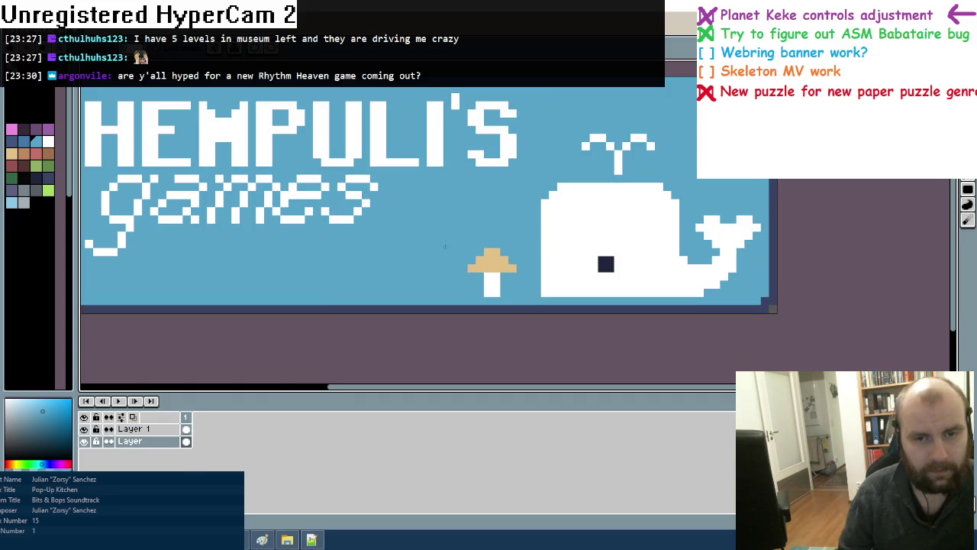
scroll(448, 250, "up", 1)
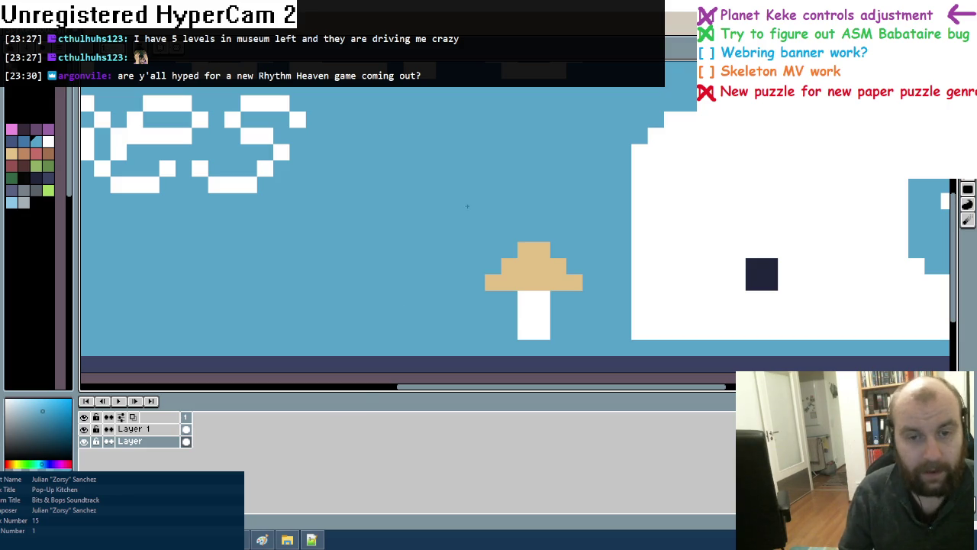
left_click(137, 428)
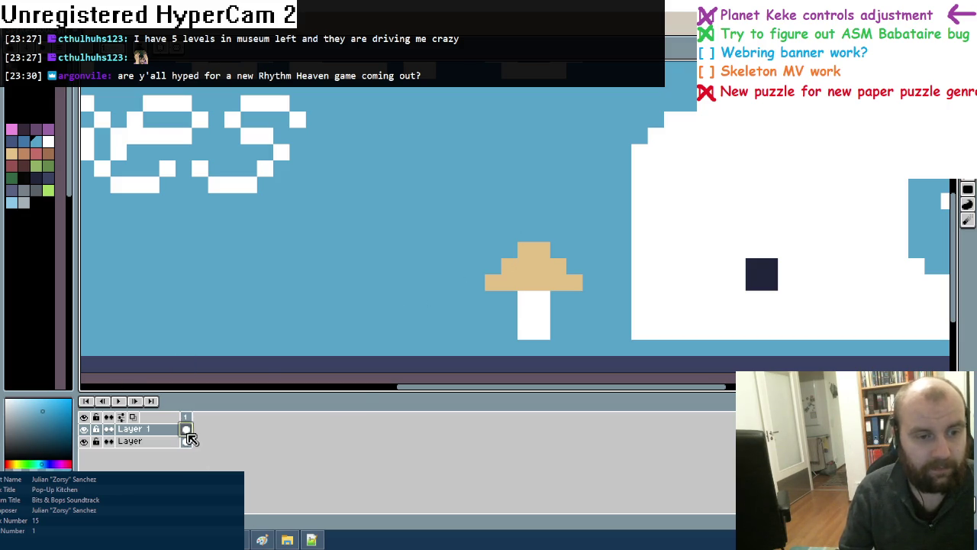
left_click(35, 152)
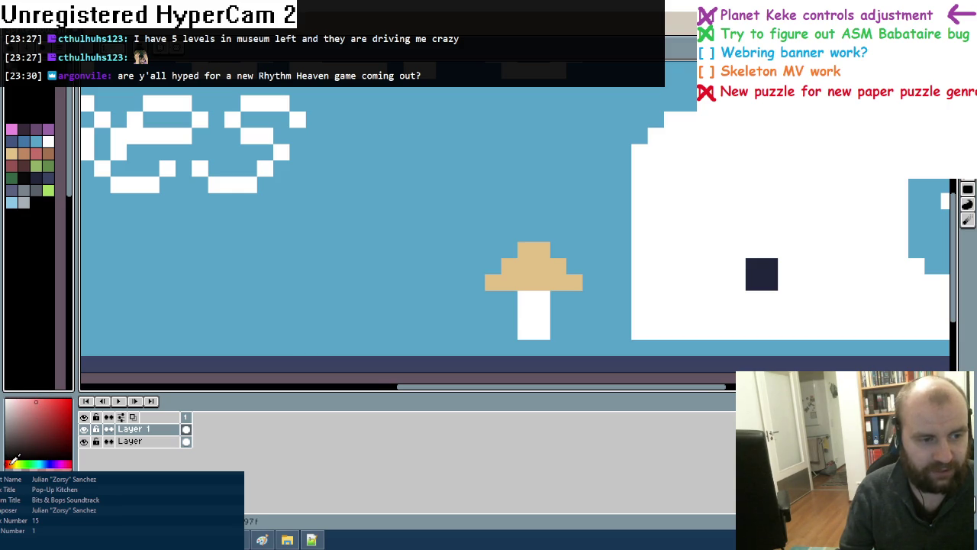
left_click(14, 462)
mouse_move(411, 282)
left_mouse_down()
mouse_move(444, 282)
mouse_move(444, 299)
mouse_move(428, 299)
left_mouse_up()
left_click(427, 282)
left_click(526, 299, "alt")
left_click(428, 315)
Give the small mushroom's cap a white top pixel and pick a light tan
scroll(503, 297, "down", 3)
scroll(504, 297, "down", 1)
scroll(500, 288, "up", 3)
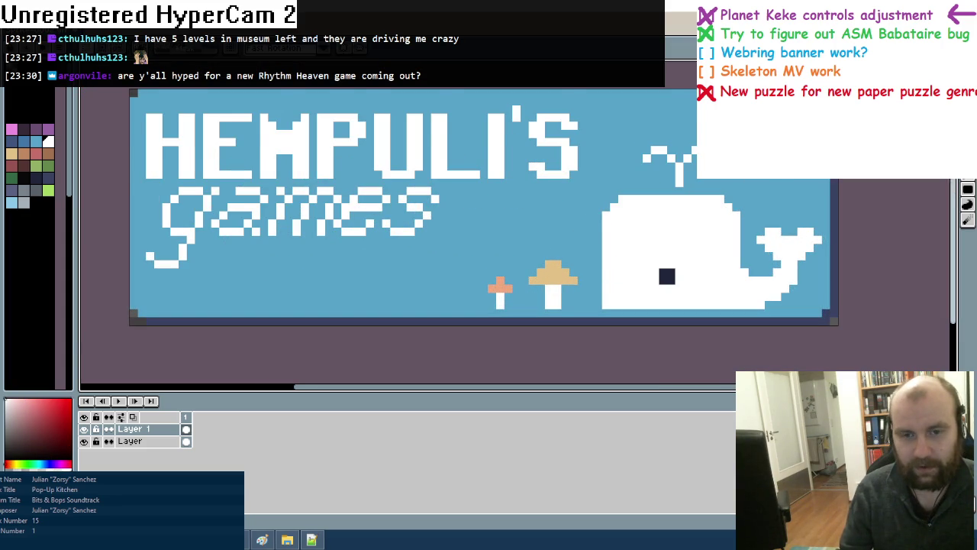
scroll(595, 265, "up", 1)
mouse_move(414, 266)
left_mouse_down()
mouse_move(458, 343)
mouse_move(480, 346)
left_mouse_up()
key("ctrl+d")
left_click(459, 288)
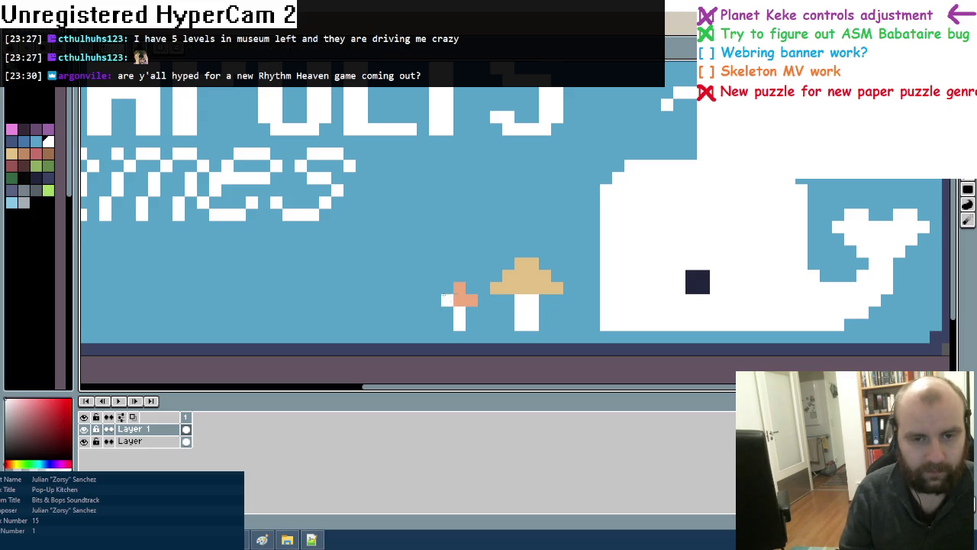
left_click(508, 288, "alt")
scroll(509, 288, "down", 4)
scroll(399, 281, "up", 2)
scroll(458, 275, "up", 2)
scroll(693, 251, "up", 2)
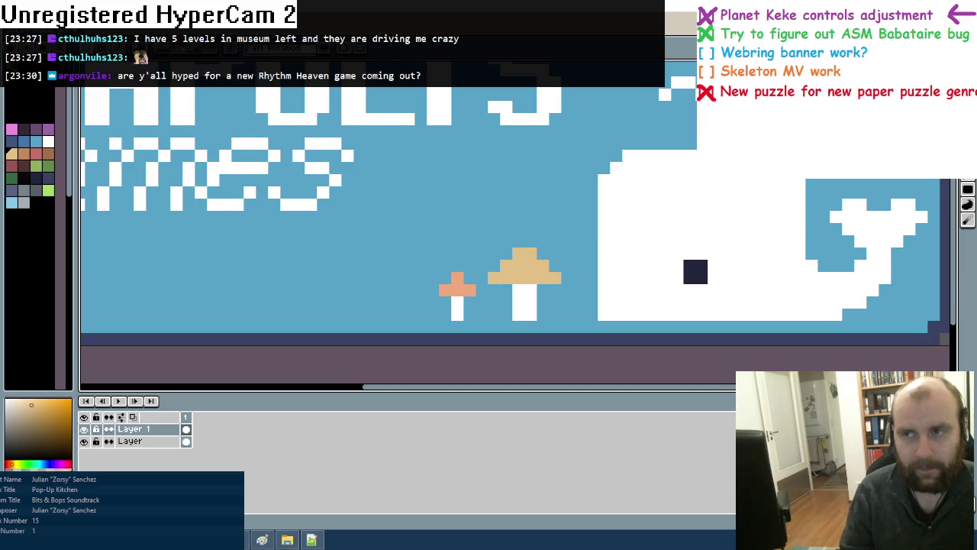
Move both mushrooms right, with the small one shifted further right
left_click_drag(389, 222, 564, 334)
left_click_drag(507, 298, 544, 299)
left_click(493, 267)
mouse_move(460, 258)
left_mouse_down()
mouse_move(502, 324)
mouse_move(493, 298)
left_mouse_up()
Raise the tan mushroom's cap, fill its stem gap and widen the cap with tan pixels
mouse_move(512, 245)
left_mouse_down()
mouse_move(588, 300)
mouse_move(562, 275)
left_mouse_up()
left_click(432, 241)
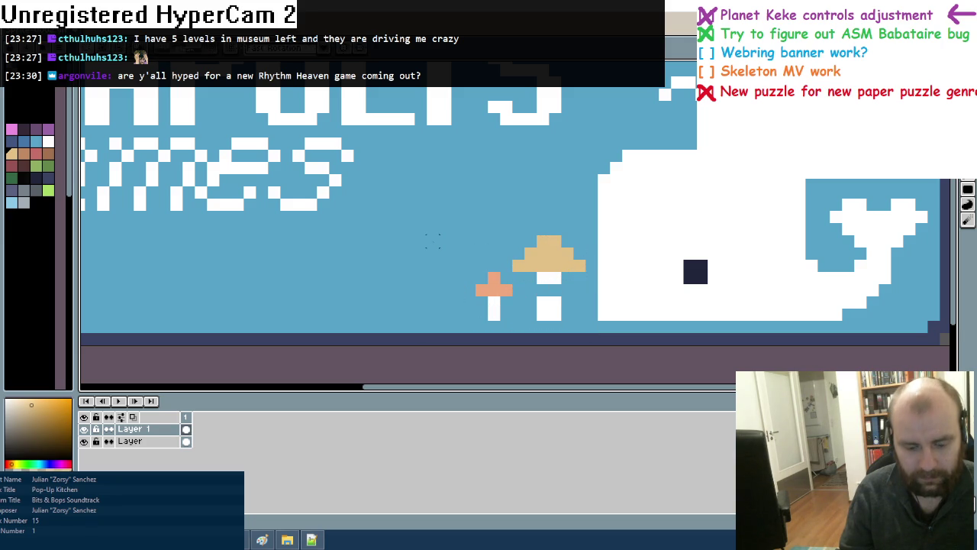
left_click(549, 290)
left_click(530, 242)
left_click(567, 241)
left_click(518, 253)
left_click(577, 255)
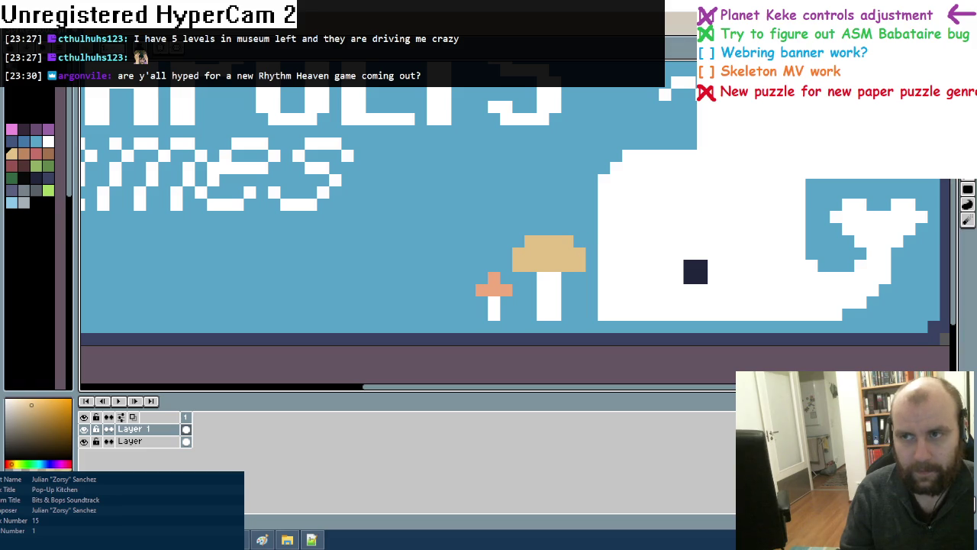
Select the small mushroom and nudge it to a new spot
mouse_move(463, 272)
left_mouse_down()
mouse_move(500, 321)
mouse_move(516, 324)
left_mouse_up()
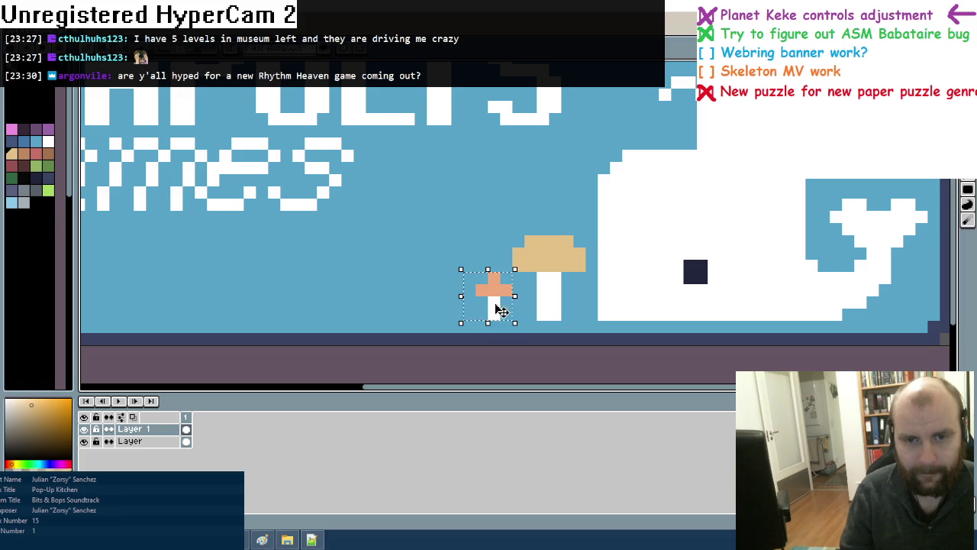
key("minus")
key("plus")
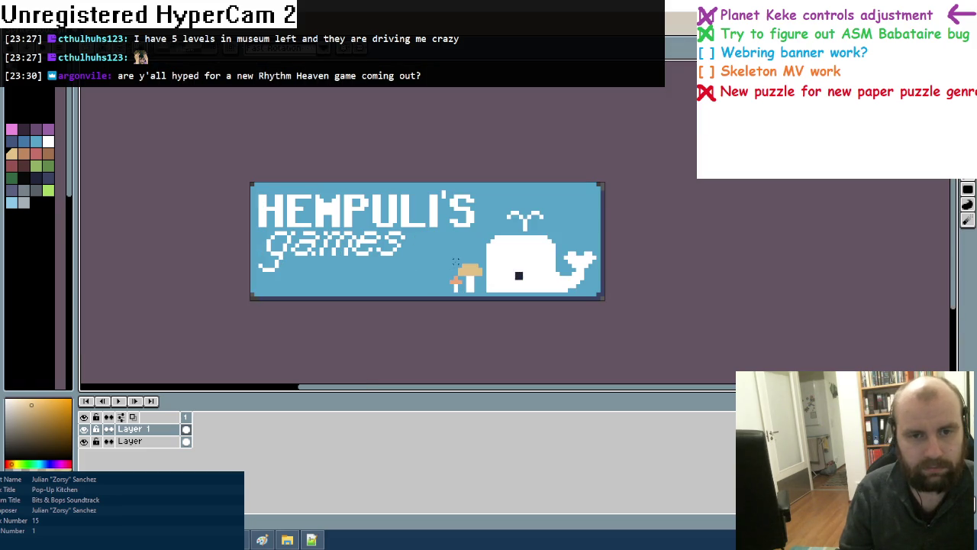
mouse_move(448, 262)
left_mouse_down()
mouse_move(477, 296)
mouse_move(306, 283)
left_mouse_up()
Widen the tan cap with a new row and place a tan mushroom copy to the right
left_click(333, 277)
scroll(333, 277, "up", 2)
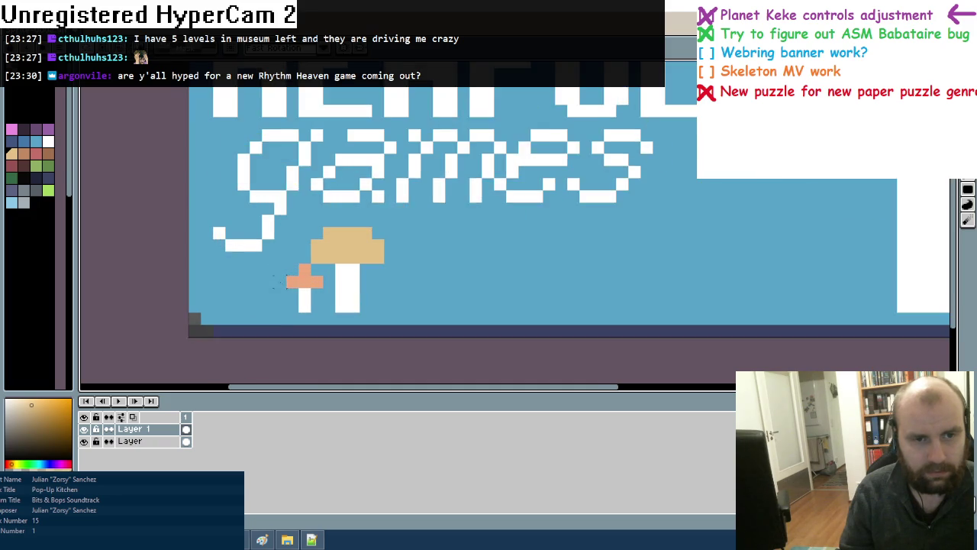
scroll(333, 277, "up", 1)
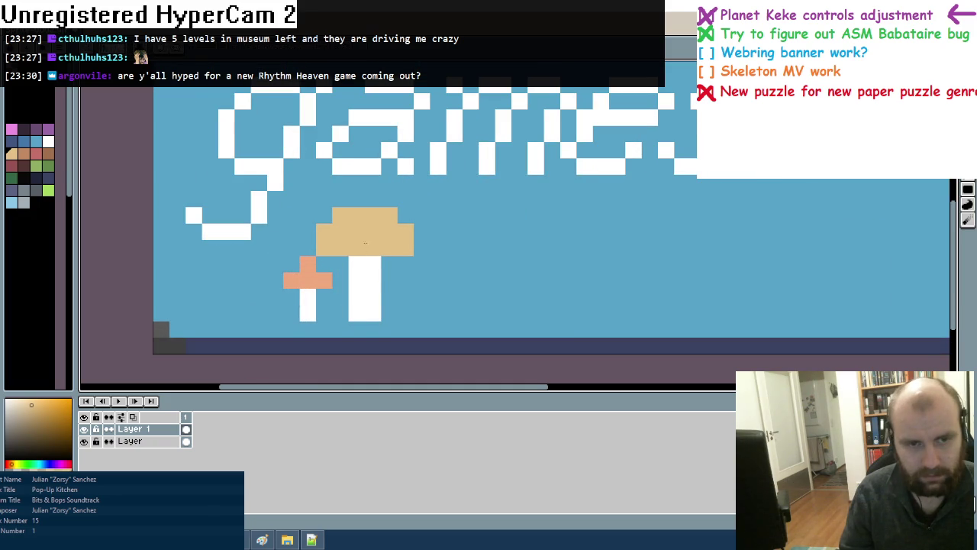
mouse_move(454, 265)
left_mouse_down()
mouse_move(438, 264)
mouse_move(498, 265)
left_mouse_up()
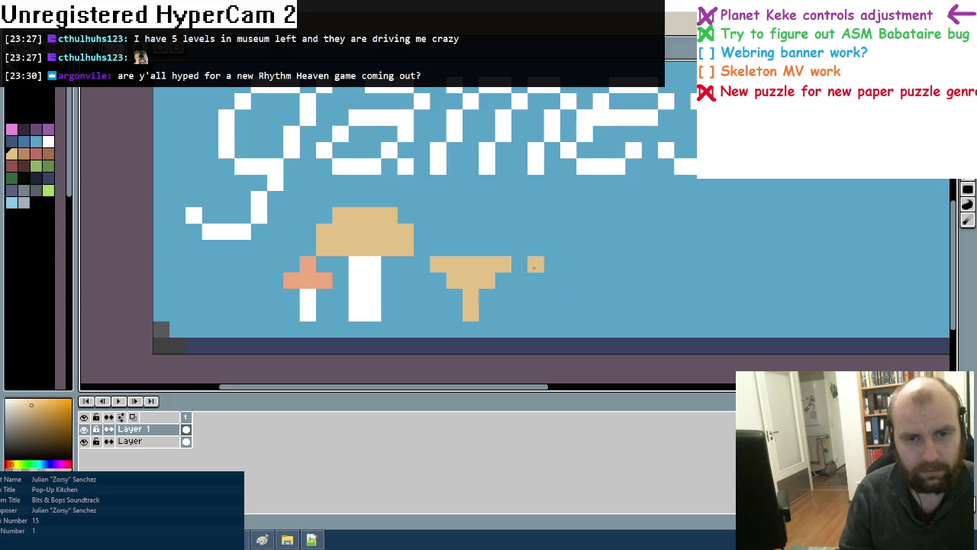
scroll(534, 277, "right", 2)
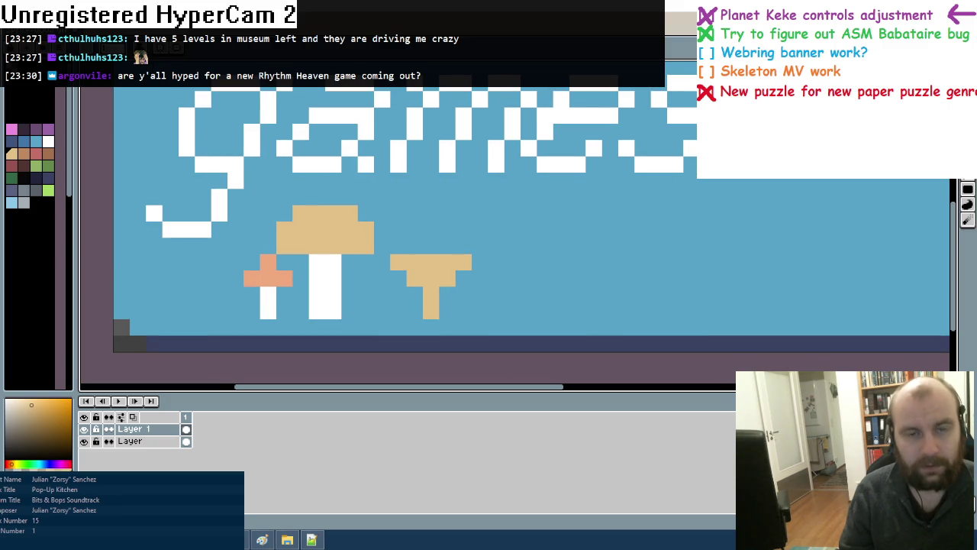
key("ctrl+t")
left_click_drag(326, 271, 537, 271)
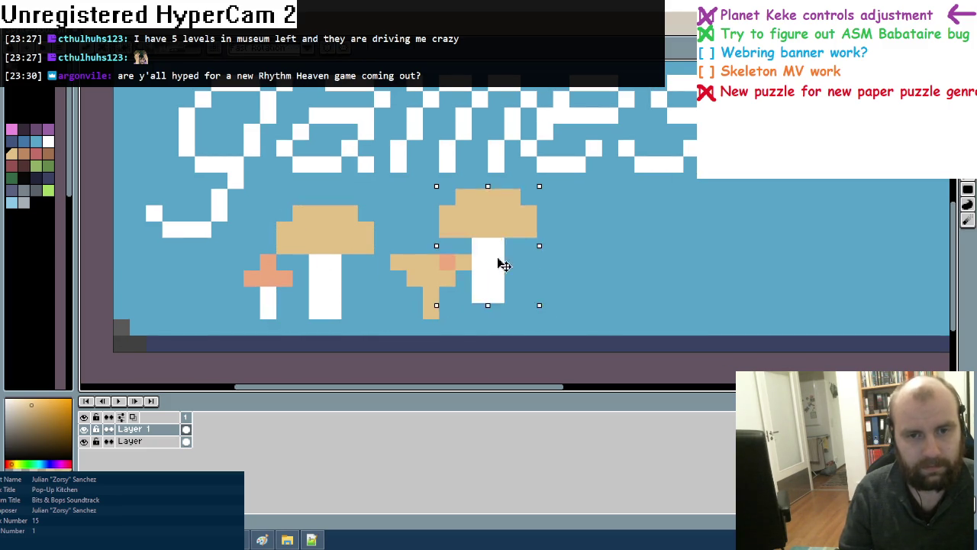
key("Return")
Lower the new tan mushroom's cap, trim its corners and shift the mushroom one pixel left
left_click_drag(470, 252, 522, 305)
key("Delete")
mouse_move(486, 203)
left_mouse_down()
mouse_move(588, 256)
mouse_move(552, 261)
left_mouse_up()
key("Down")
key("Return")
mouse_move(496, 263)
left_mouse_down()
mouse_move(512, 246)
mouse_move(577, 262)
left_mouse_up()
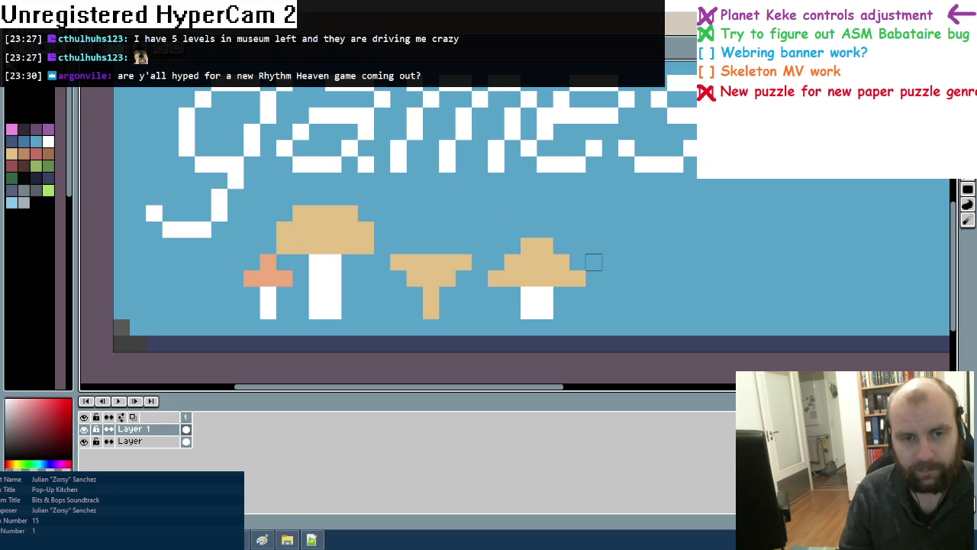
left_click(496, 278)
left_click(577, 279)
left_click_drag(503, 237, 570, 319)
key("Left")
left_click(594, 262)
Add two copies of the small orange mushroom and extend their white stems to the ground
mouse_move(241, 252)
left_mouse_down()
mouse_move(294, 305)
mouse_move(594, 236)
mouse_move(603, 247)
left_mouse_up()
mouse_move(241, 253)
left_mouse_down()
mouse_move(293, 305)
mouse_move(653, 274)
left_mouse_up()
left_click(594, 294)
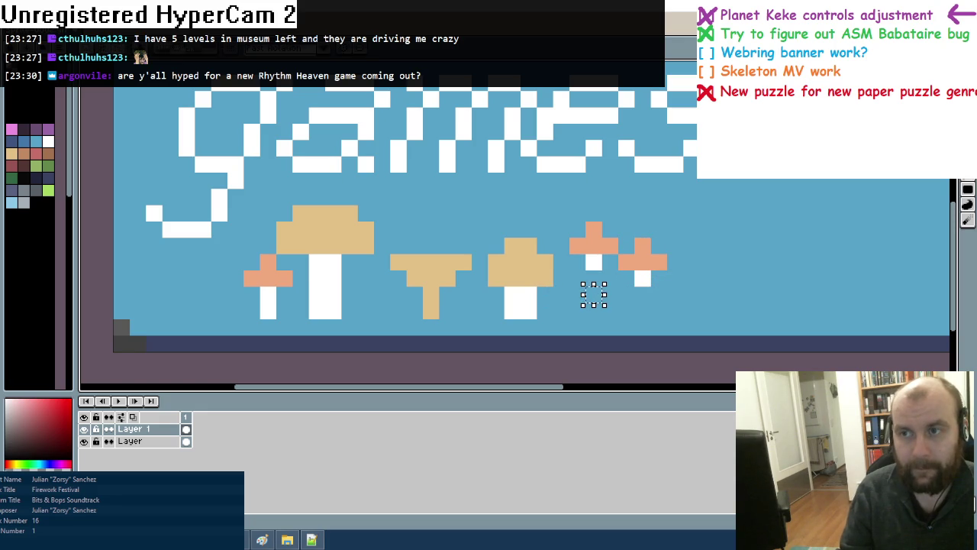
left_click(593, 278)
mouse_move(593, 294)
left_mouse_down()
mouse_move(593, 311)
mouse_move(643, 311)
mouse_move(485, 296)
left_mouse_up()
scroll(485, 296, "down", 2)
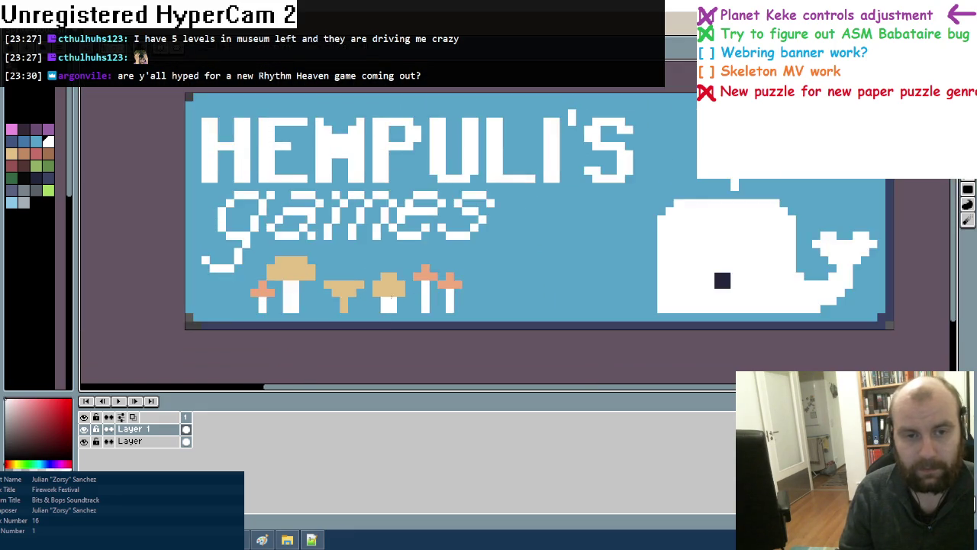
Draw a dark green grass strip along the banner's bottom
scroll(458, 301, "down", 1)
scroll(428, 306, "down", 2)
scroll(396, 313, "down", 1)
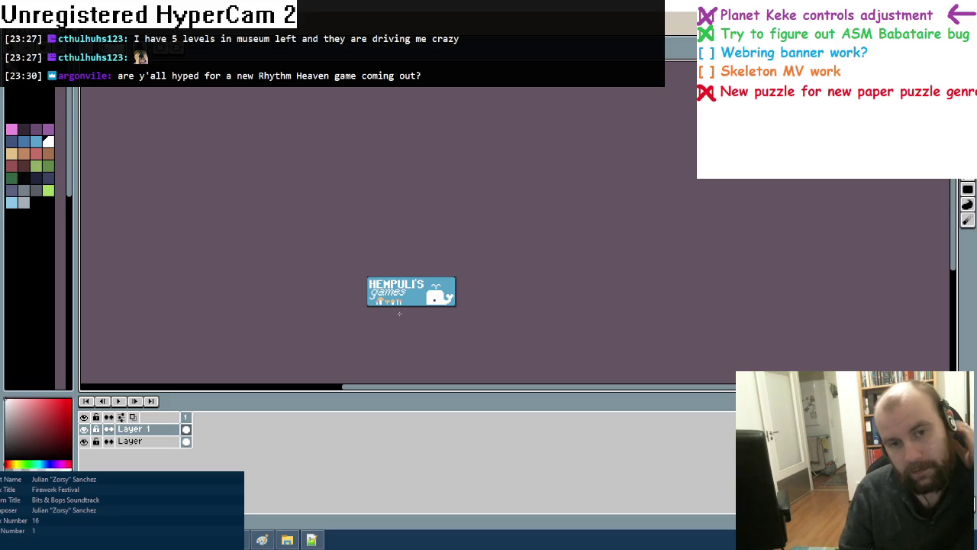
scroll(395, 312, "up", 2)
scroll(391, 305, "up", 2)
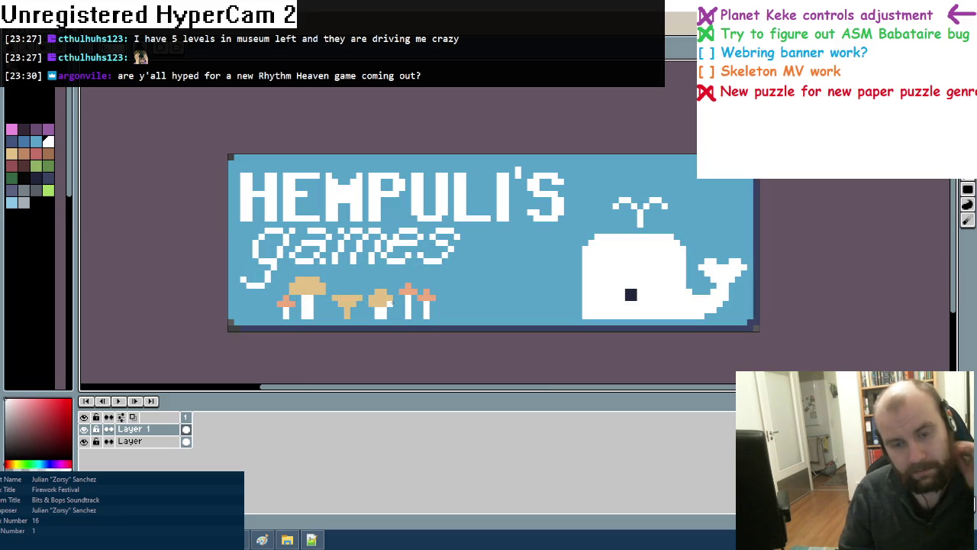
left_click(45, 168)
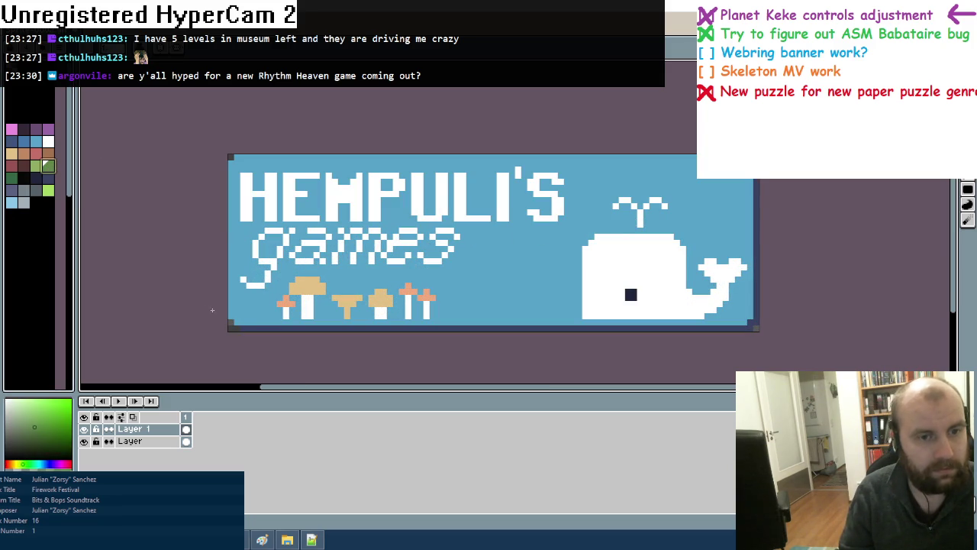
left_click(36, 165)
left_click_drag(234, 321, 746, 321)
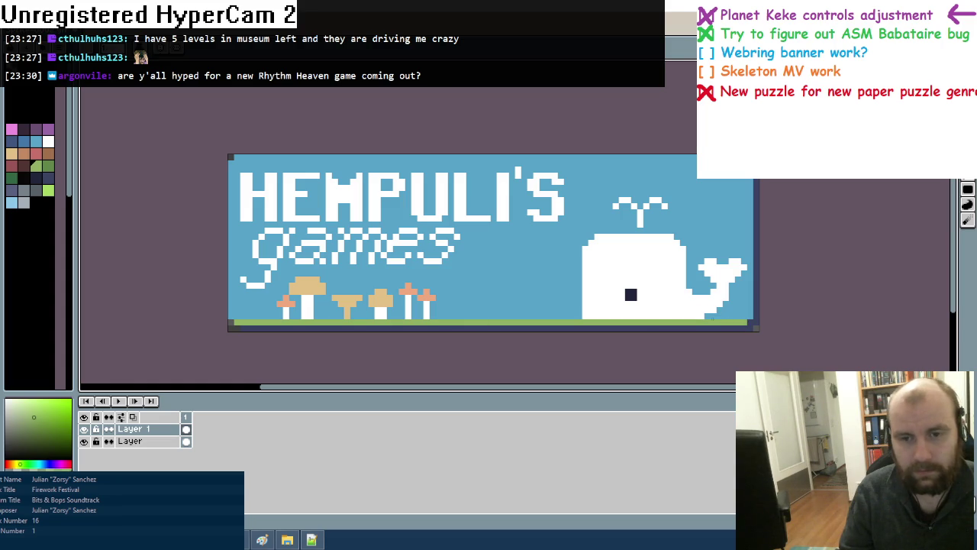
Draw a hill on the grass and outline one behind the whale's tail, undoing a leaked fill
scroll(467, 318, "up", 1)
mouse_move(445, 315)
left_mouse_down()
mouse_move(610, 314)
mouse_move(696, 303)
mouse_move(720, 314)
left_mouse_up()
scroll(678, 315, "down", 1)
scroll(591, 307, "down", 1)
scroll(624, 295, "up", 2)
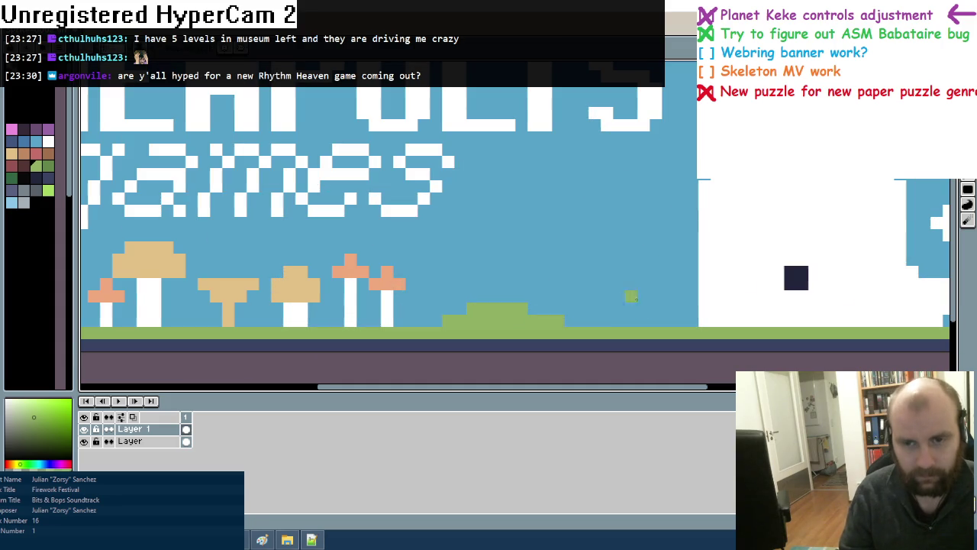
scroll(594, 307, "down", 2)
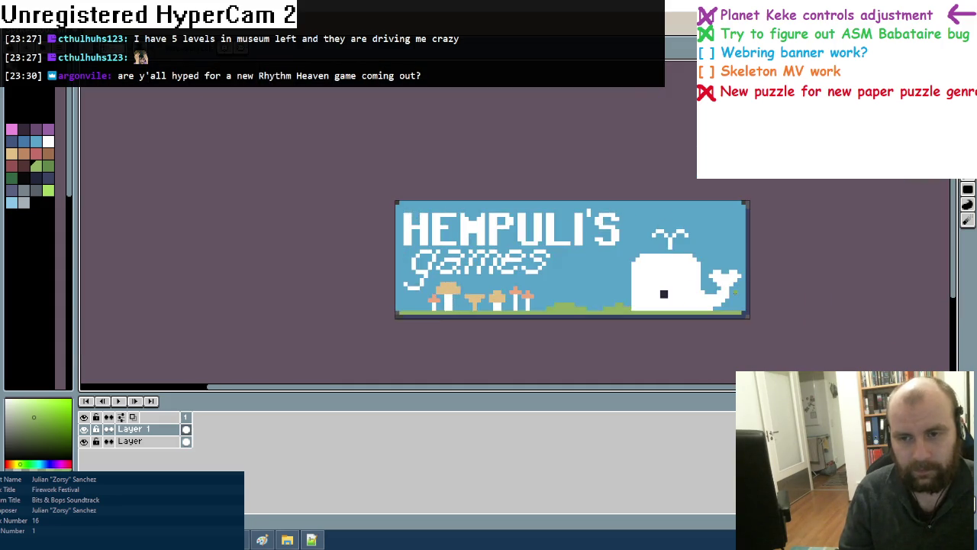
scroll(622, 265, "up", 1)
scroll(622, 265, "up", 1)
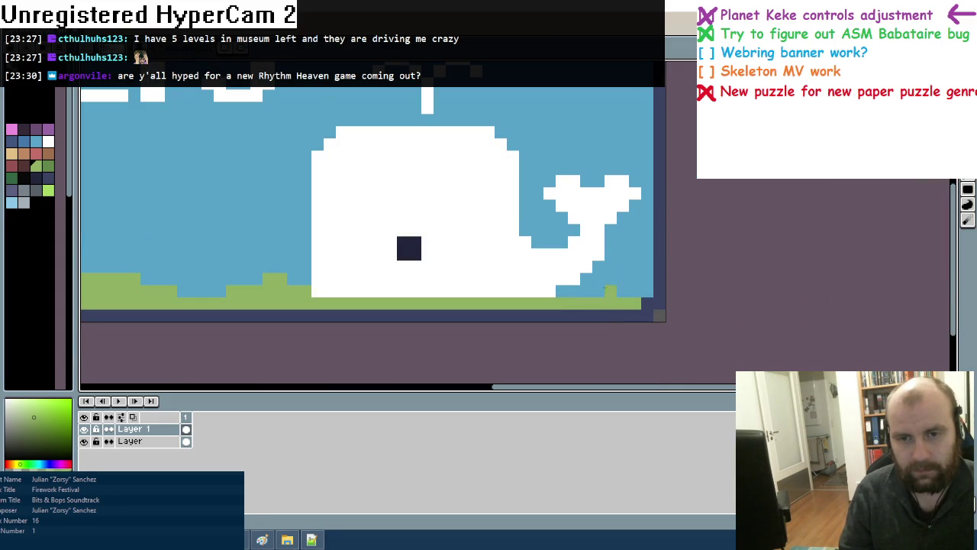
left_click_drag(611, 242, 646, 218)
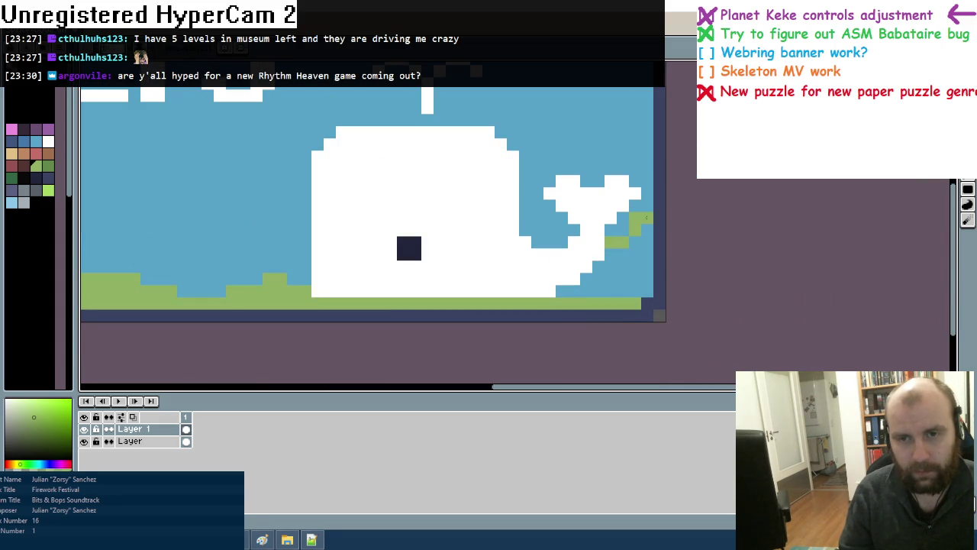
left_click(635, 267)
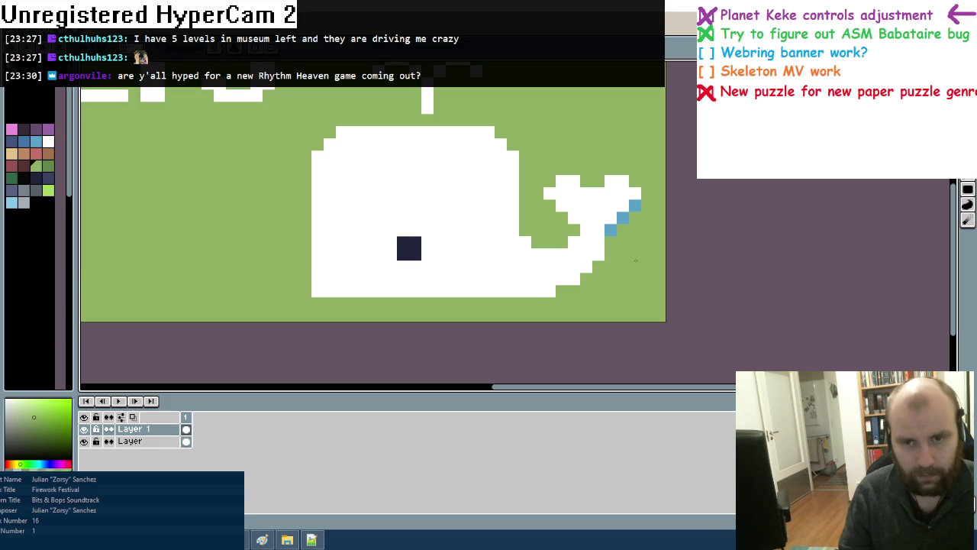
key("ctrl+z")
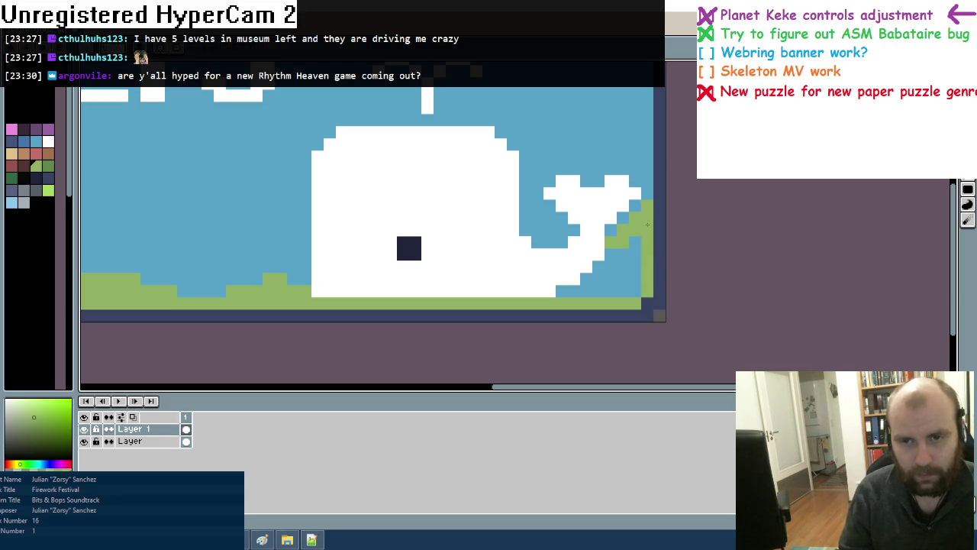
Pencil a stepped green hill at the banner's lower-left edge
scroll(448, 268, "down", 2)
scroll(440, 263, "down", 2)
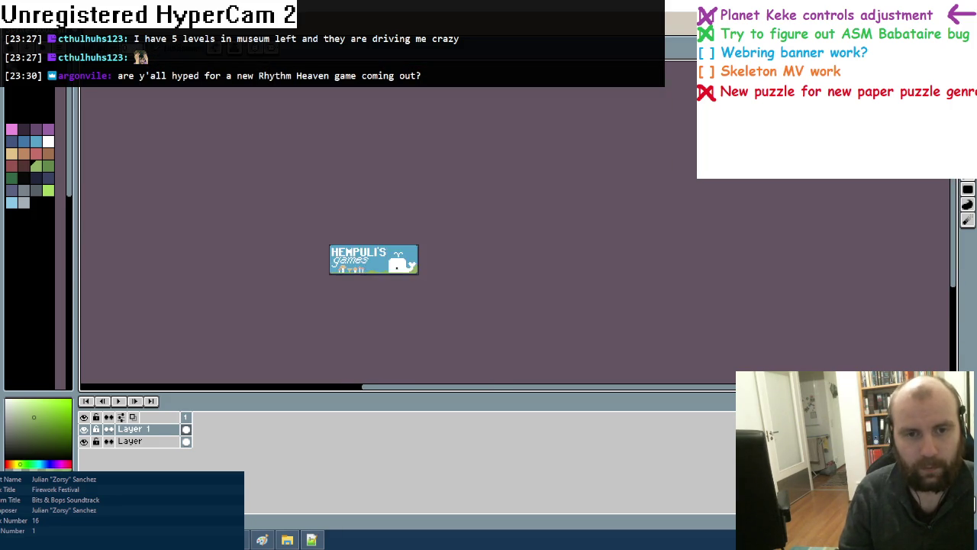
scroll(441, 280, "up", 3)
scroll(441, 280, "up", 2)
scroll(442, 280, "up", 1)
left_click(415, 246)
mouse_move(415, 246)
left_mouse_down()
mouse_move(457, 279)
mouse_move(418, 282)
left_mouse_up()
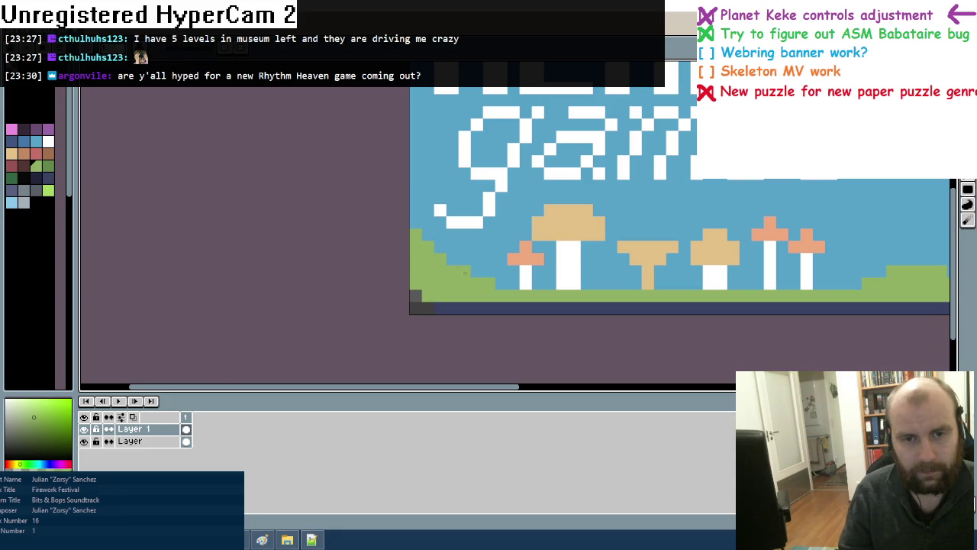
Paint a small grass hill between the mushrooms, covering a mushroom stem's base
scroll(450, 246, "down", 2)
scroll(478, 242, "up", 1)
scroll(479, 241, "up", 2)
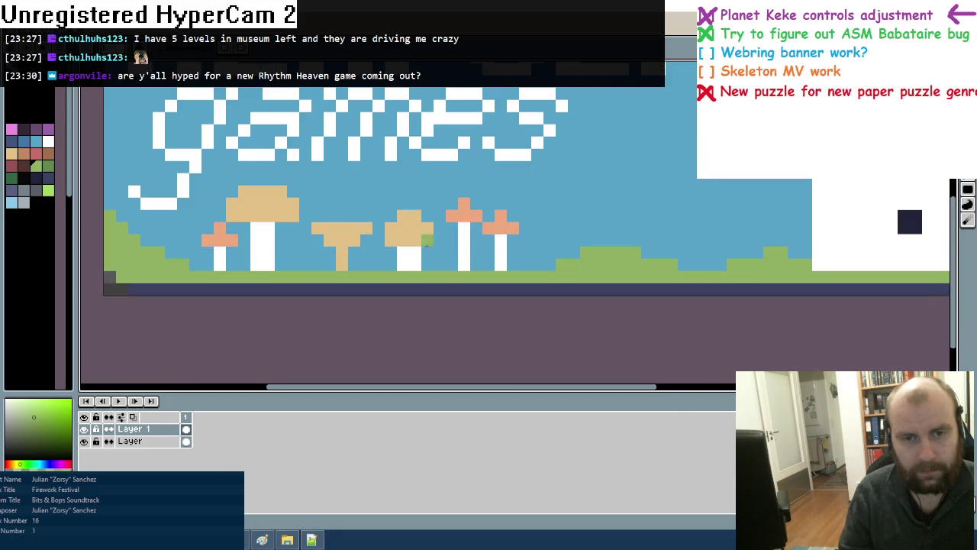
scroll(478, 242, "down", 1)
left_click_drag(411, 261, 432, 268)
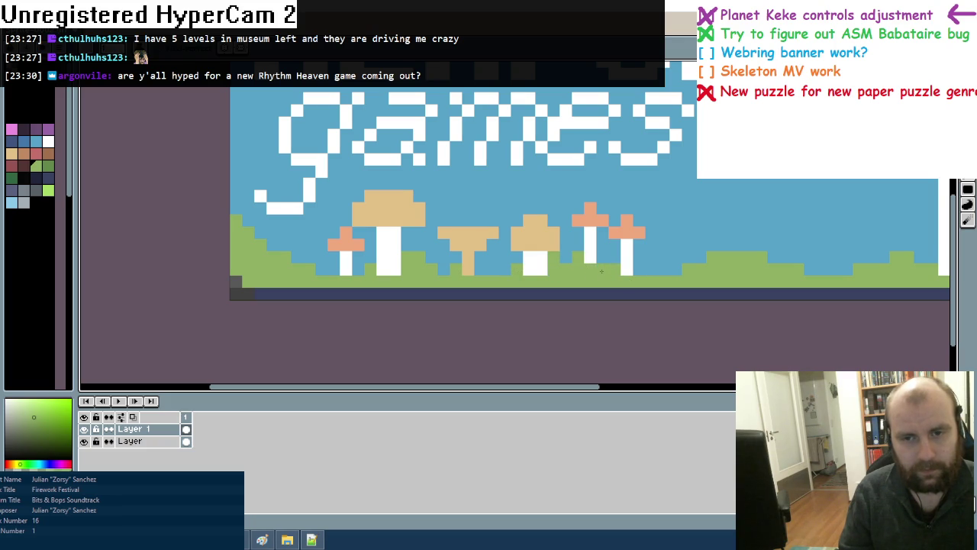
left_click(395, 268)
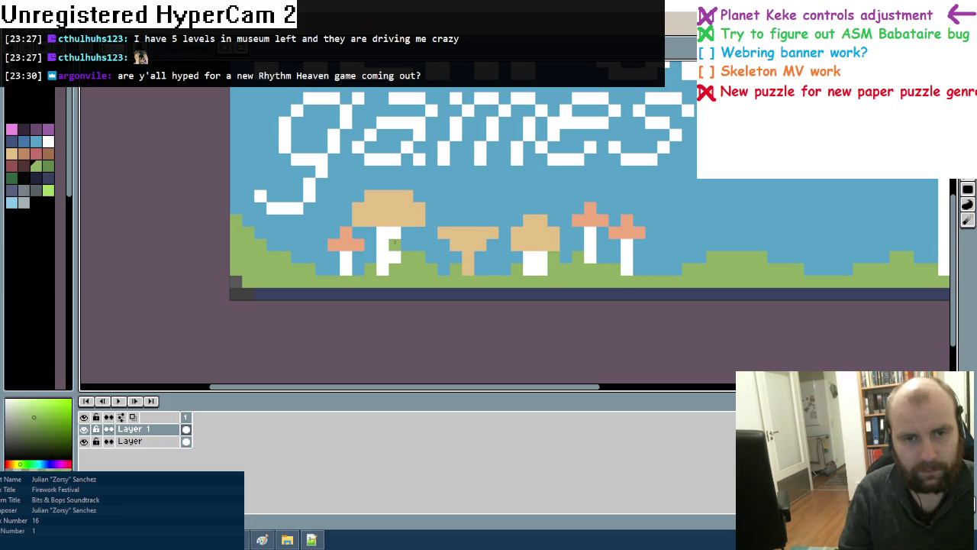
Draw a small tan mushroom cap on the grass
left_click(389, 208, "alt")
left_click_drag(662, 257, 687, 257)
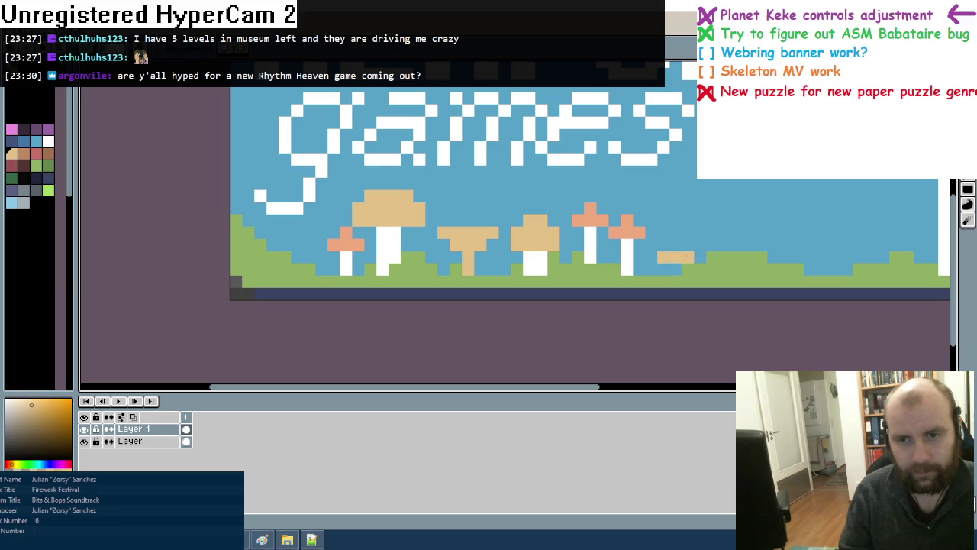
left_click(48, 142)
key("minus")
key("minus")
key("minus")
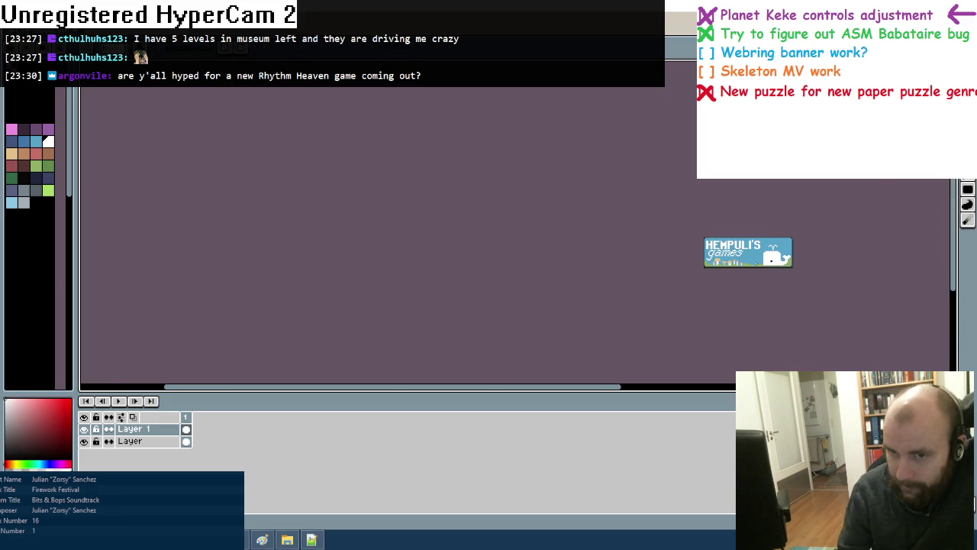
key("plus")
scroll(756, 263, "up", 1)
scroll(755, 263, "up", 2)
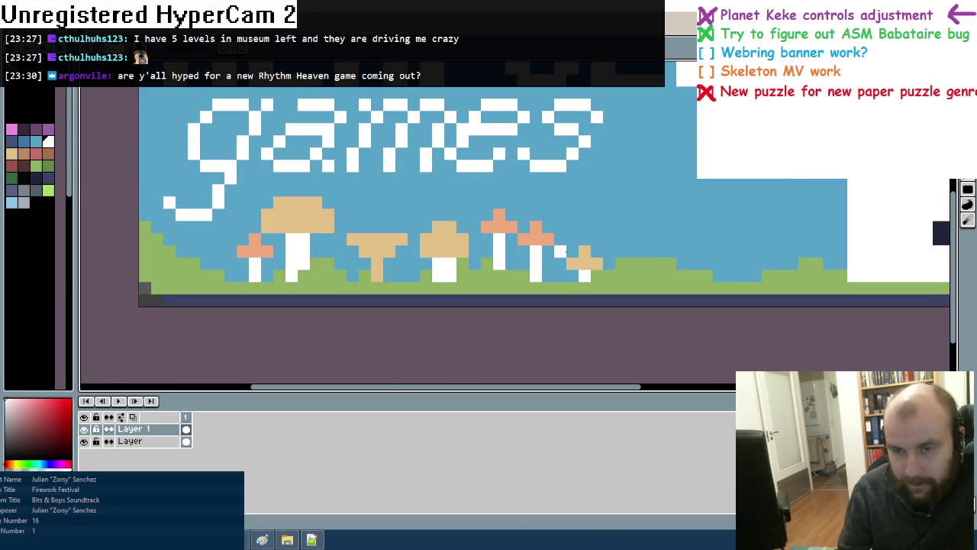
Draw a grey-blue rock on the grass, extend it leftward, and edge it with grass green
left_click(23, 202)
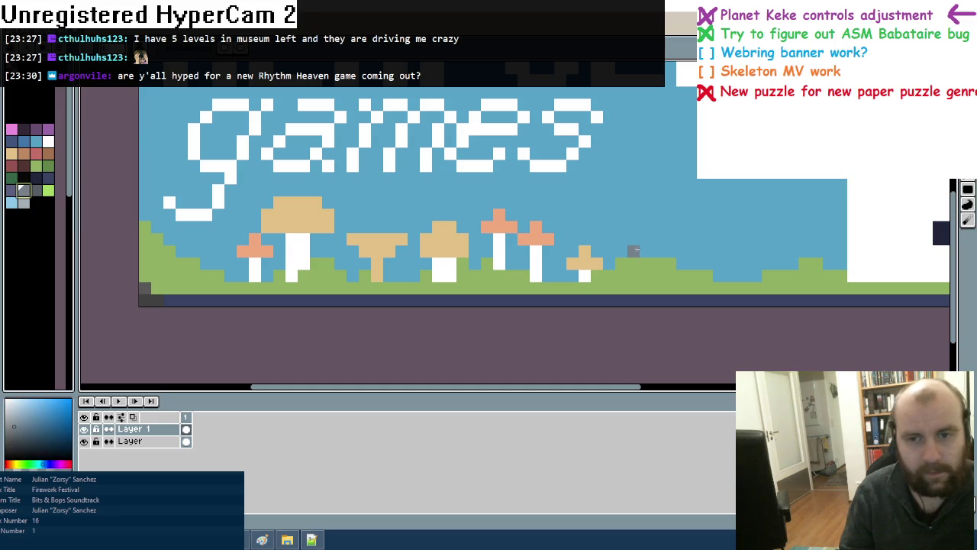
mouse_move(654, 251)
left_mouse_down()
mouse_move(714, 238)
mouse_move(754, 267)
mouse_move(683, 252)
mouse_move(731, 265)
left_mouse_up()
left_click(682, 287, "alt")
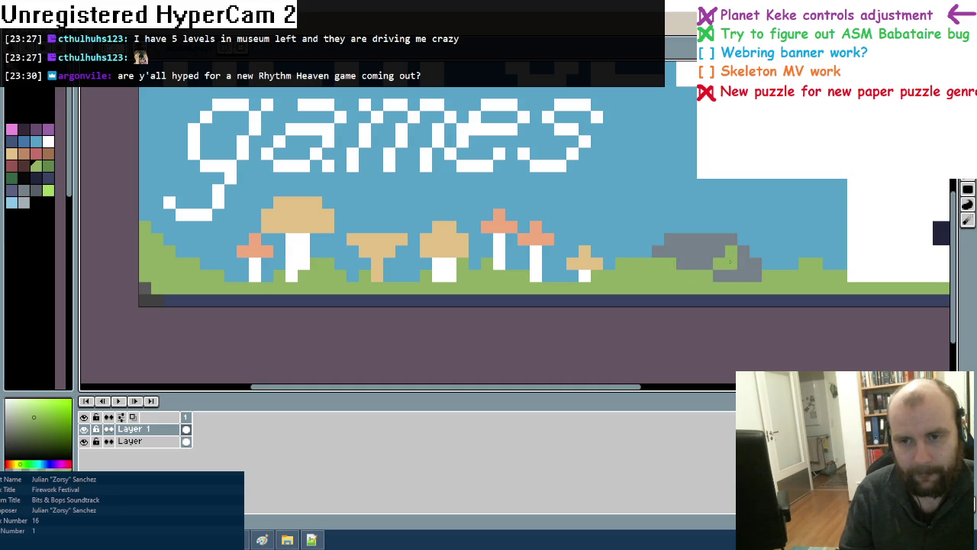
scroll(674, 245, "down", 3)
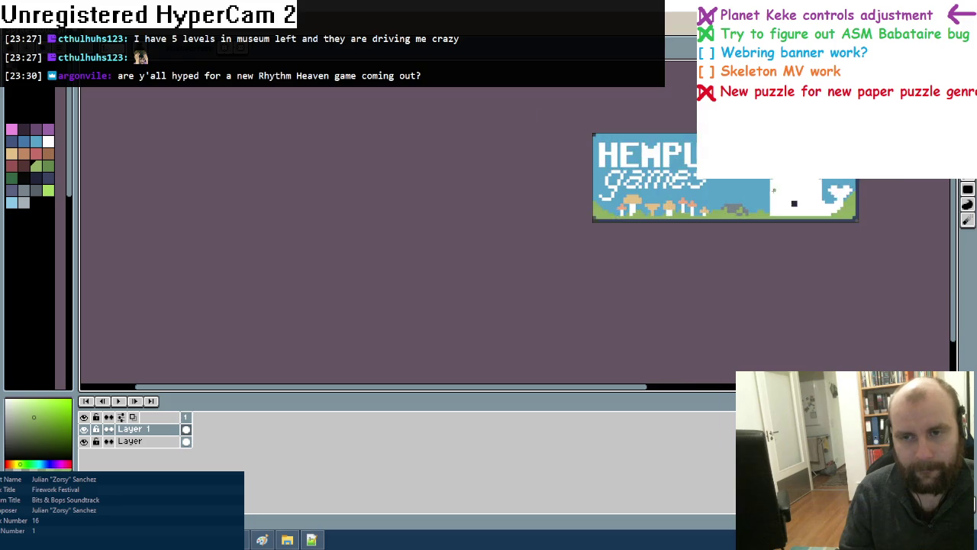
scroll(543, 283, "up", 1)
scroll(582, 209, "up", 2)
left_click(582, 209, "alt")
left_click_drag(581, 205, 569, 206)
left_click(559, 214, "alt")
left_click(560, 203)
Add light-grey highlights along the rock's top row and top-right corner
scroll(668, 202, "down", 2)
scroll(669, 202, "down", 1)
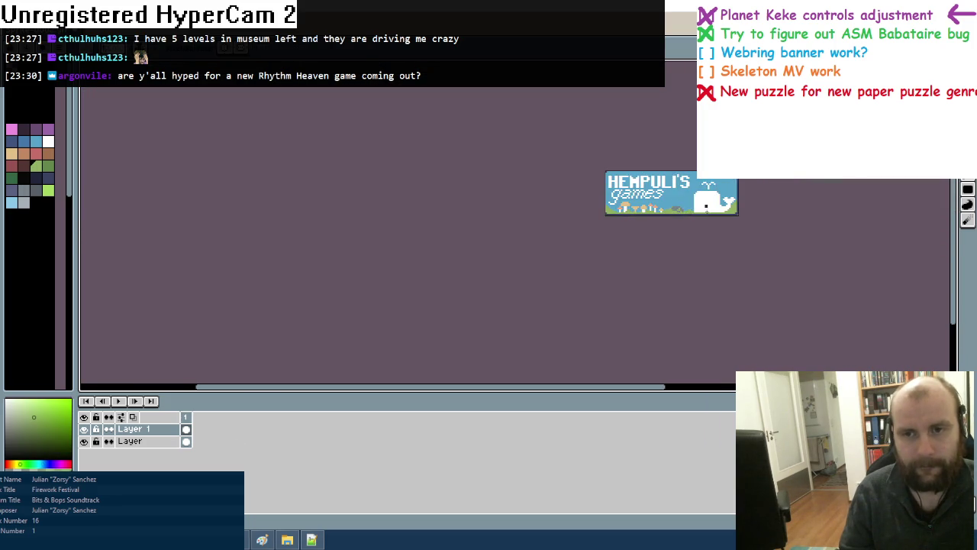
scroll(611, 206, "up", 1)
scroll(593, 209, "up", 2)
scroll(593, 209, "up", 1)
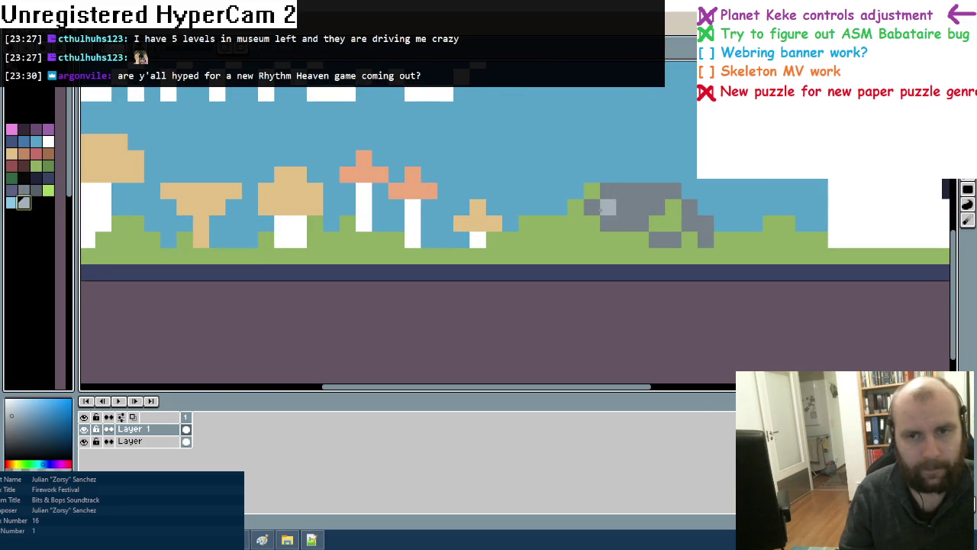
mouse_move(608, 207)
left_mouse_down()
mouse_move(633, 203)
mouse_move(608, 191)
left_mouse_up()
left_click(657, 191)
left_click(624, 218)
left_click(673, 191)
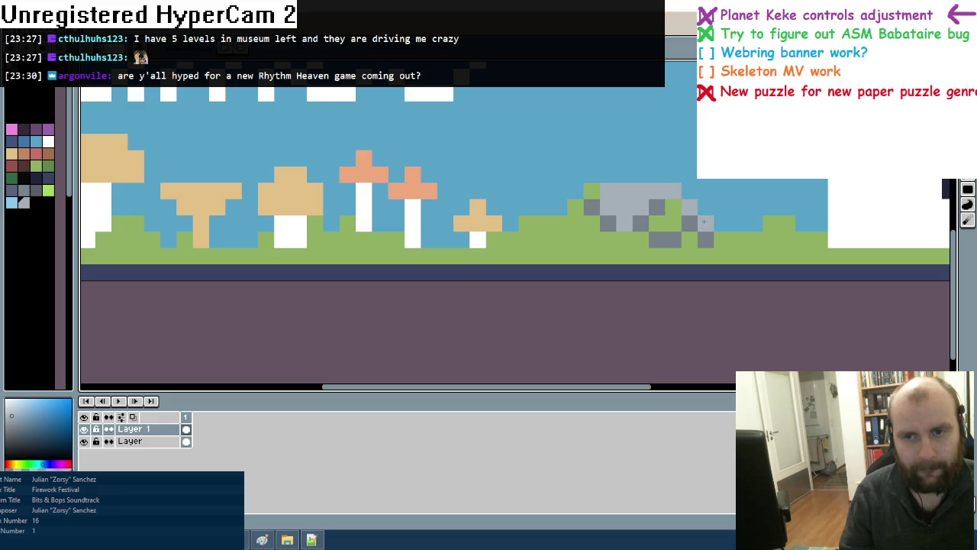
Zoom out to view the whole banner
scroll(623, 255, "down", 5)
scroll(622, 257, "down", 1)
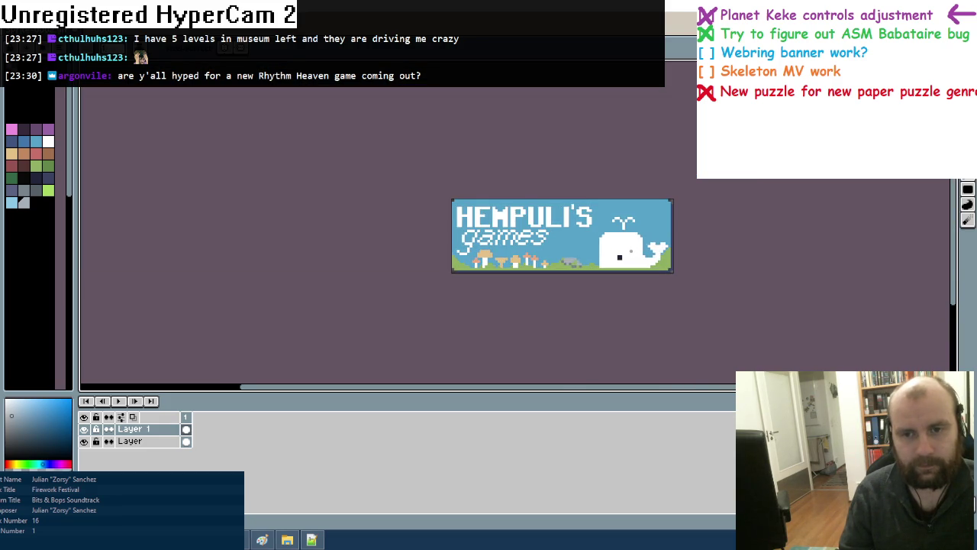
scroll(603, 244, "down", 1)
scroll(603, 244, "down", 1)
scroll(603, 244, "up", 1)
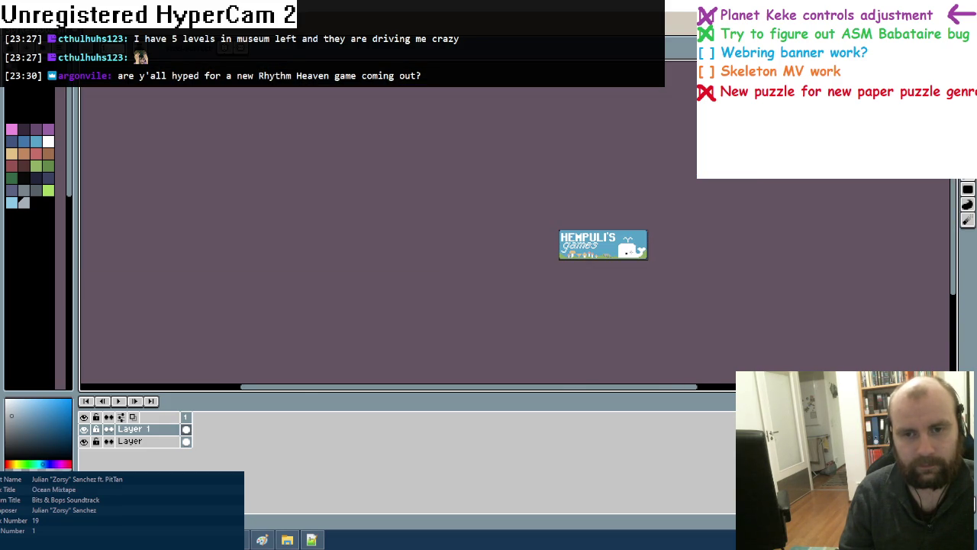
On the background layer, paint three darker-blue vertical columns across the banner
left_click(130, 441)
scroll(603, 248, "up", 2)
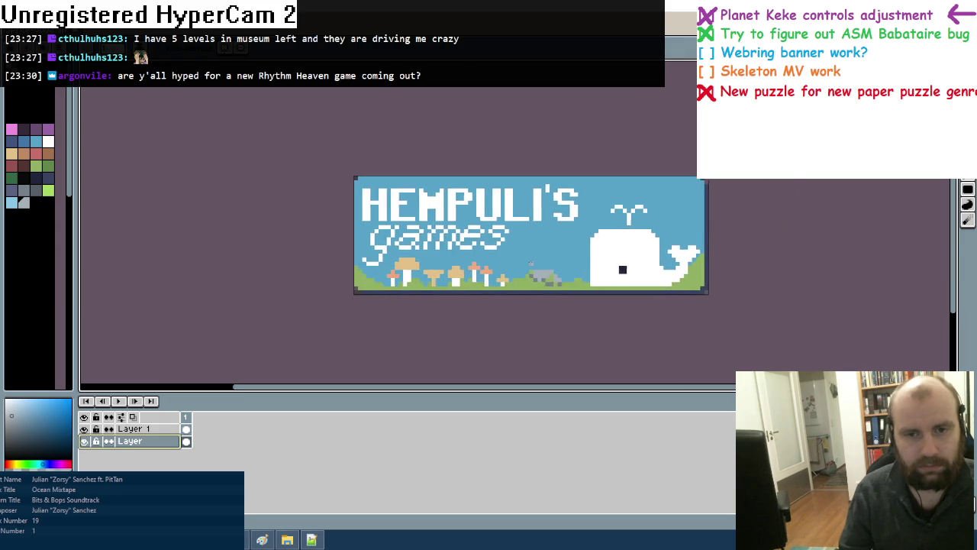
scroll(554, 228, "up", 1)
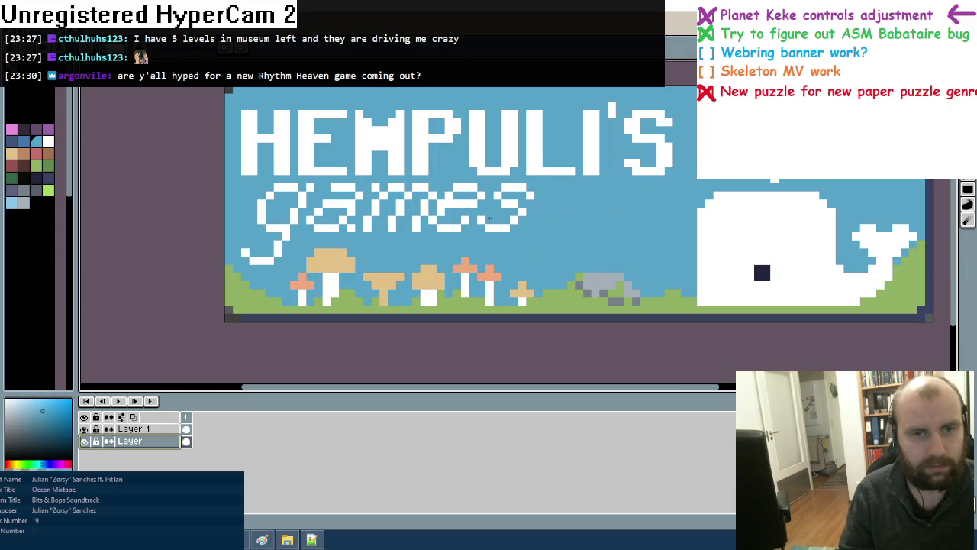
left_click(23, 140)
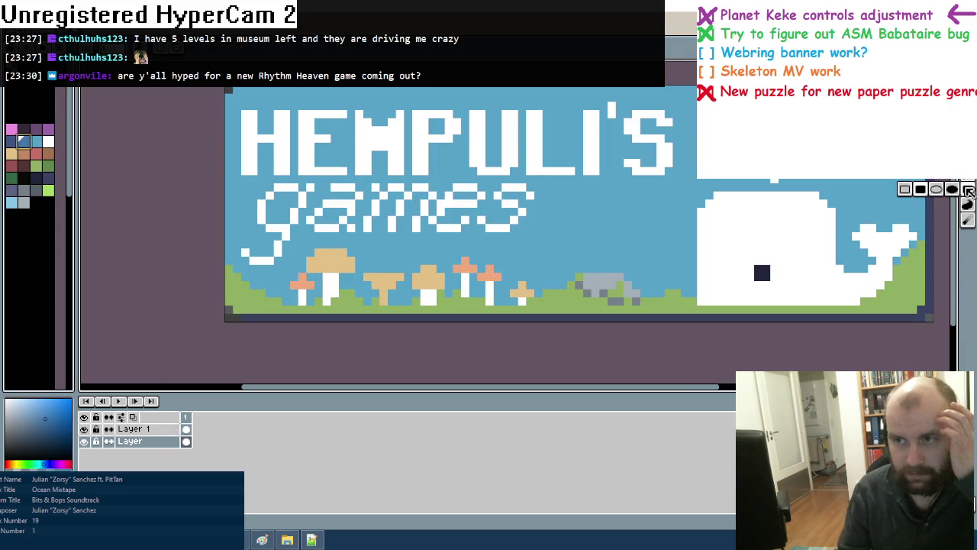
left_click_drag(277, 97, 282, 303)
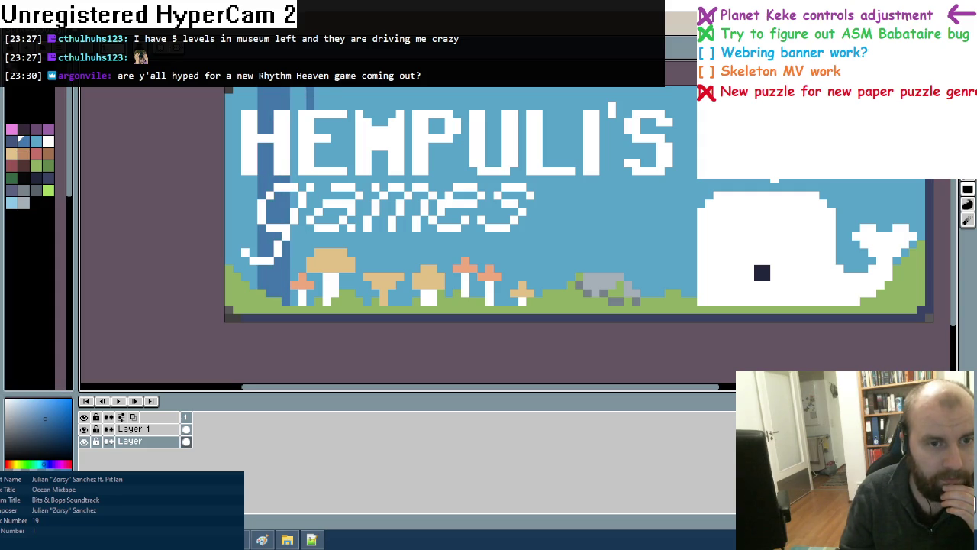
left_click_drag(310, 109, 314, 304)
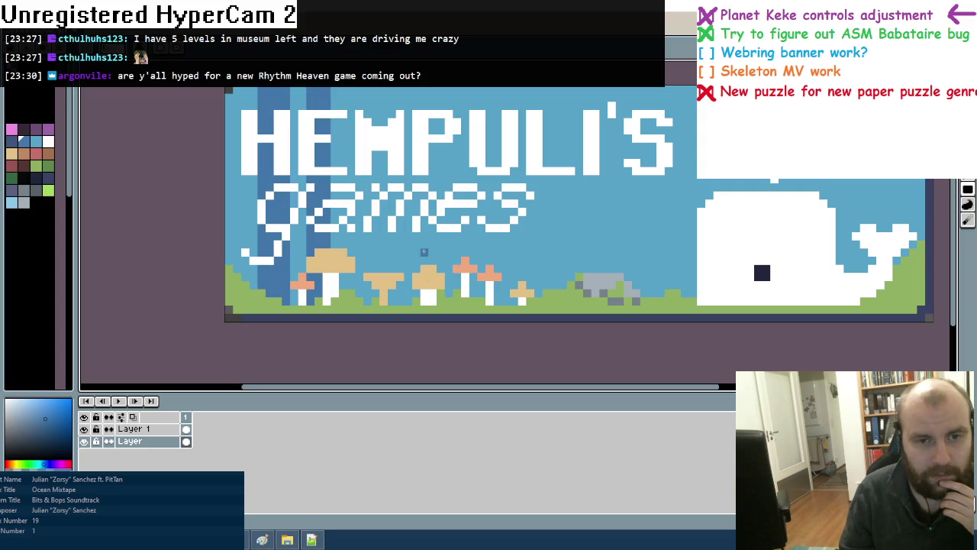
left_click_drag(456, 90, 473, 304)
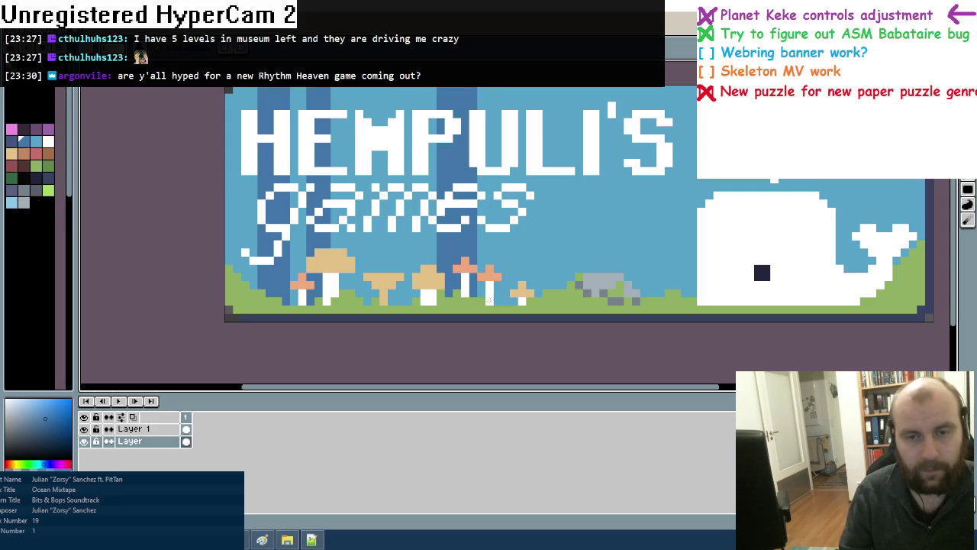
Draw a wavy dark-blue hill outline rising behind the whale, undoing a spilled fill
left_click_drag(494, 297, 655, 261)
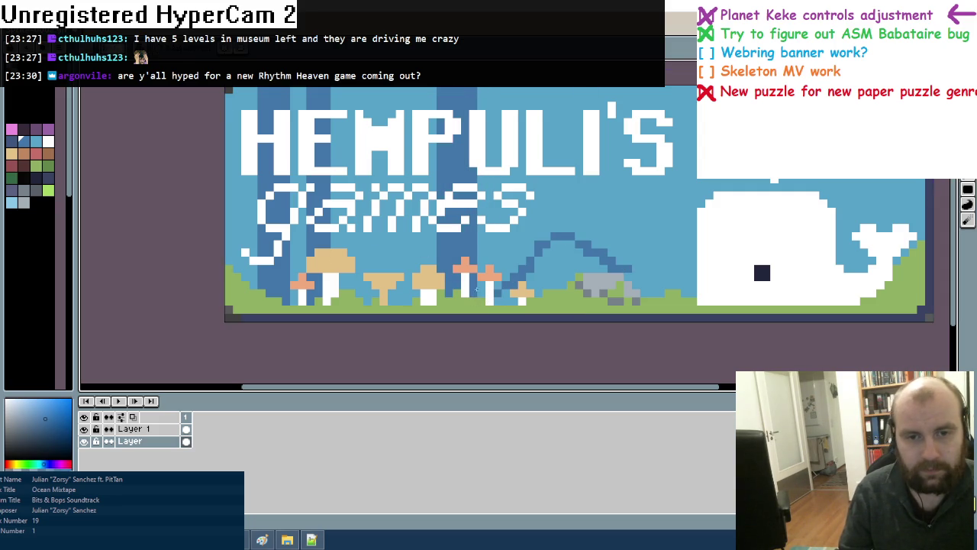
key("ctrl+z")
mouse_move(482, 295)
left_mouse_down()
mouse_move(626, 271)
mouse_move(663, 296)
mouse_move(694, 254)
left_mouse_up()
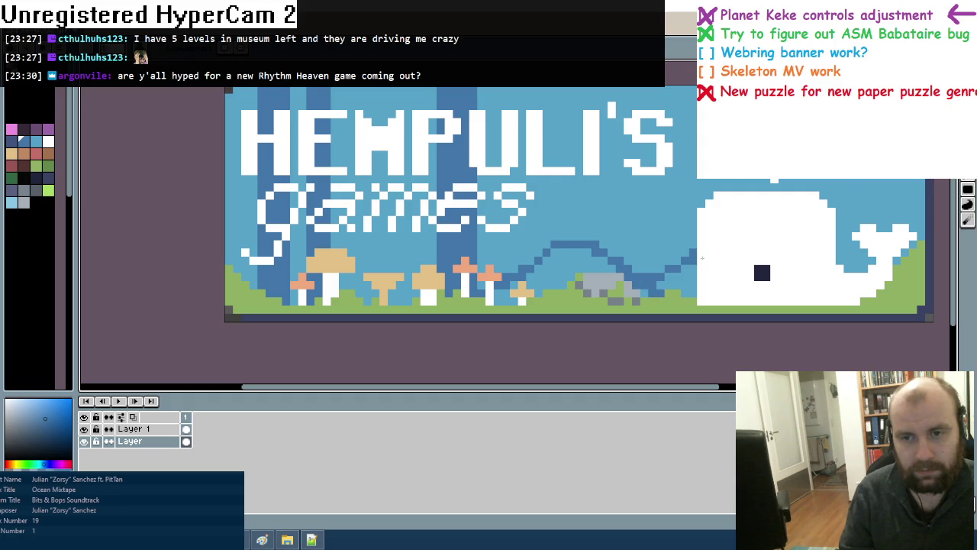
left_click_drag(837, 231, 885, 180)
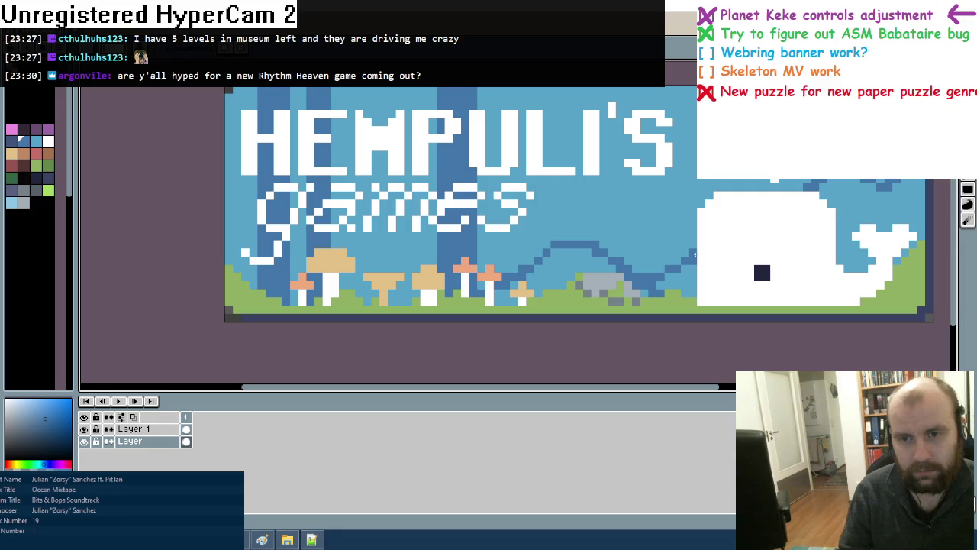
left_click(572, 269)
key("ctrl+z")
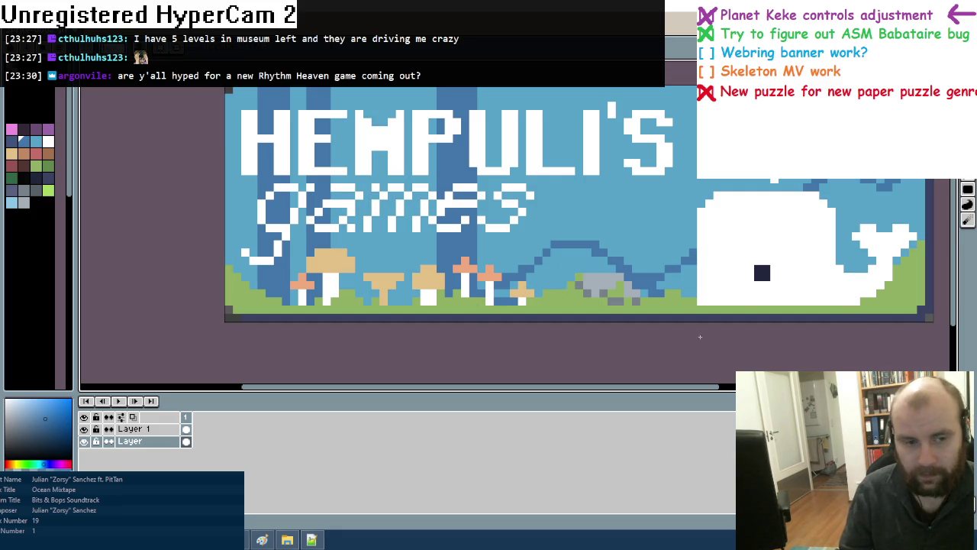
With Layer 1 hidden, fill both hill areas dark blue and clear a stray pixel
left_click(84, 429)
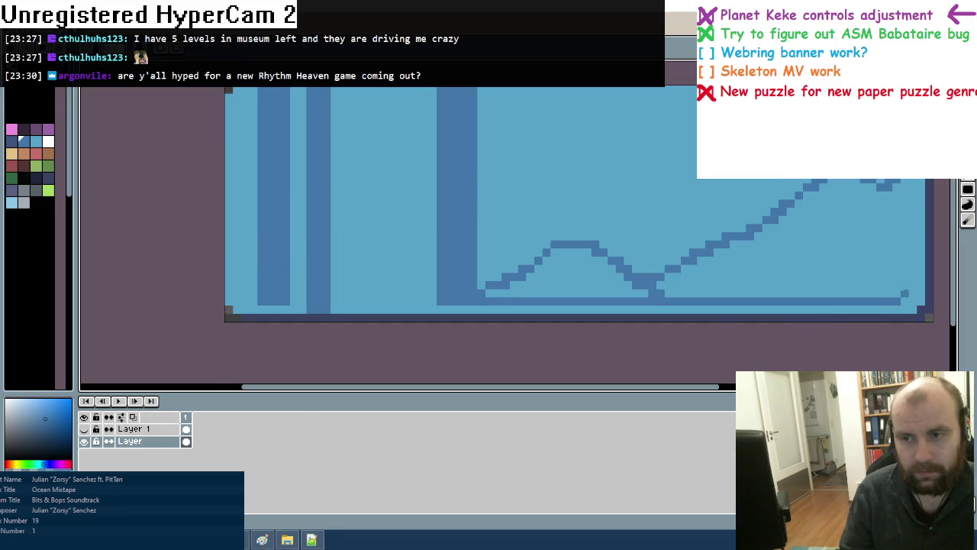
left_click(853, 275)
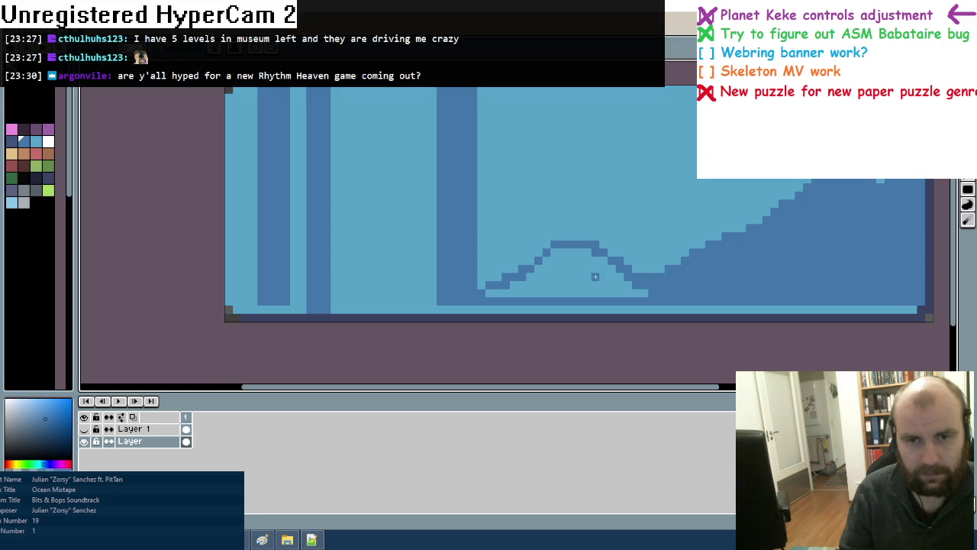
left_click(593, 277)
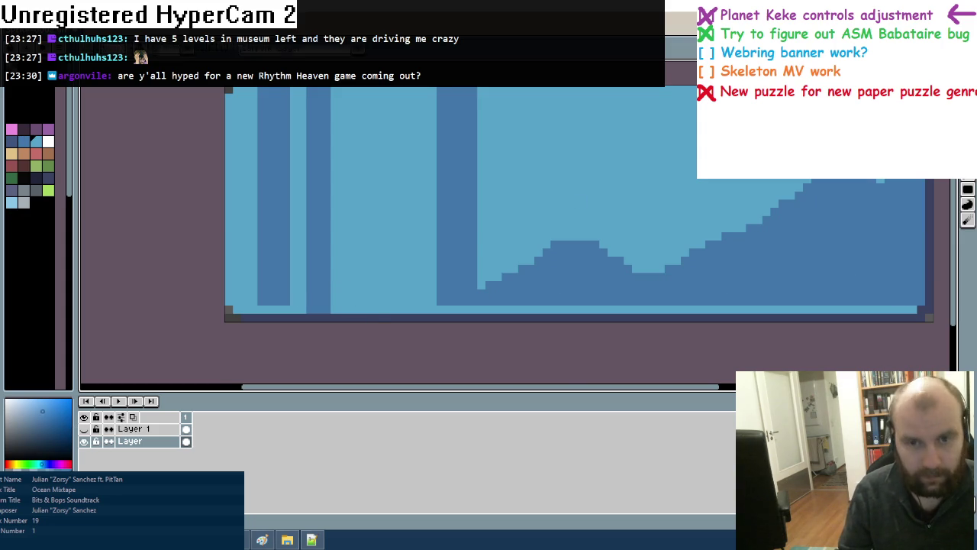
left_click(584, 218, "alt")
left_click(555, 244)
left_click(619, 276, "alt")
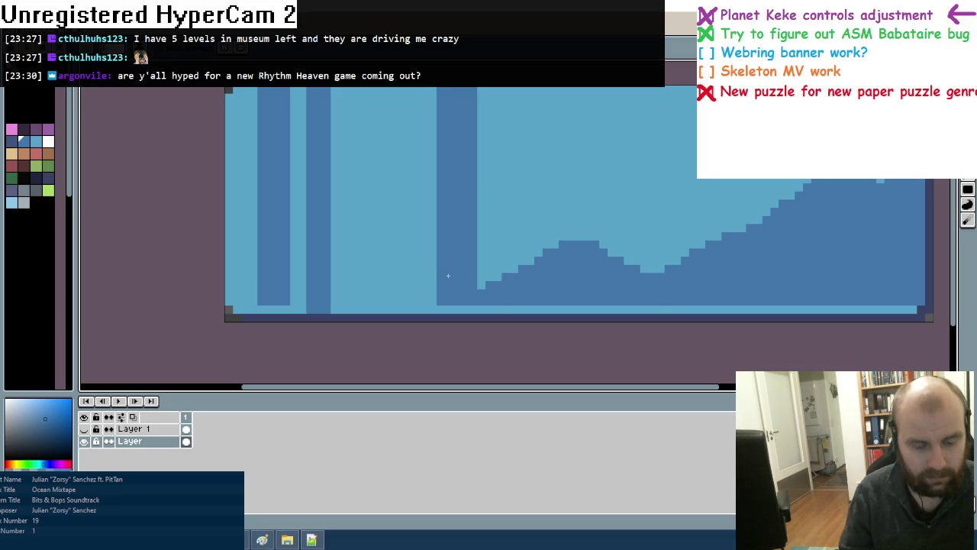
left_click(84, 428)
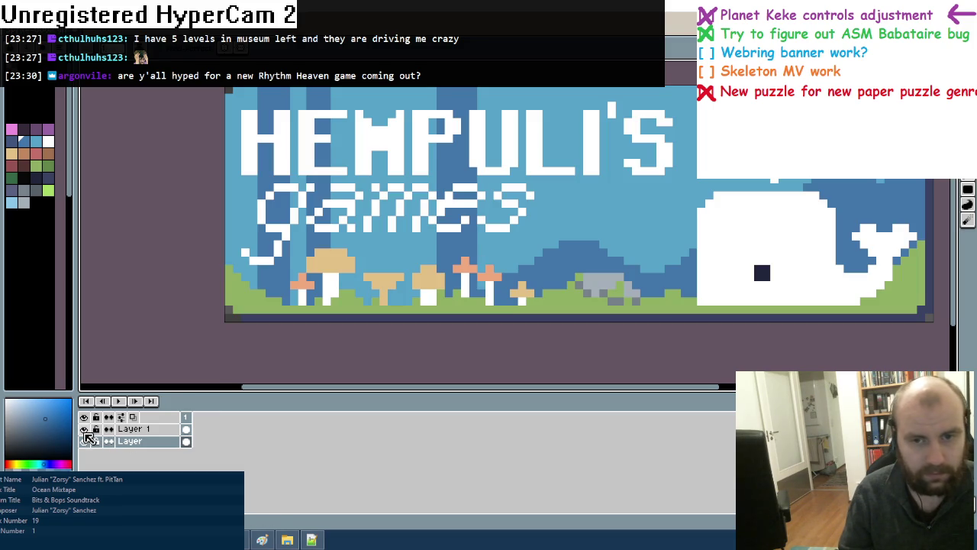
Paint dark-blue hill pixels around the mushroom stems and at the left edge
key("minus")
key("plus")
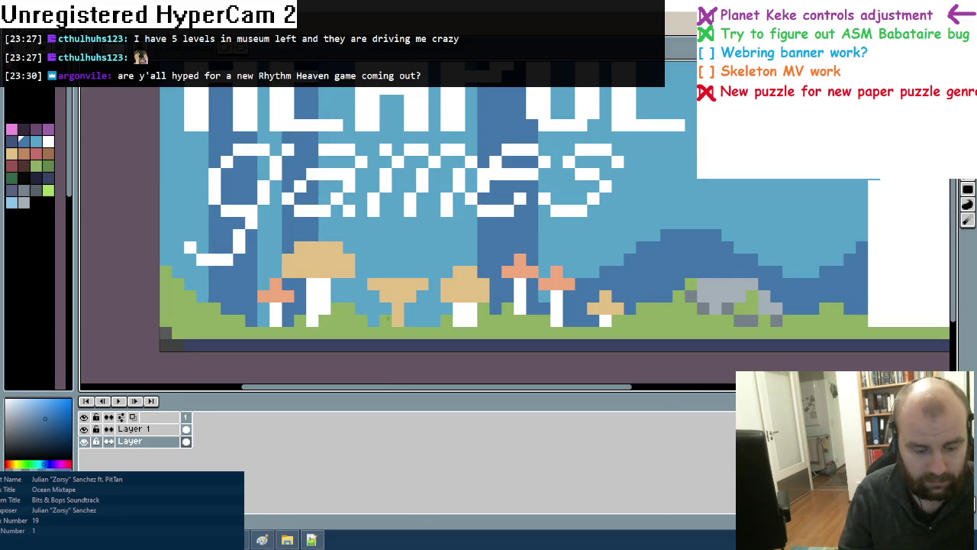
left_click(374, 321)
mouse_move(380, 310)
left_mouse_down()
mouse_move(416, 309)
mouse_move(410, 321)
left_mouse_up()
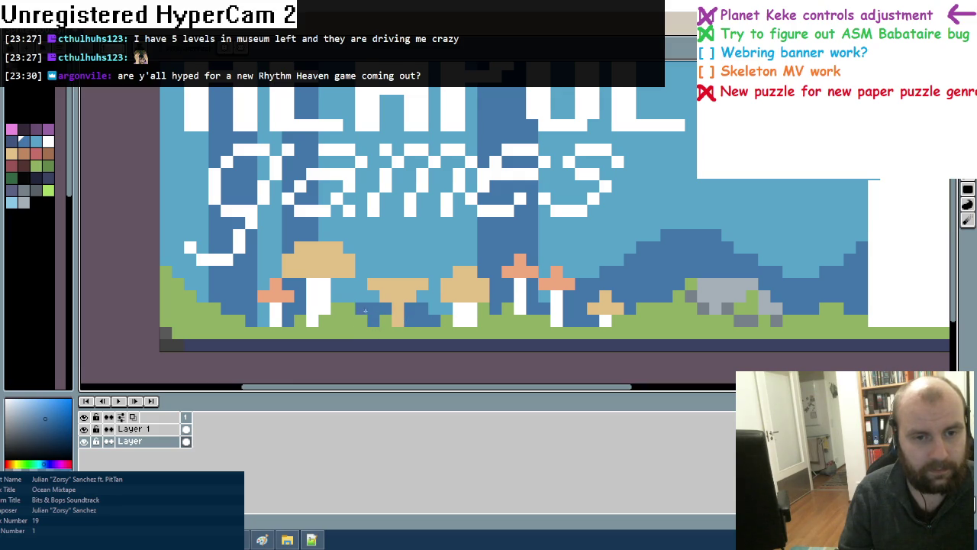
left_click(374, 299, "alt")
left_click(370, 306)
left_click(410, 320, "alt")
left_click_drag(202, 297, 203, 284)
Draw a deeper navy hill line from the left edge and fill the lower-left patch navy
scroll(424, 275, "down", 1)
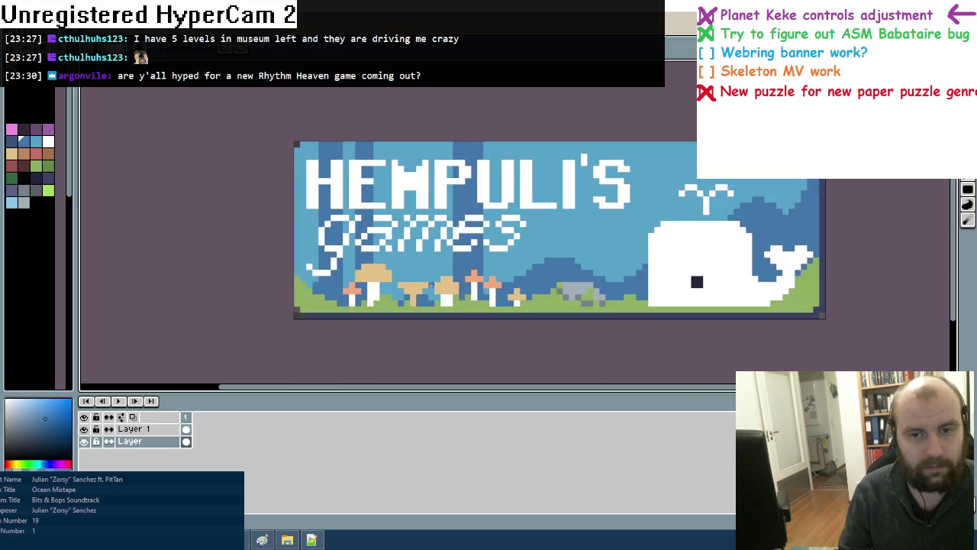
scroll(425, 274, "down", 3)
scroll(459, 276, "down", 1)
scroll(459, 276, "up", 1)
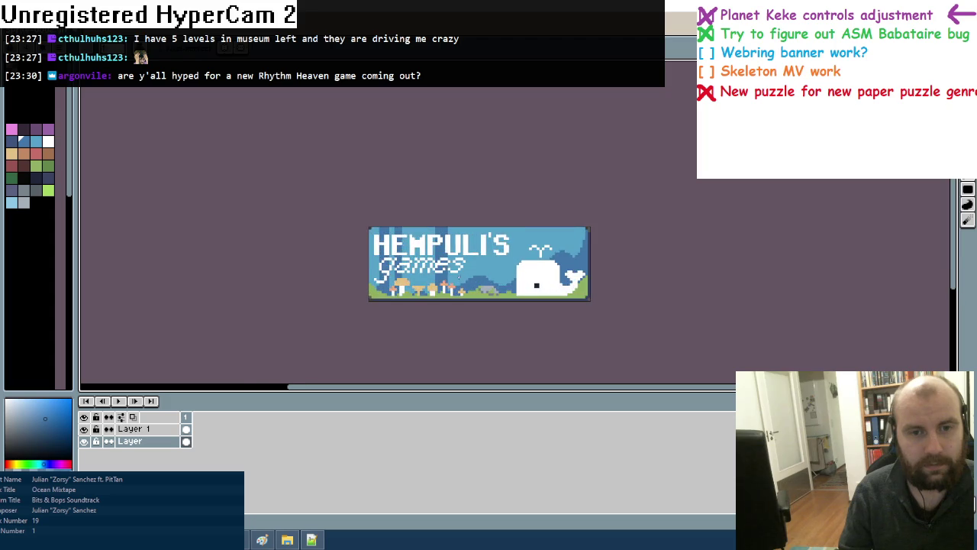
scroll(459, 277, "up", 1)
scroll(459, 275, "up", 1)
scroll(333, 283, "up", 1)
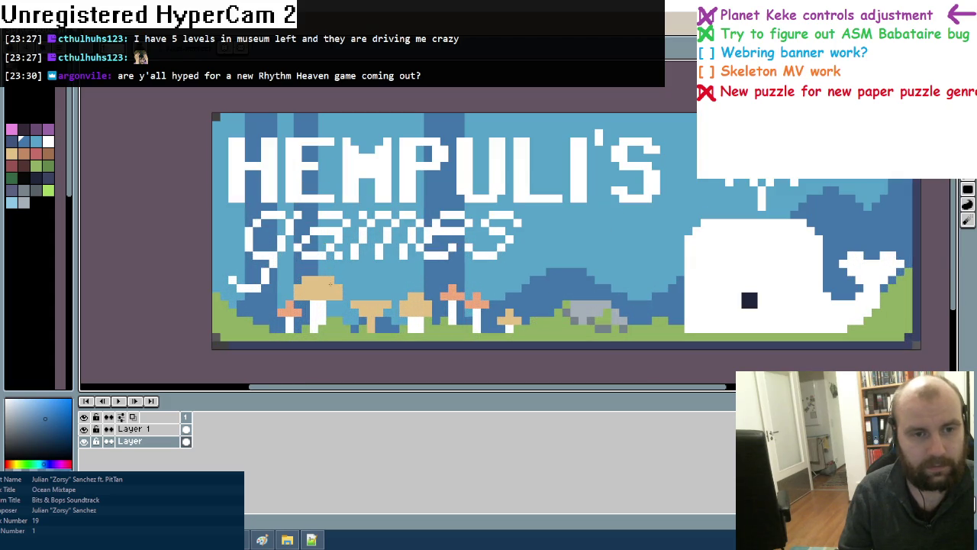
left_click(12, 141)
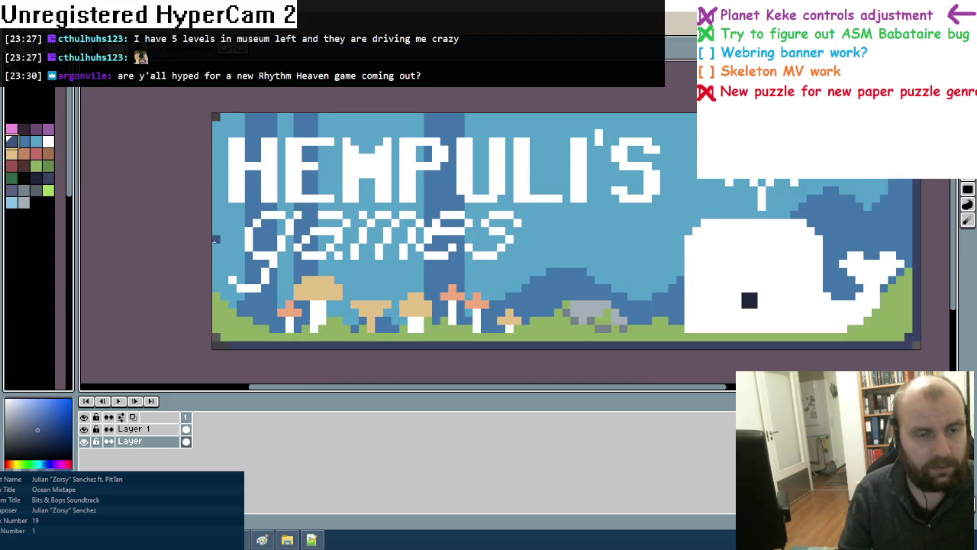
left_click_drag(216, 263, 232, 279)
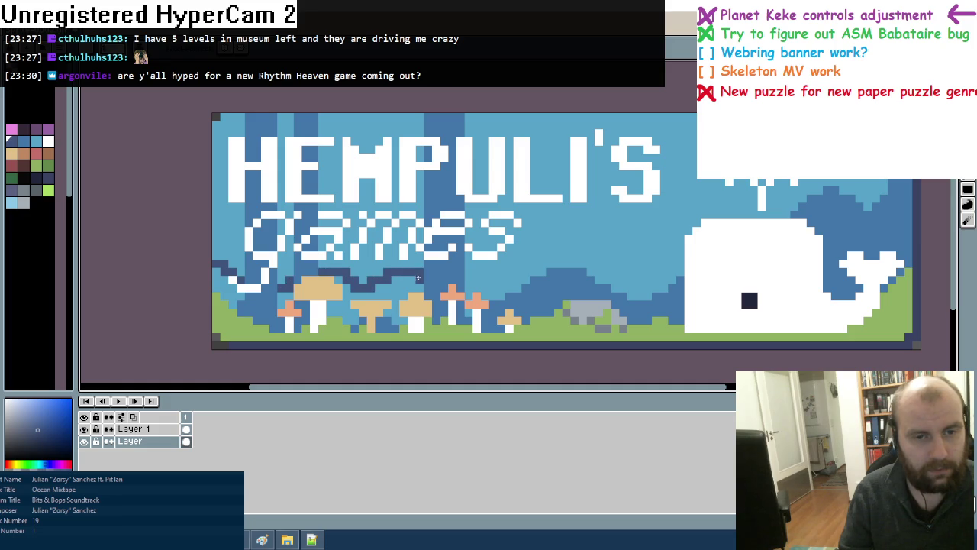
left_click_drag(323, 274, 393, 302)
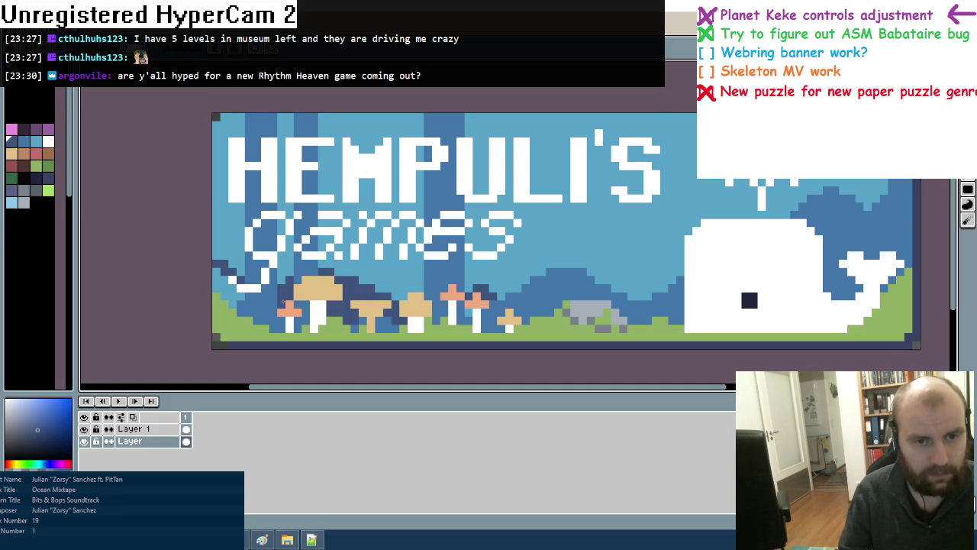
left_click(230, 289)
Undo a navy fill around the whale, add a navy pixel instead, then select Layer 1
left_click(474, 309)
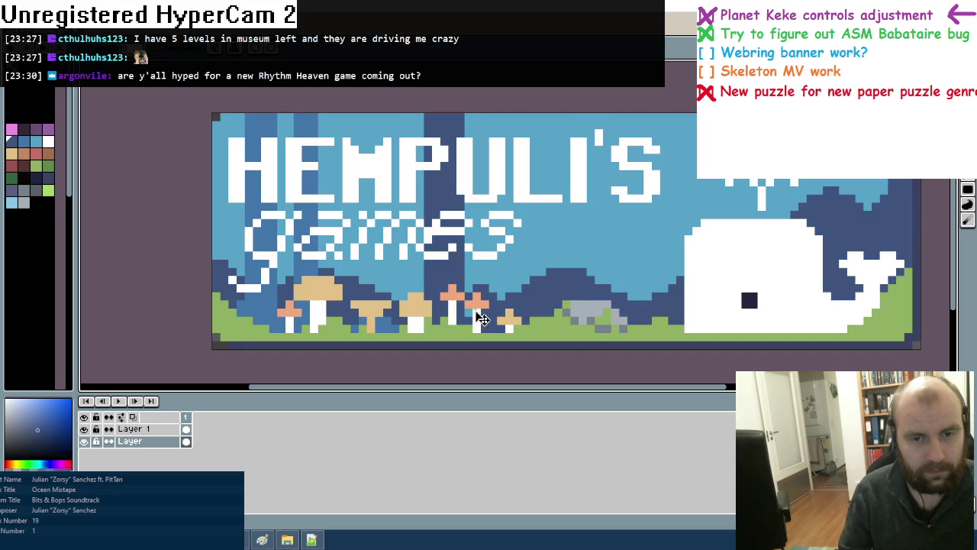
key("ctrl+z")
scroll(481, 299, "up", 1)
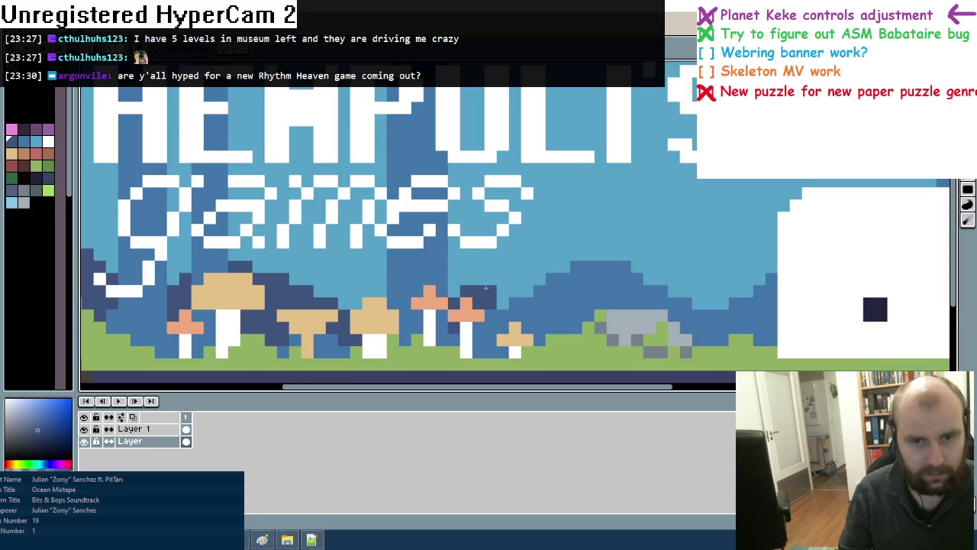
left_click(515, 290)
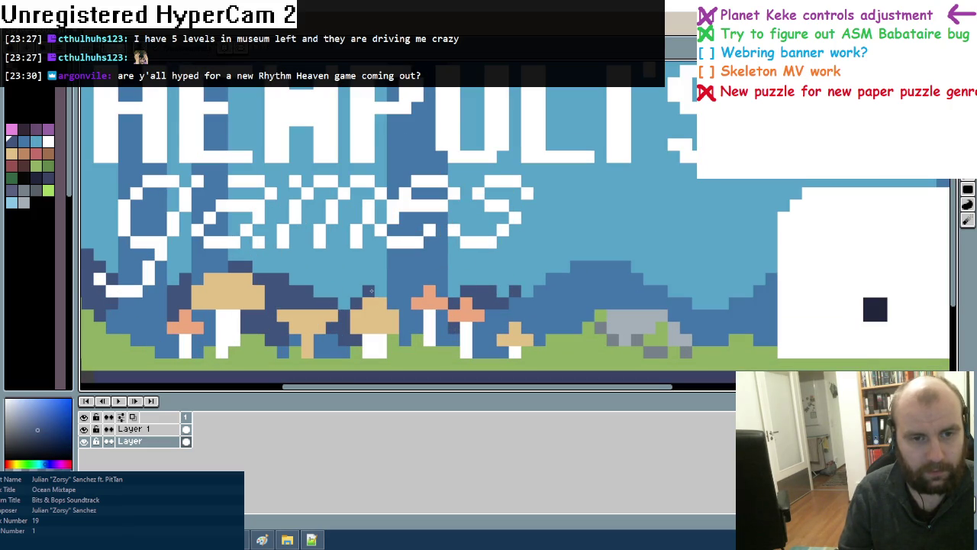
scroll(458, 283, "down", 3)
scroll(485, 297, "down", 1)
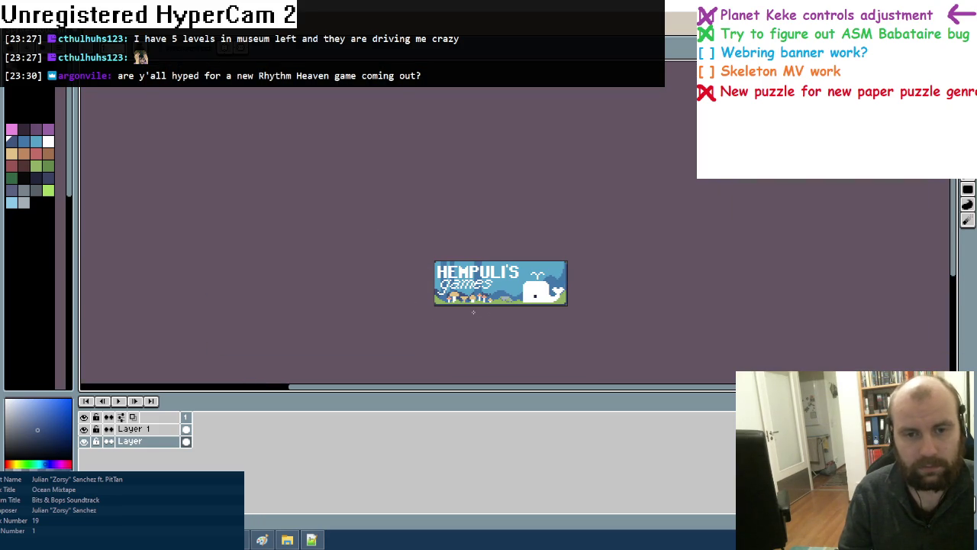
scroll(473, 309, "up", 1)
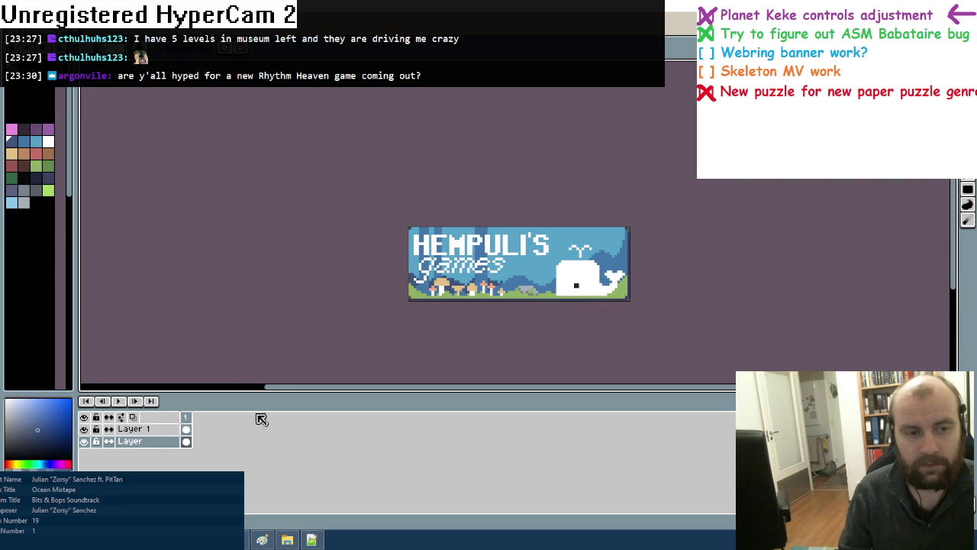
left_click(185, 429)
Dot a tan pixel among the hills and paint a small salmon mushroom at the left end
scroll(356, 308, "up", 3)
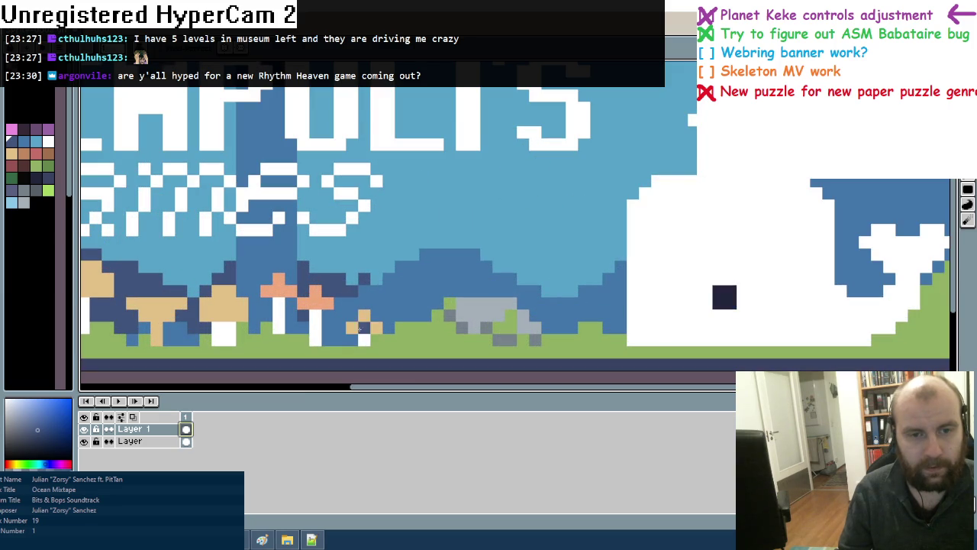
left_click(363, 327, "alt")
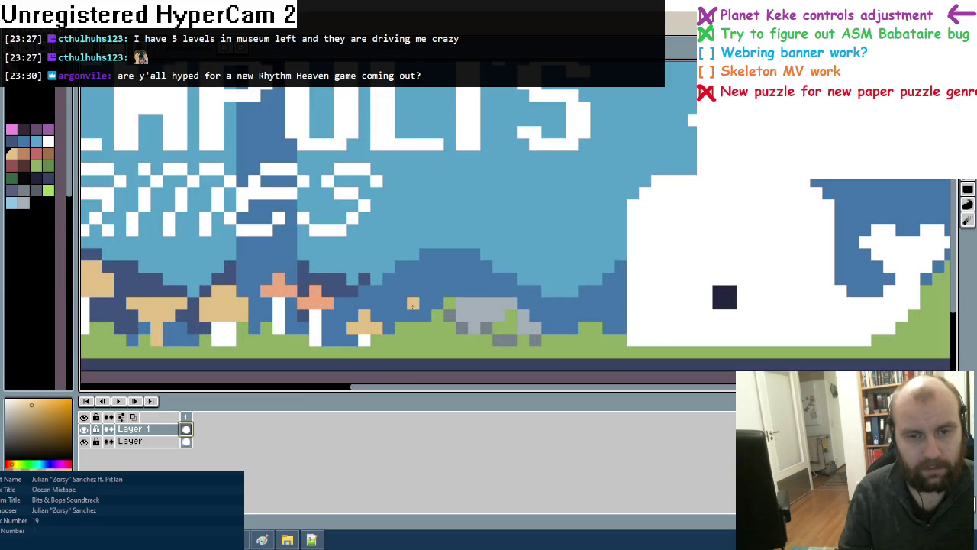
left_click(412, 303)
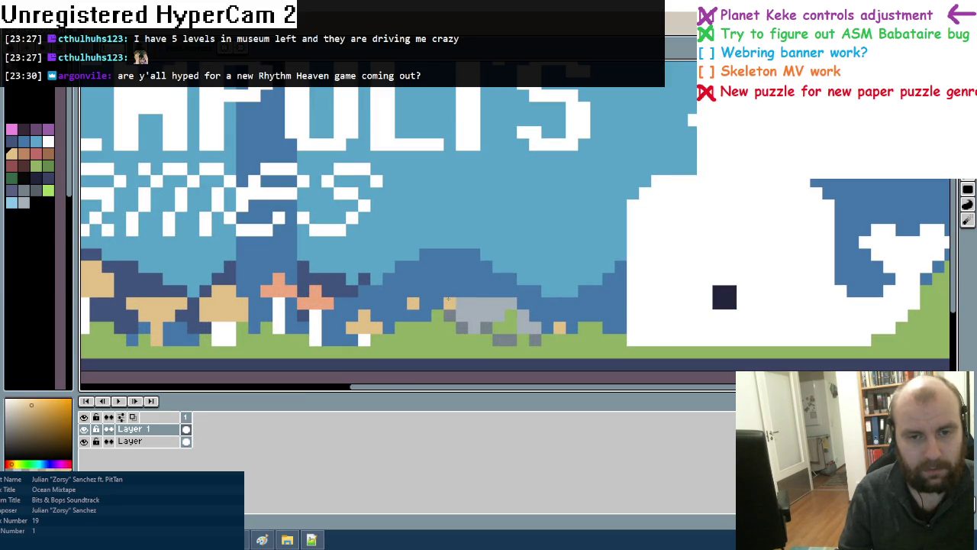
left_click_drag(485, 303, 733, 278)
left_click(294, 288, "alt")
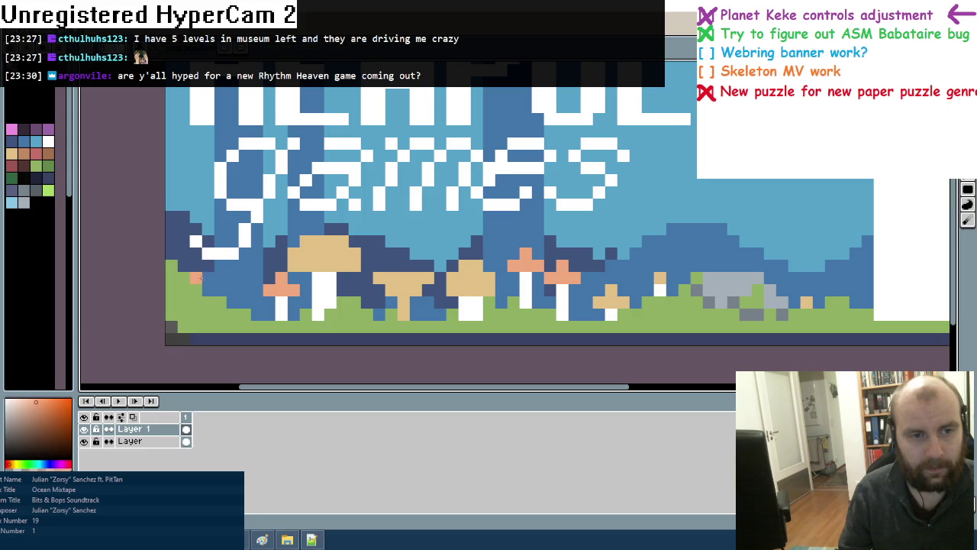
left_click_drag(208, 277, 208, 290)
left_click(232, 290)
left_click(281, 302, "alt")
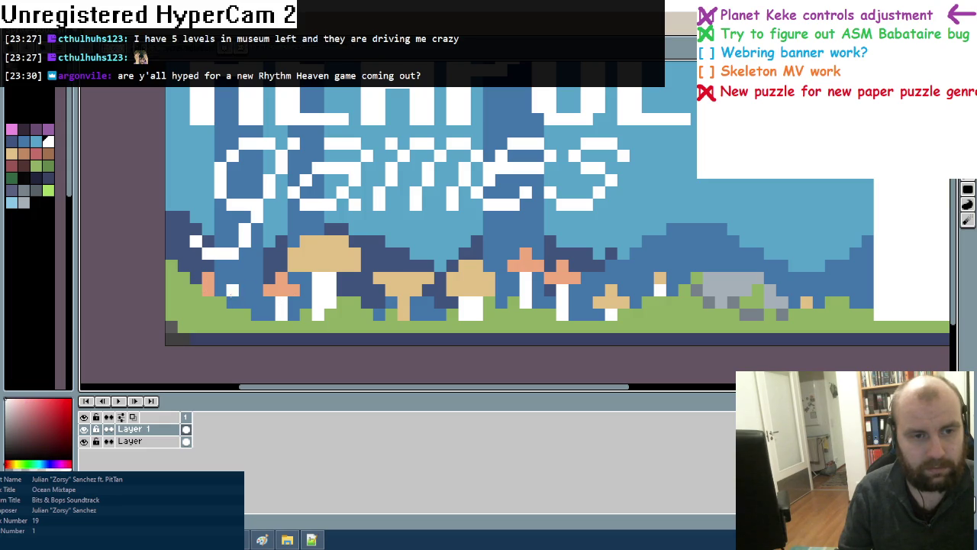
scroll(403, 296, "down", 3)
scroll(403, 296, "down", 2)
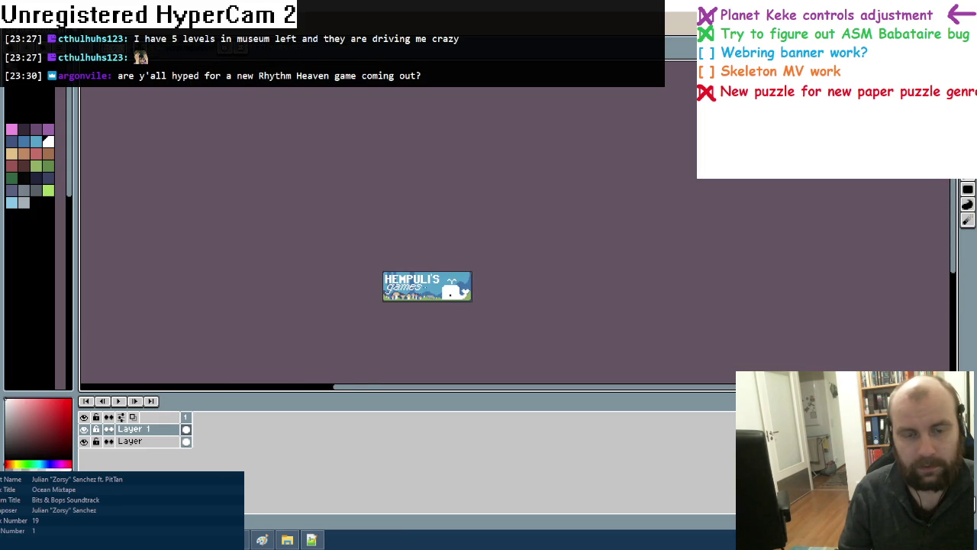
Paint a light-blue cloud above the whale's spout and trim its top back to sky blue
scroll(426, 287, "up", 3)
scroll(426, 287, "up", 2)
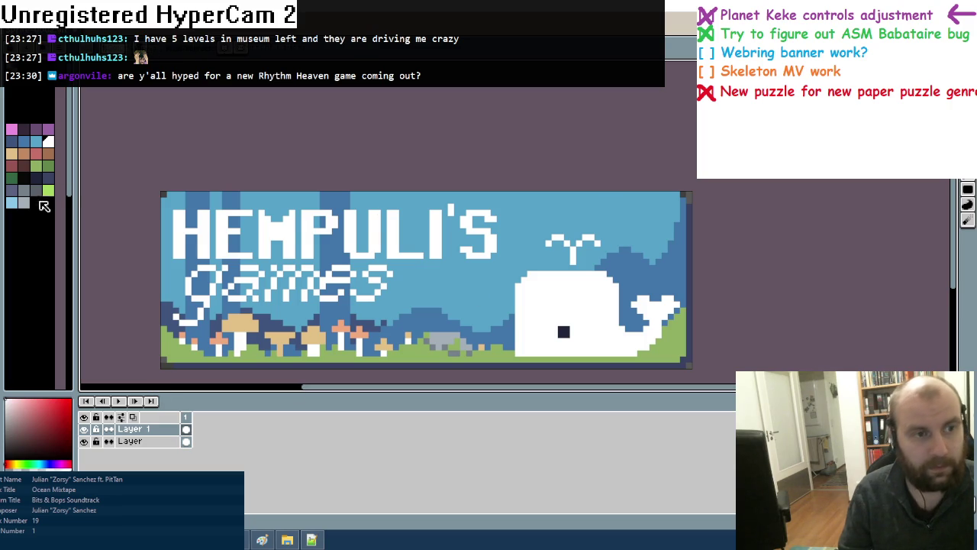
left_click(12, 202)
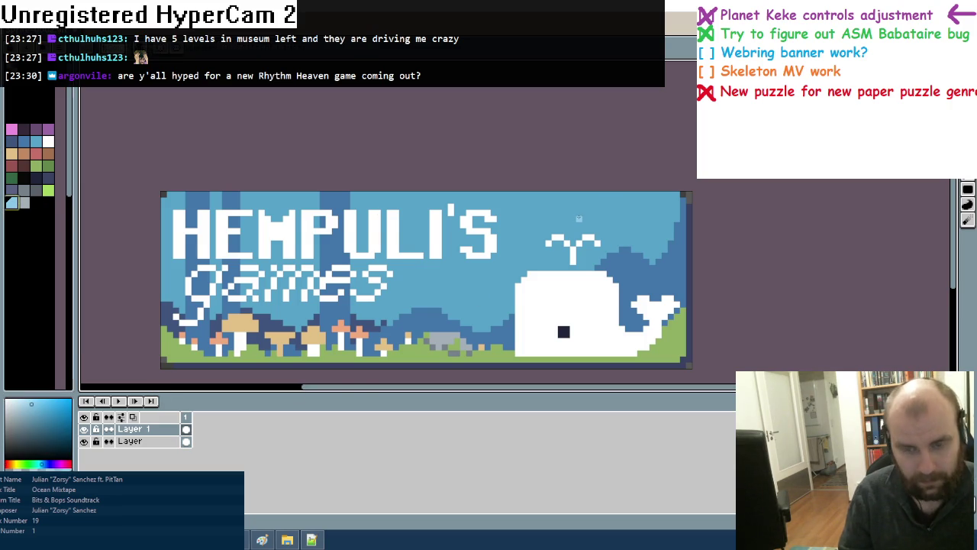
scroll(584, 217, "up", 1)
left_click_drag(557, 222, 717, 222)
mouse_move(573, 209)
left_mouse_down()
mouse_move(646, 197)
mouse_move(682, 209)
mouse_move(617, 209)
mouse_move(611, 182)
mouse_move(678, 195)
left_mouse_up()
left_click(677, 196, "alt")
left_click(678, 195, "alt")
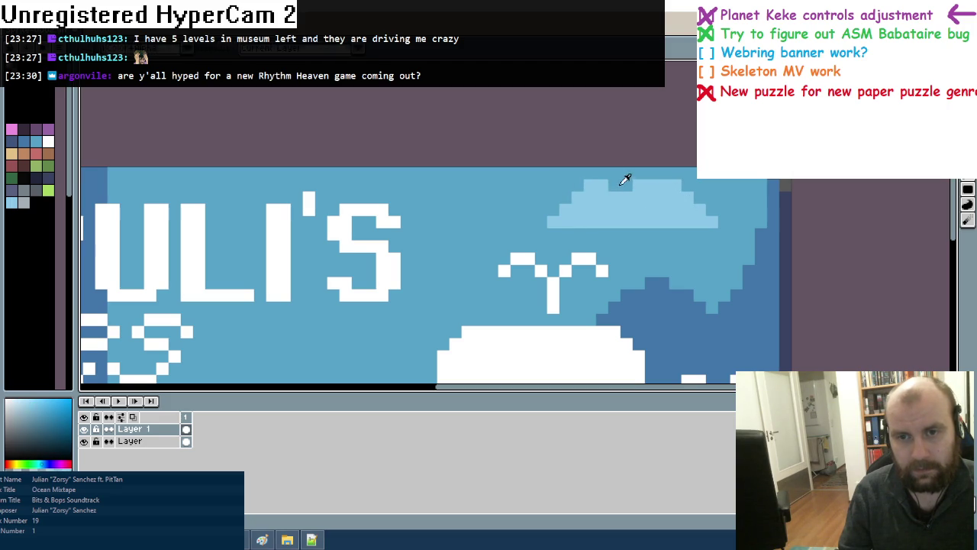
left_click(626, 183, "alt")
left_click_drag(615, 197, 565, 185)
Paint and refine a small light-blue cloud strip in the sky
left_click(577, 214, "alt")
mouse_move(467, 221)
left_mouse_down()
mouse_move(528, 222)
mouse_move(491, 221)
left_mouse_up()
left_click(467, 235, "alt")
left_click(467, 222)
left_click(496, 222, "alt")
left_click(481, 235, "alt")
left_click(516, 221)
left_click(503, 221, "alt")
left_click(516, 221)
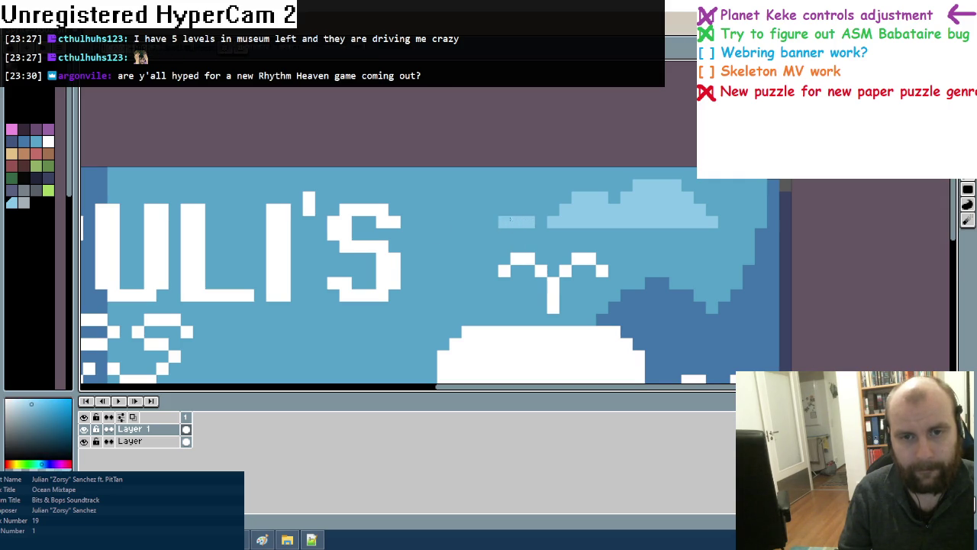
Paint a stepped cloud beside 'games', then try and undo a cloud above HEMPULI'S
scroll(534, 229, "down", 2)
scroll(534, 229, "left", 4)
mouse_move(448, 279)
left_mouse_down()
mouse_move(474, 267)
mouse_move(462, 279)
mouse_move(477, 259)
left_mouse_up()
left_click(435, 281)
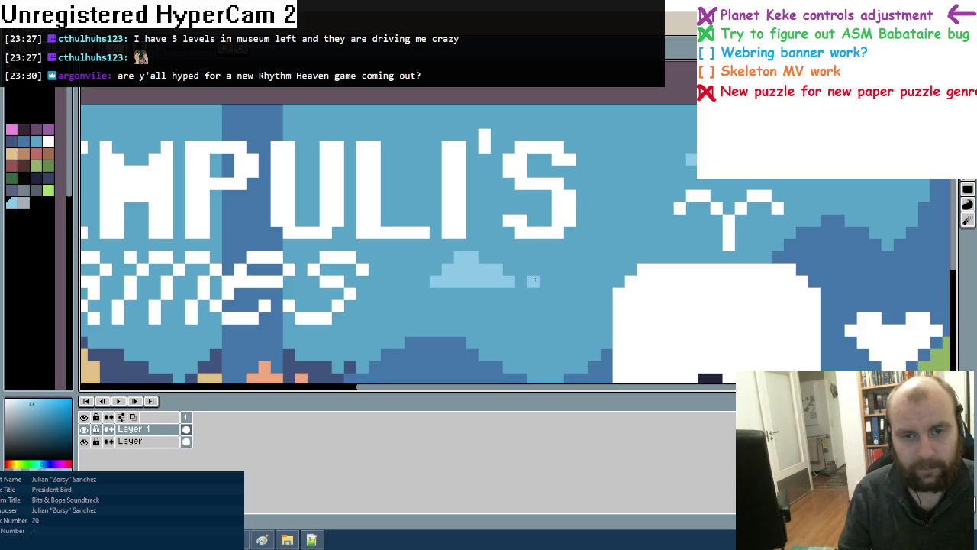
scroll(549, 281, "left", 5)
left_click(307, 130)
left_click(301, 143)
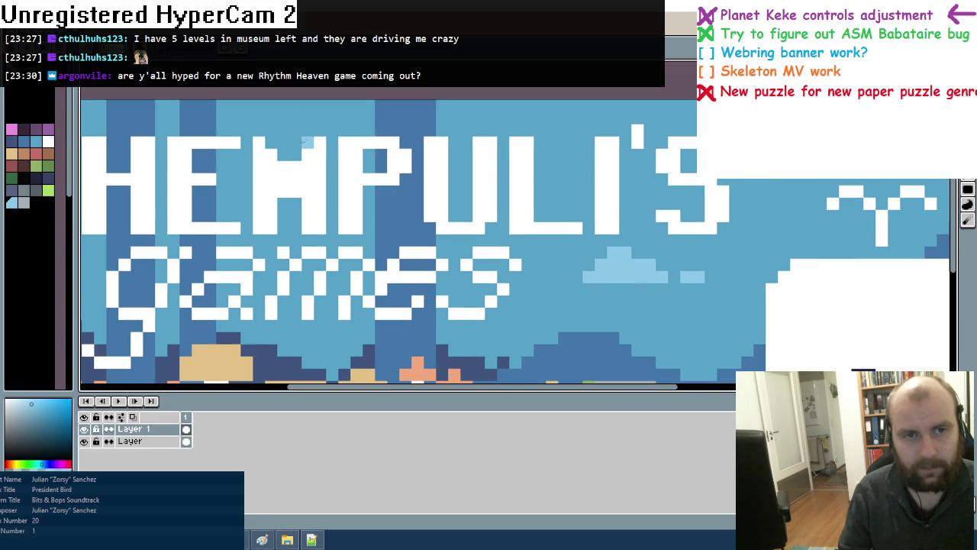
left_click_drag(321, 122, 367, 130)
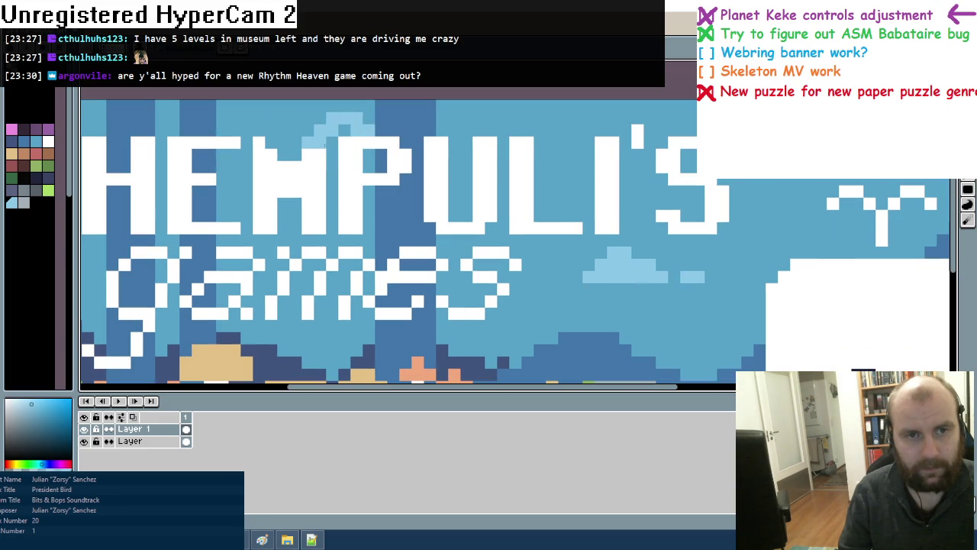
key("ctrl+z")
On the Layer layer, repaint the cloud above HEMPULI'S as two light-blue bars
left_click(130, 441)
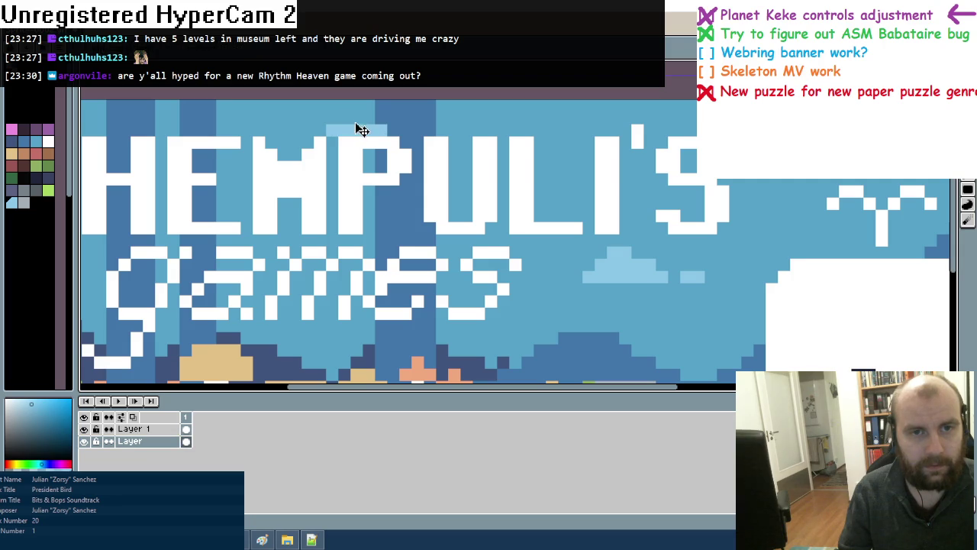
left_click_drag(344, 118, 364, 120)
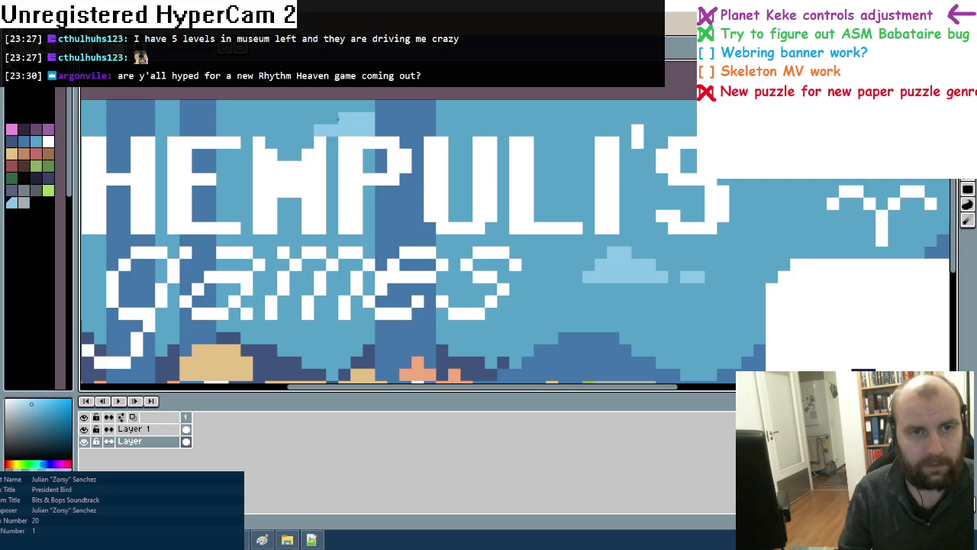
left_click_drag(442, 130, 467, 130)
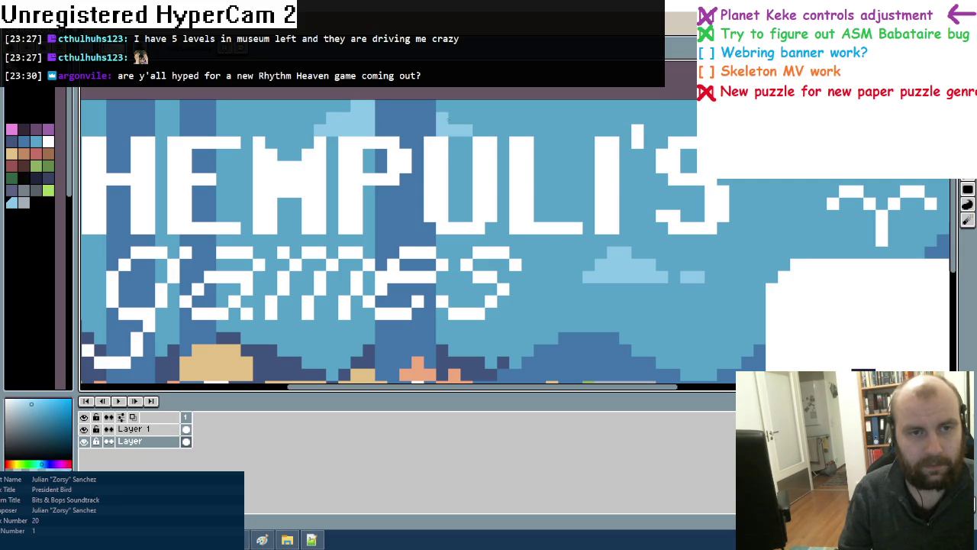
scroll(440, 231, "down", 4)
scroll(439, 231, "down", 2)
scroll(440, 231, "down", 1)
scroll(439, 230, "down", 2)
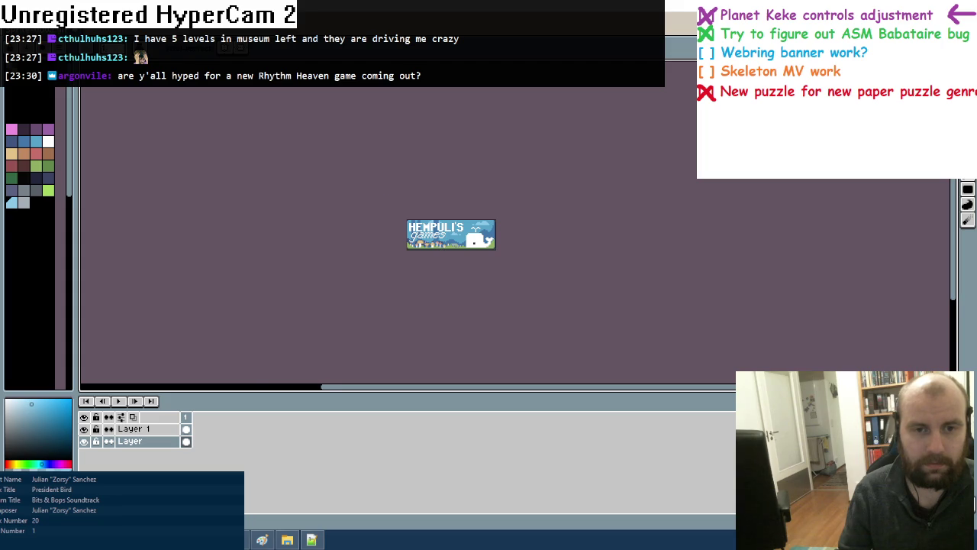
Frame the banner's top with HEM and games in view and sample the darker sky blue
scroll(428, 242, "up", 3)
scroll(428, 242, "up", 2)
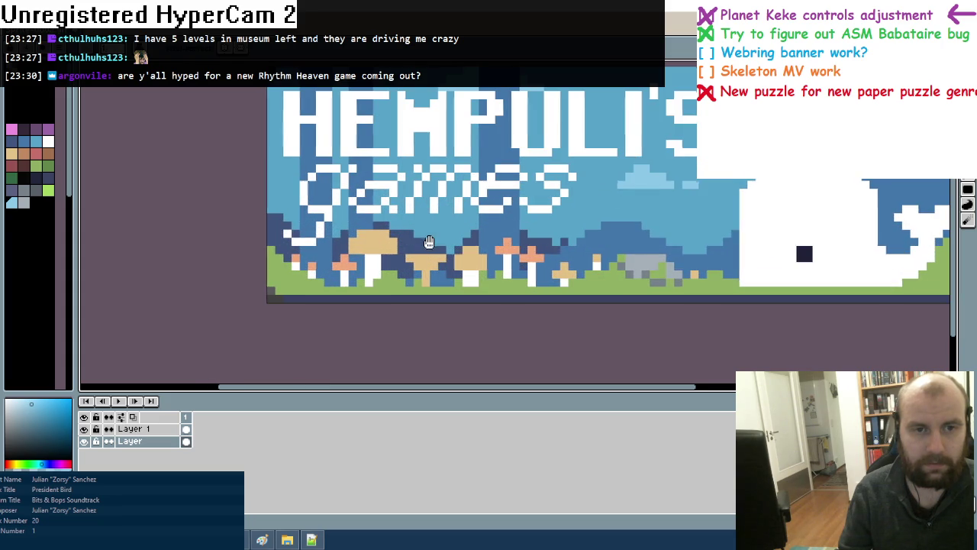
scroll(303, 186, "up", 3)
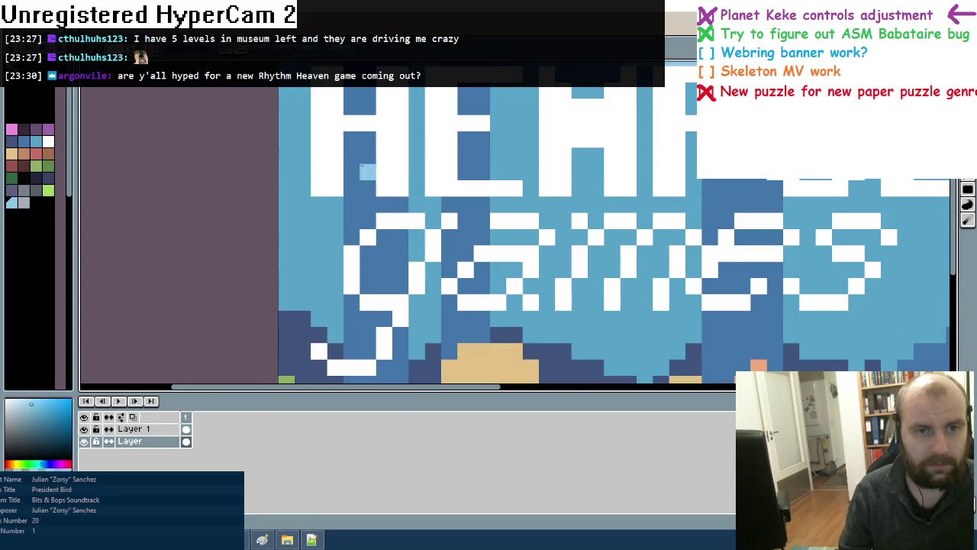
left_click_drag(392, 185, 377, 297)
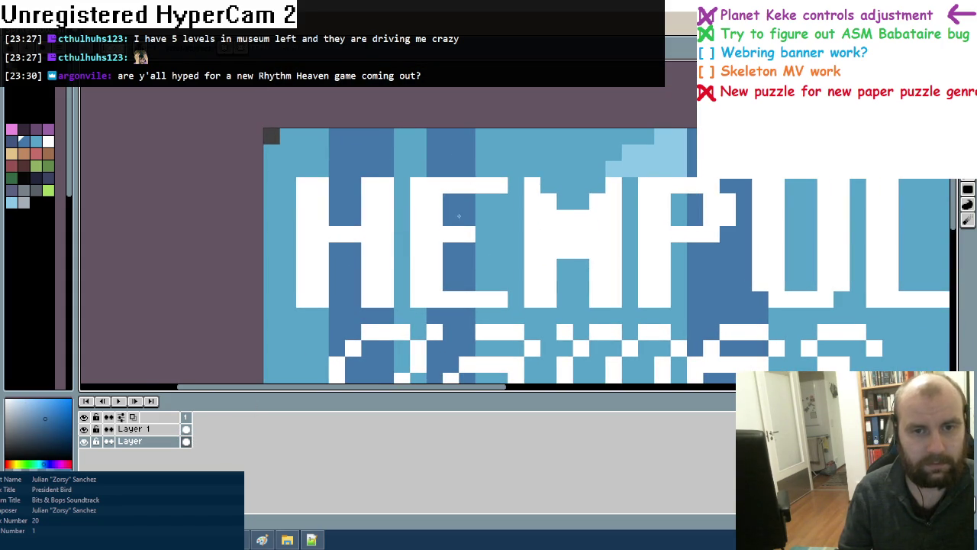
left_click_drag(403, 250, 469, 171)
scroll(599, 215, "down", 1)
scroll(615, 207, "down", 1)
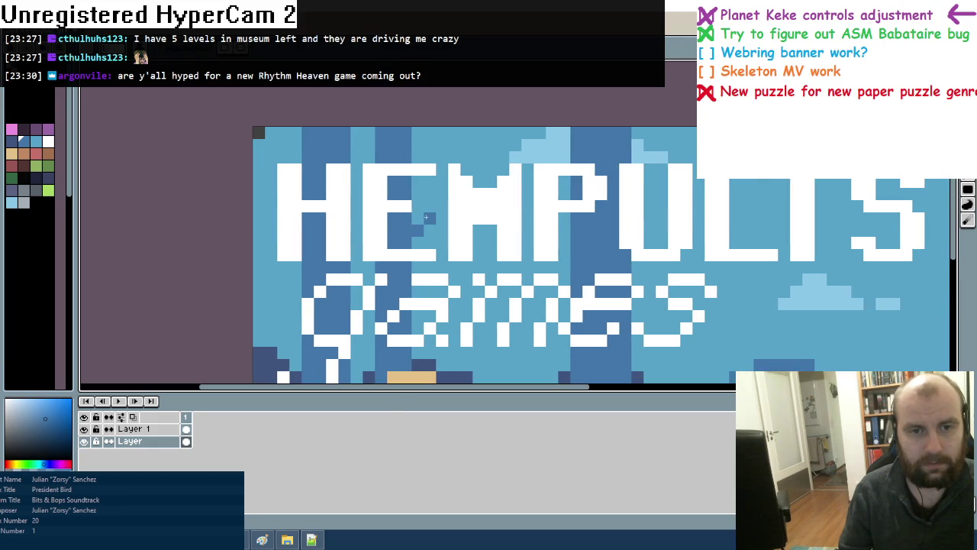
scroll(302, 217, "down", 1)
scroll(313, 229, "down", 1)
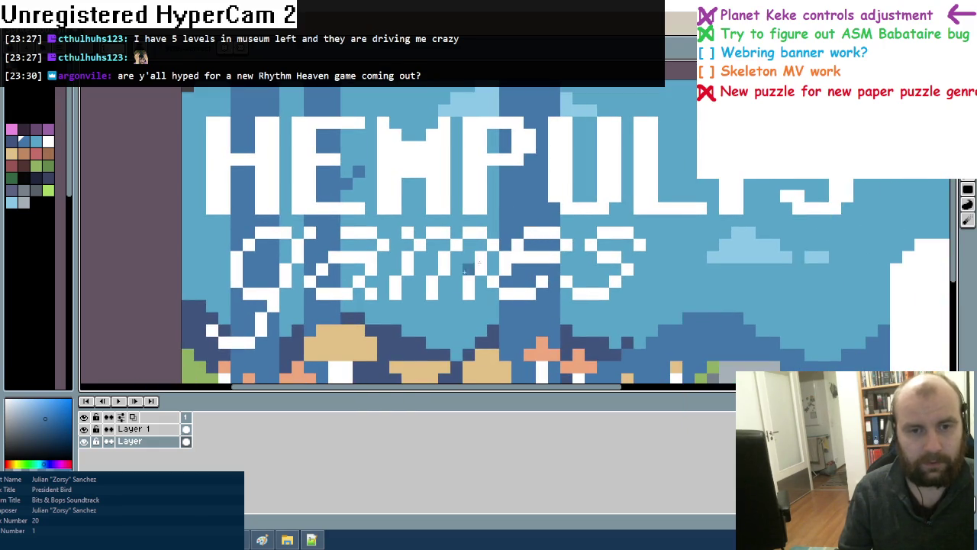
scroll(328, 244, "down", 1)
scroll(332, 229, "up", 2)
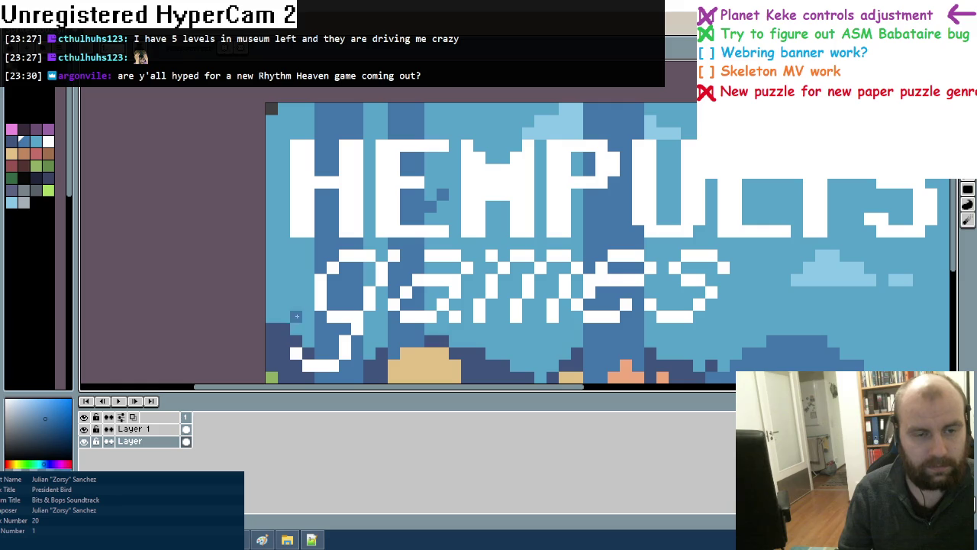
left_click(284, 341, "alt")
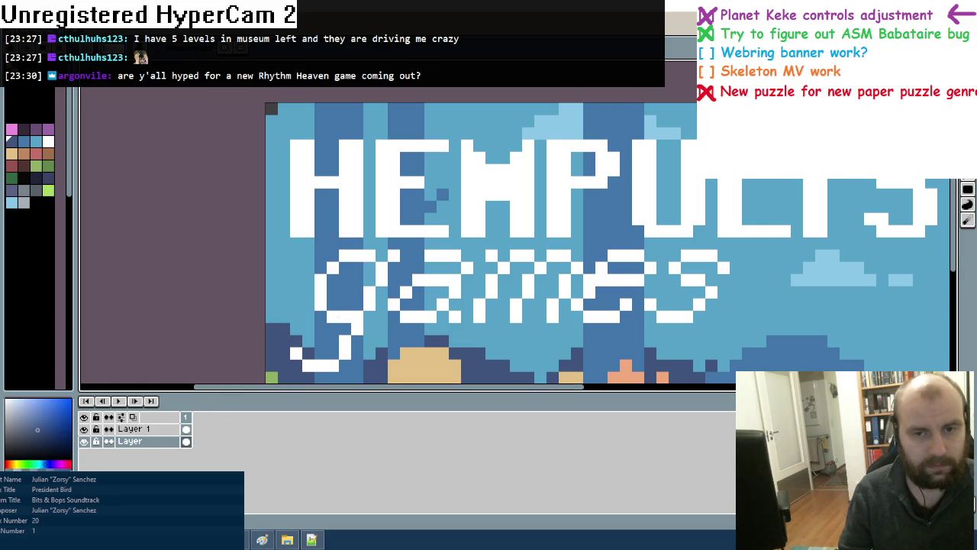
Paint darker blue pixels along the H's left edge and the lettering's top-left edge
scroll(337, 316, "down", 10)
scroll(337, 316, "up", 1)
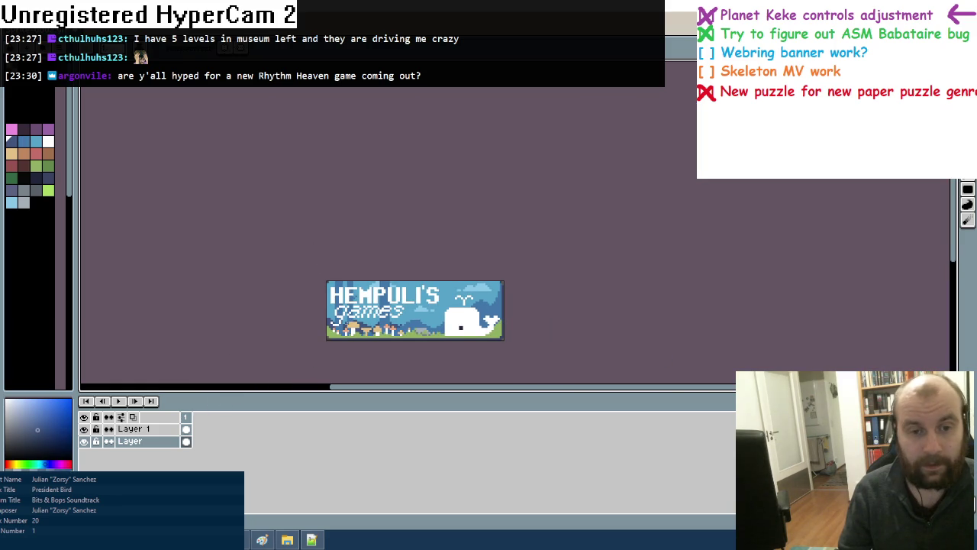
scroll(348, 323, "up", 1)
scroll(348, 324, "up", 1)
scroll(348, 324, "up", 1)
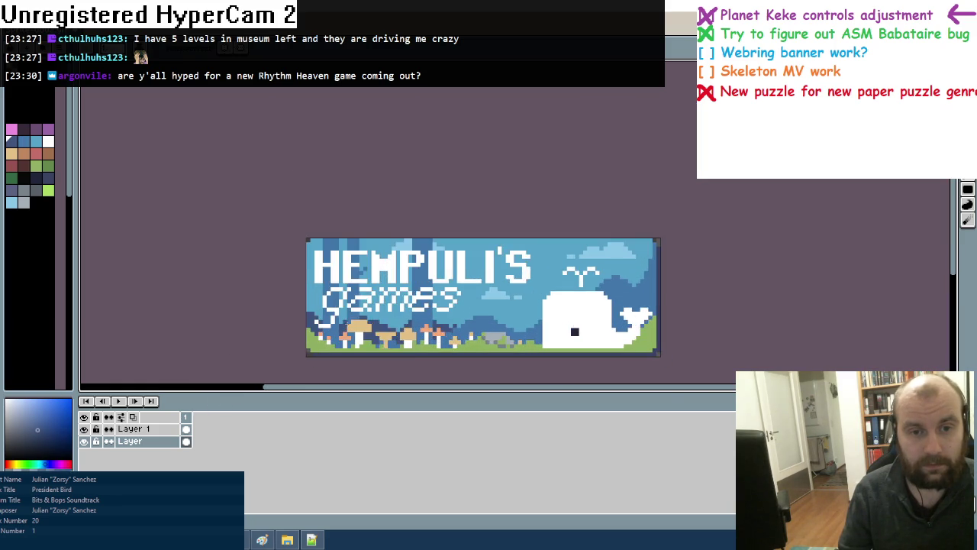
scroll(348, 324, "up", 2)
scroll(302, 246, "up", 1)
mouse_move(286, 245)
left_mouse_down()
mouse_move(276, 260)
mouse_move(239, 211)
left_mouse_up()
mouse_move(259, 252)
left_mouse_down()
mouse_move(236, 199)
mouse_move(296, 127)
left_mouse_up()
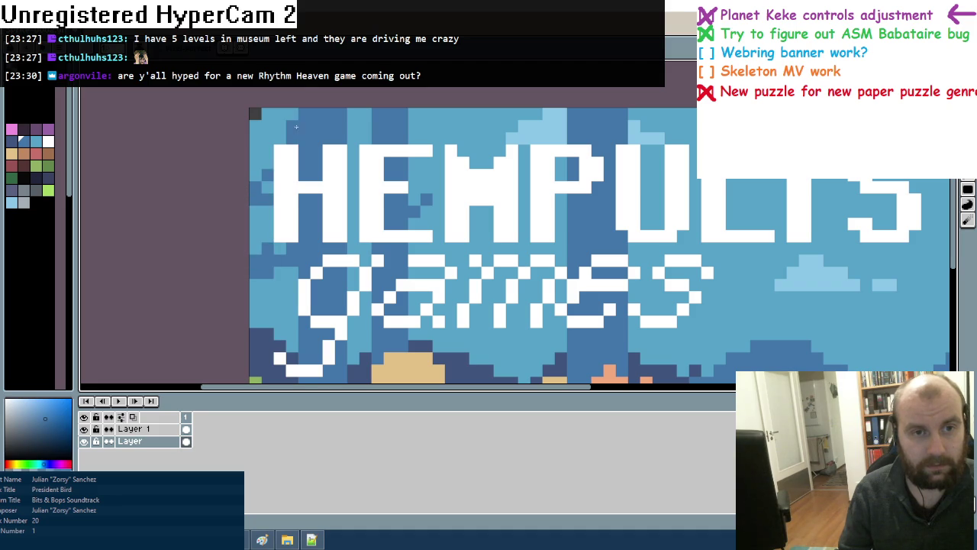
left_click(280, 248)
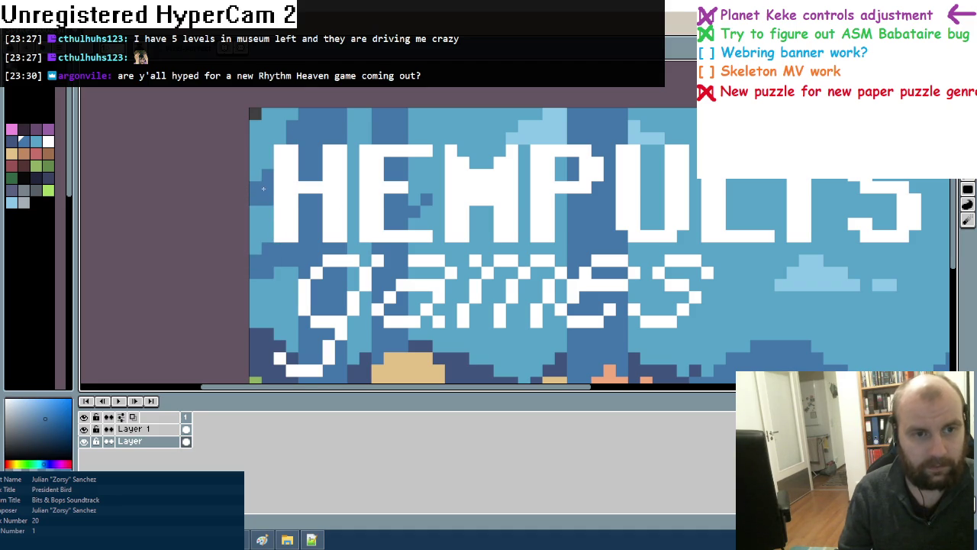
mouse_move(292, 138)
left_mouse_down()
mouse_move(249, 147)
mouse_move(277, 113)
mouse_move(271, 164)
left_mouse_up()
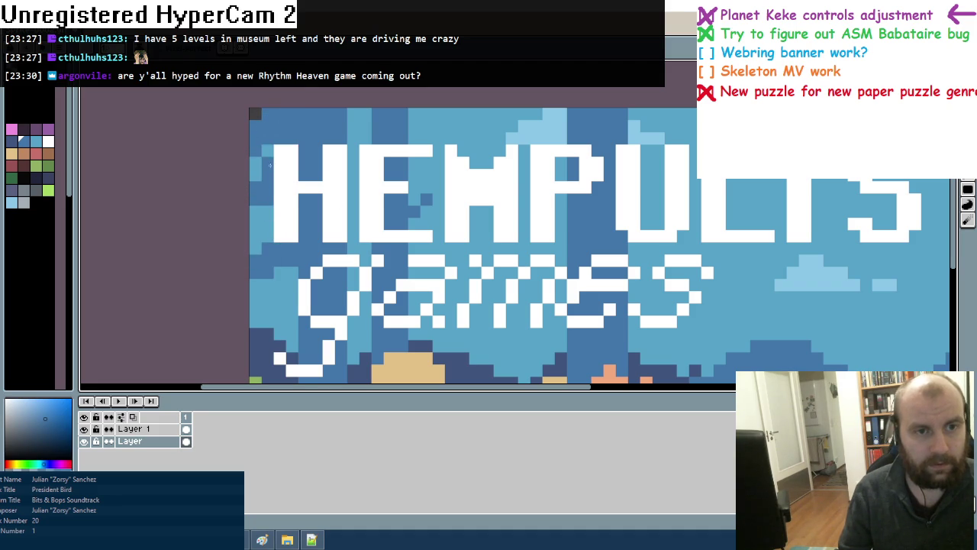
Darken the lettering's lower-left edge, the patch beside the g descender, and one sky pixel above
left_click_drag(249, 221, 265, 227)
left_click_drag(261, 310, 275, 327)
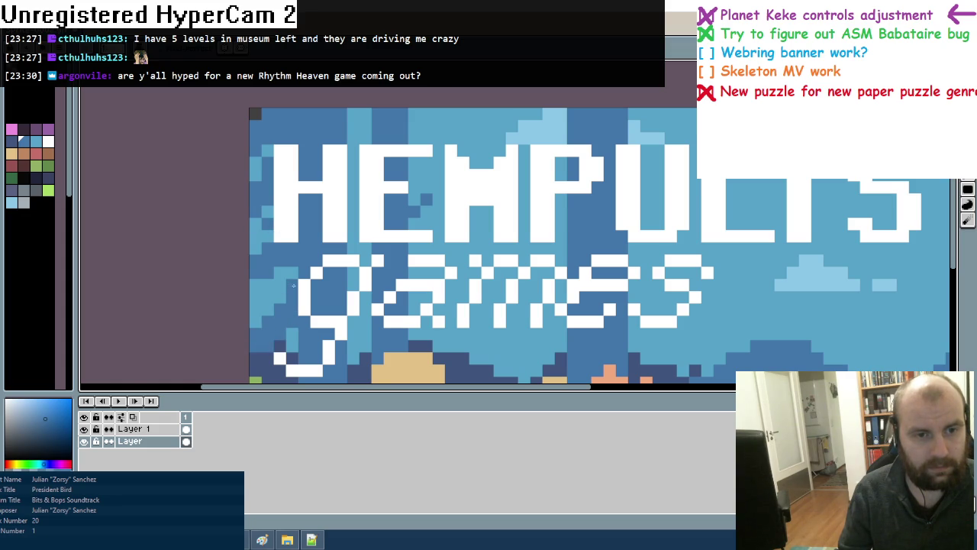
left_click_drag(293, 285, 284, 344)
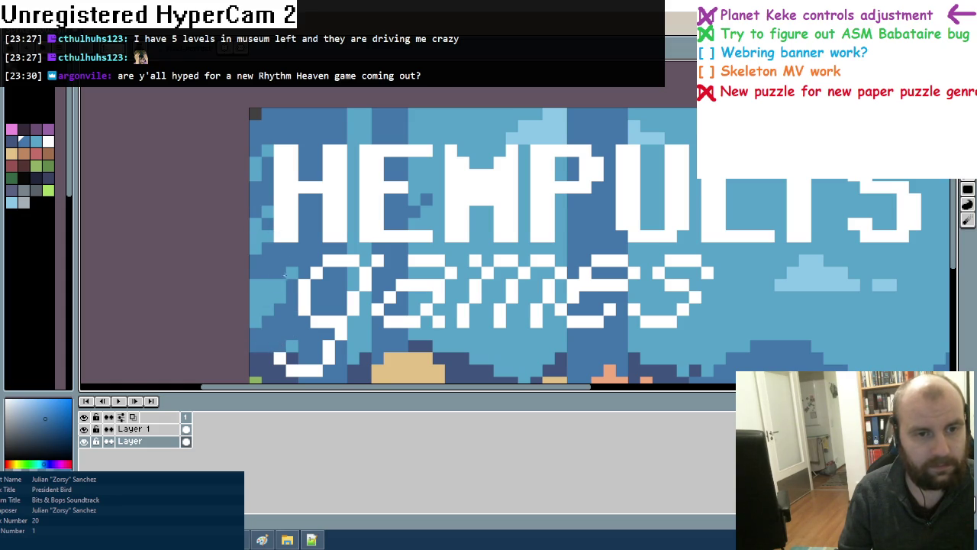
mouse_move(356, 329)
left_mouse_down()
mouse_move(368, 335)
mouse_move(344, 271)
left_mouse_up()
left_click_drag(360, 340, 357, 305)
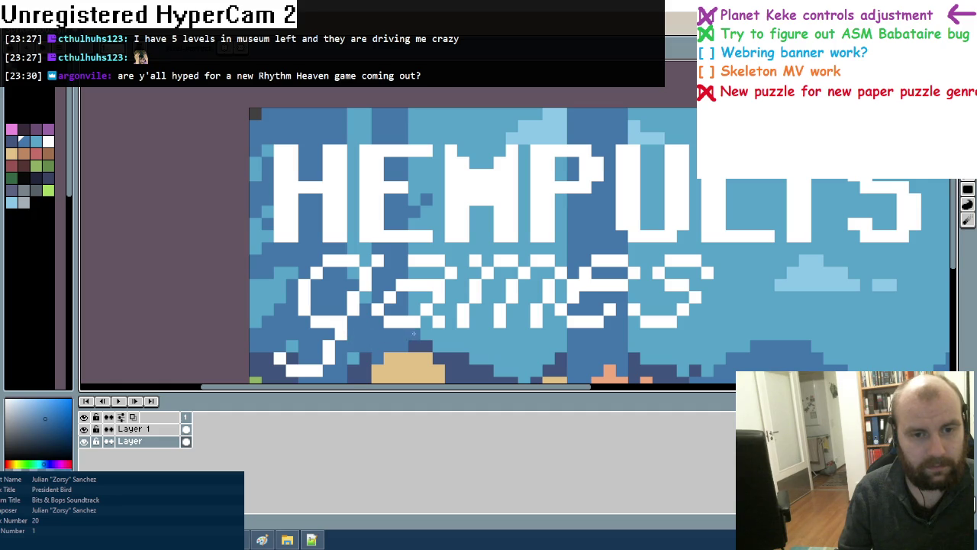
left_click(348, 124)
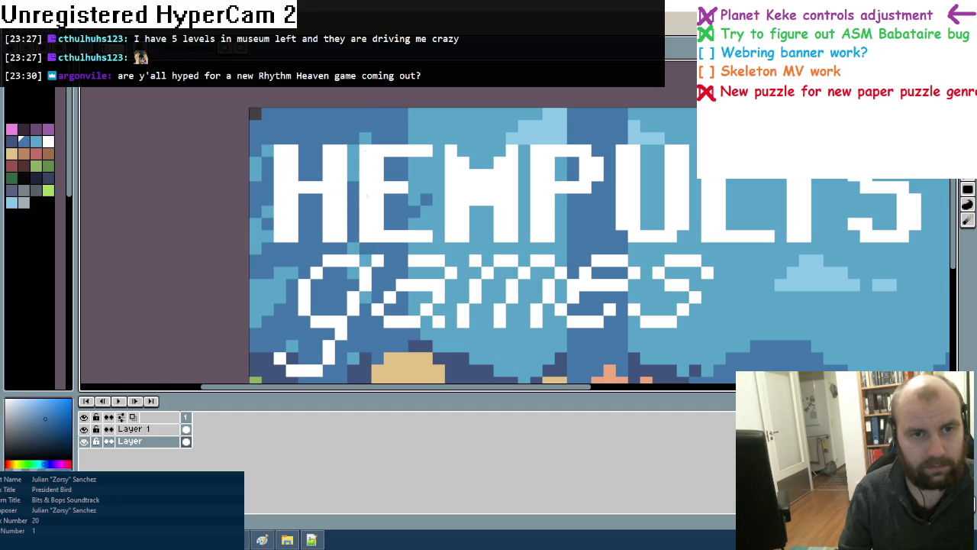
scroll(477, 296, "down", 5)
scroll(477, 296, "down", 1)
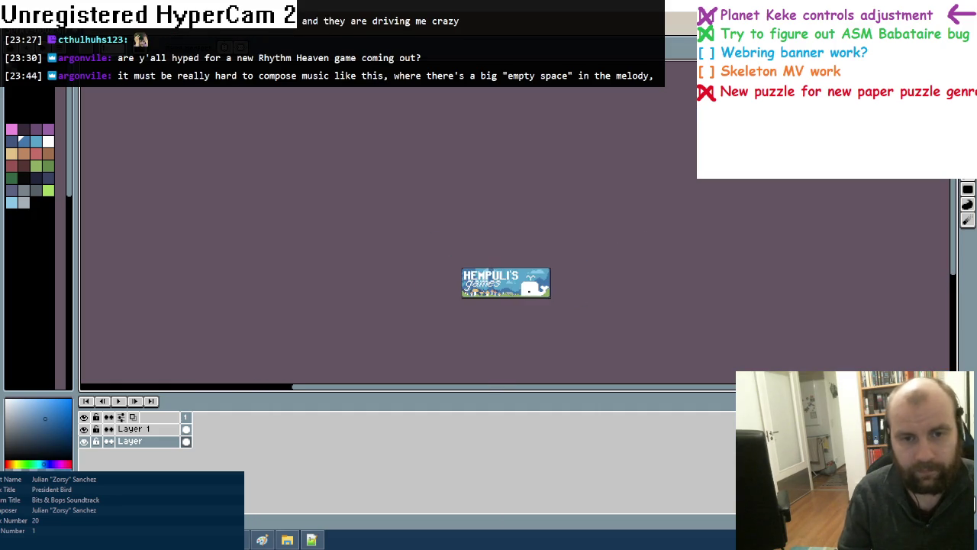
scroll(477, 296, "up", 2)
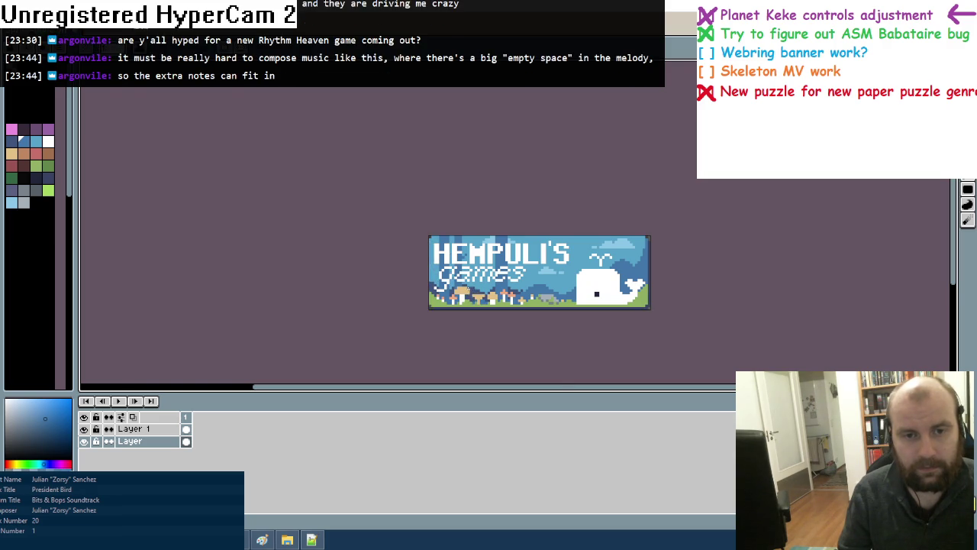
scroll(473, 297, "up", 4)
left_click_drag(497, 327, 453, 197)
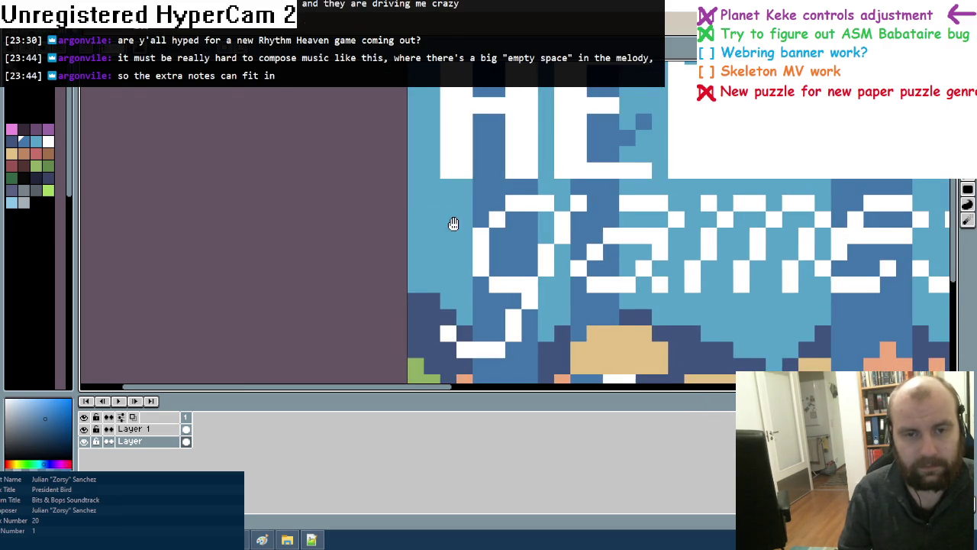
scroll(453, 220, "up", 1)
scroll(410, 153, "up", 1)
scroll(447, 120, "down", 1)
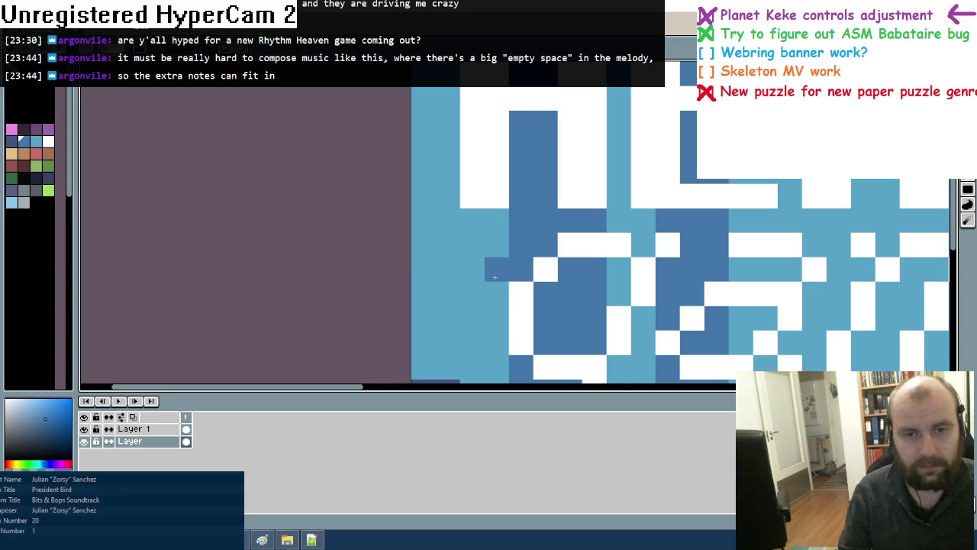
scroll(472, 244, "down", 5)
scroll(471, 221, "down", 1)
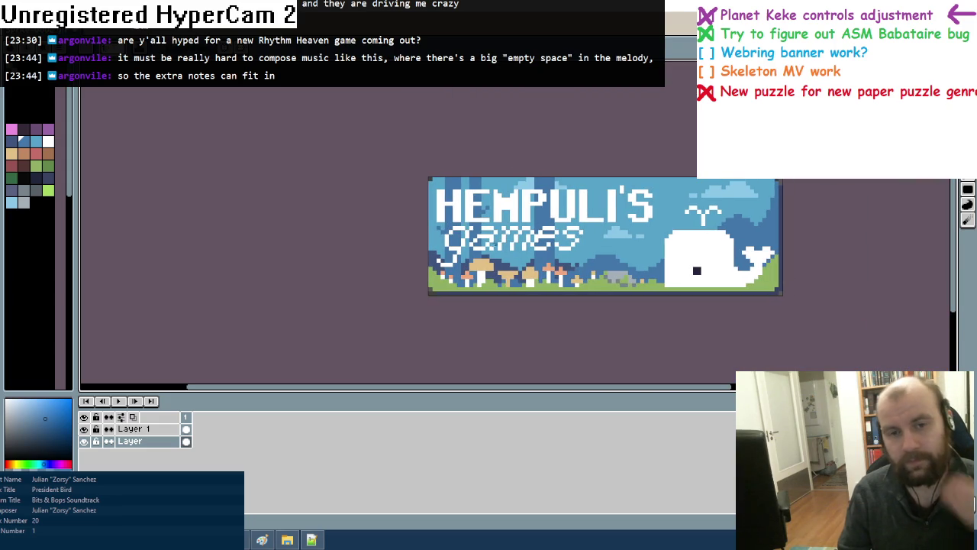
scroll(458, 256, "up", 1)
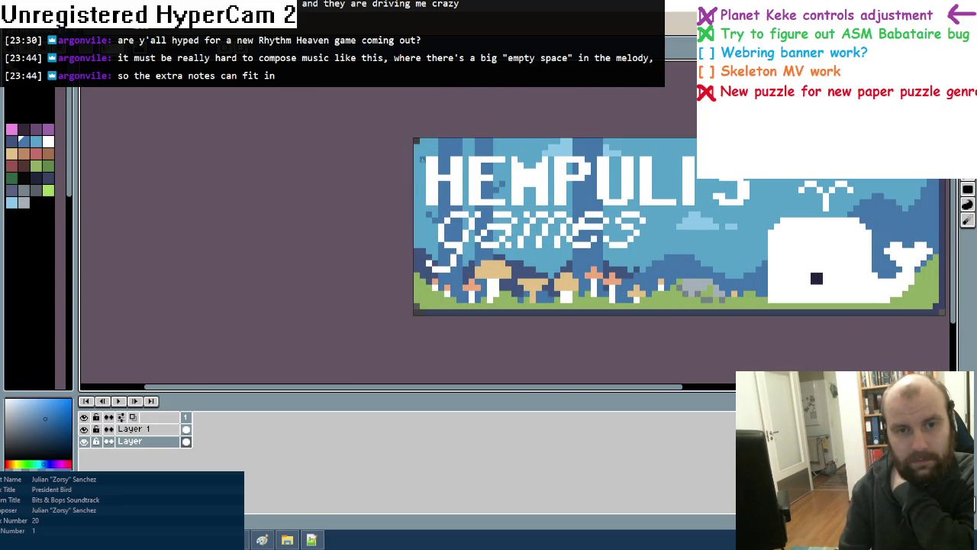
scroll(421, 237, "down", 1)
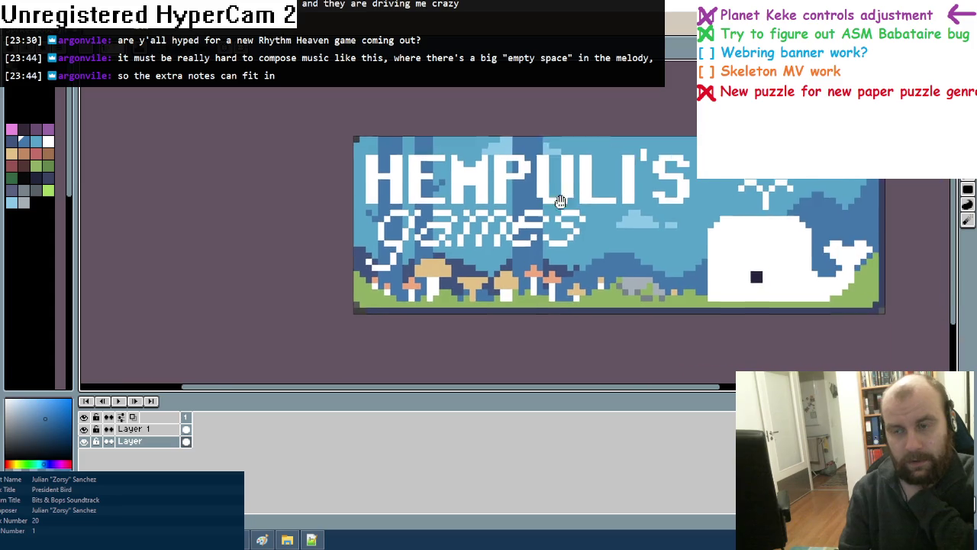
scroll(421, 236, "up", 1)
scroll(421, 237, "up", 1)
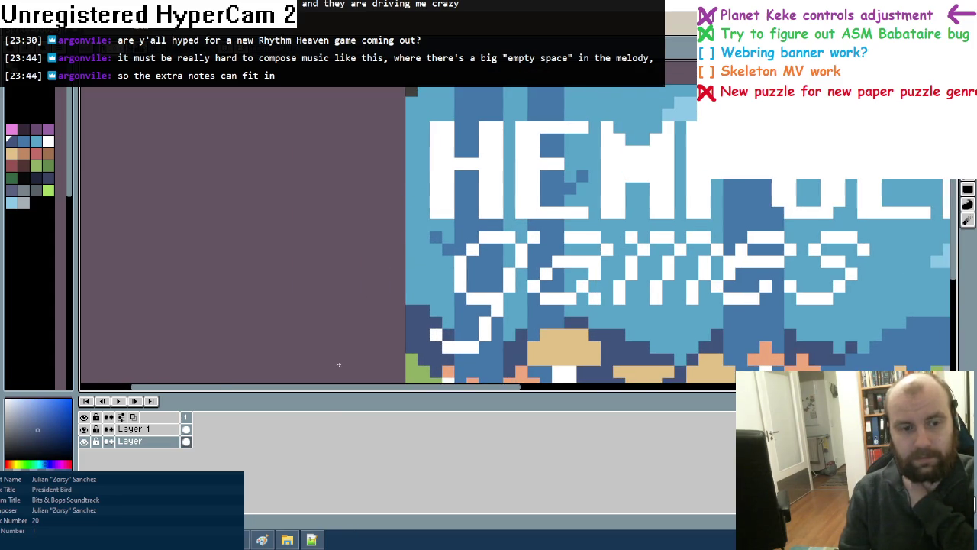
key("shift+n")
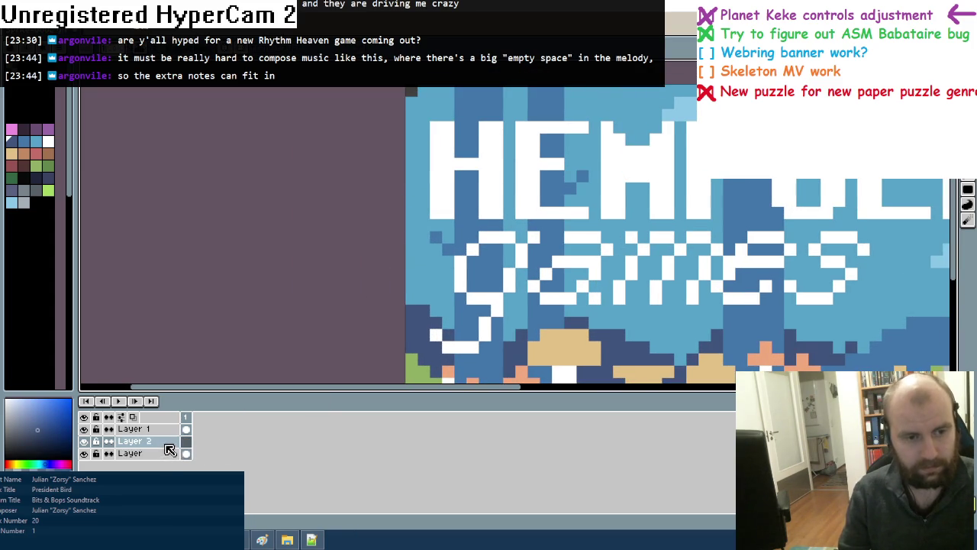
Hide Layer 2 and Layer 1, then fill the background's tree trunks with sky blue
left_click(84, 442)
left_click(186, 458)
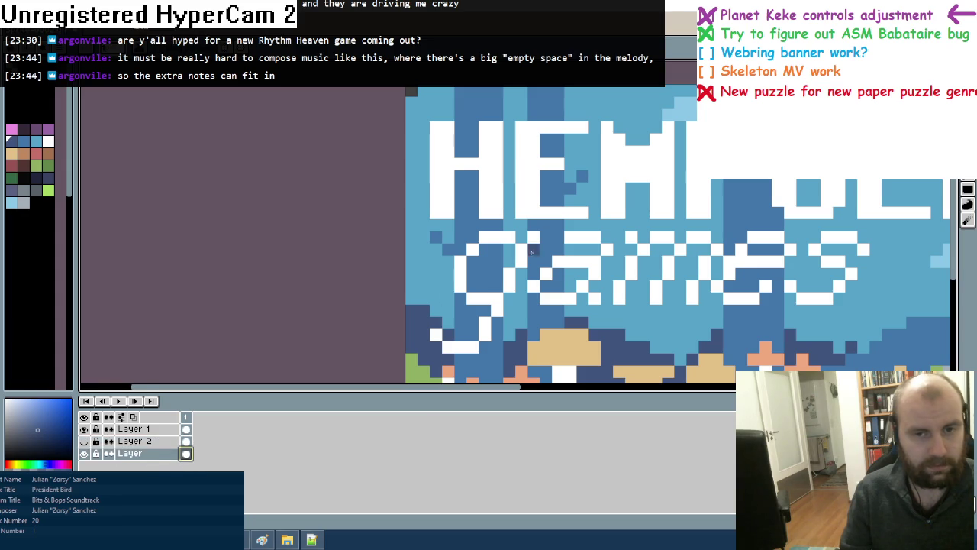
key("ctrl+0")
left_click(84, 428)
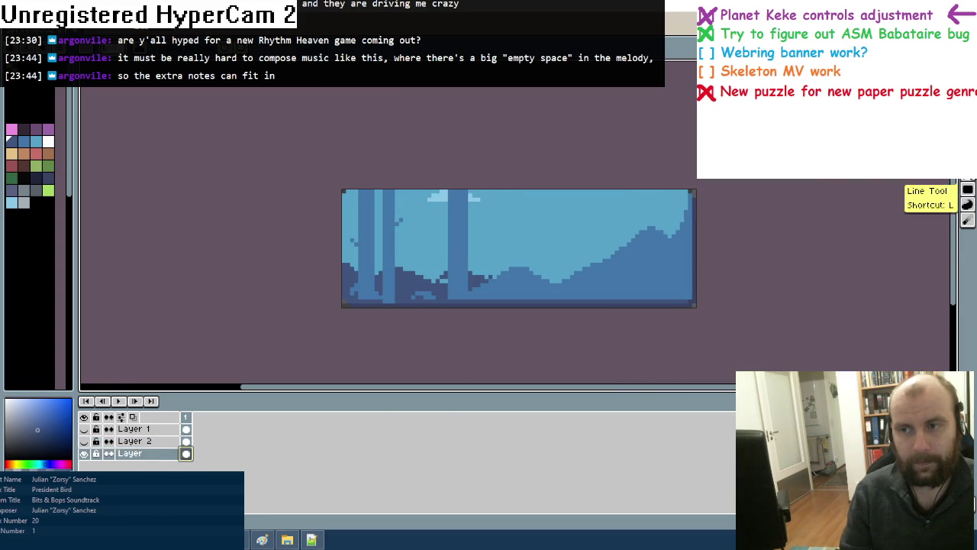
left_click(502, 236, "alt")
scroll(453, 217, "up", 1)
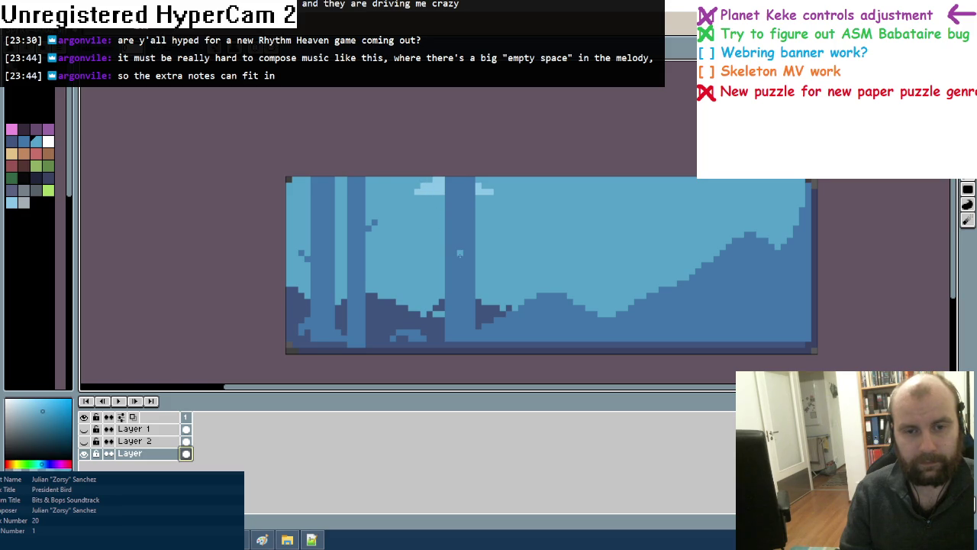
left_click(460, 253)
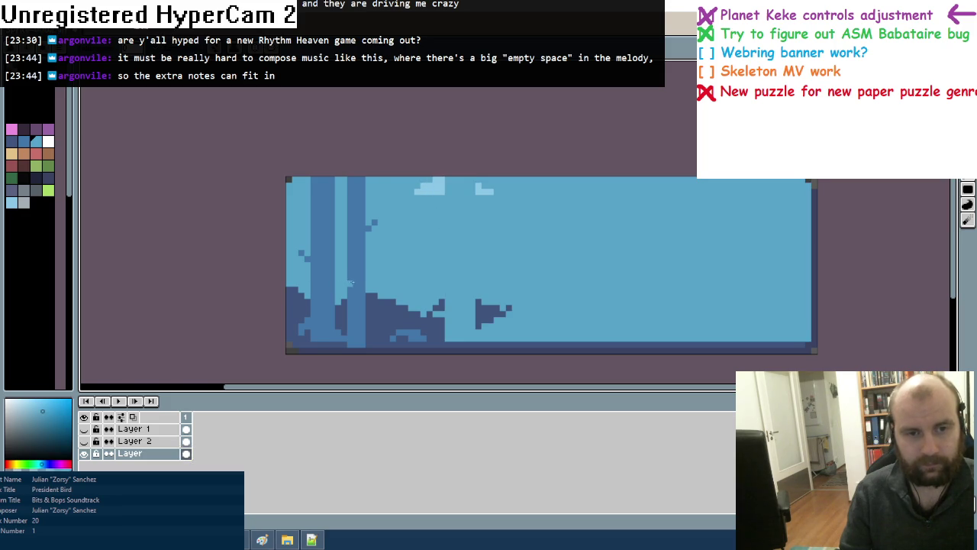
left_click(349, 283)
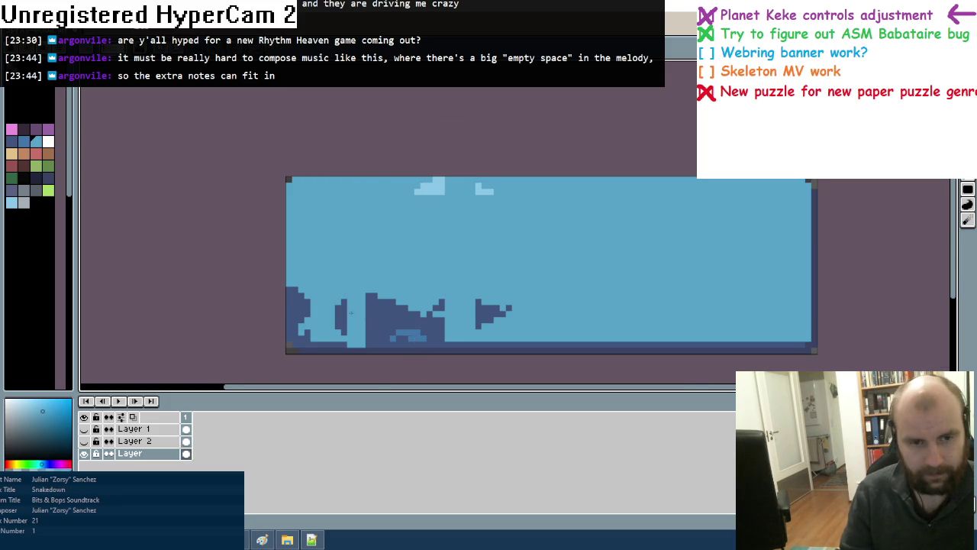
Outline new rolling hill bumps in dark navy and fill them solid
scroll(351, 315, "up", 1)
left_click(262, 296, "alt")
mouse_move(277, 302)
left_mouse_down()
mouse_move(314, 304)
mouse_move(376, 278)
left_mouse_up()
mouse_move(543, 288)
left_mouse_down()
mouse_move(684, 313)
mouse_move(775, 359)
left_mouse_up()
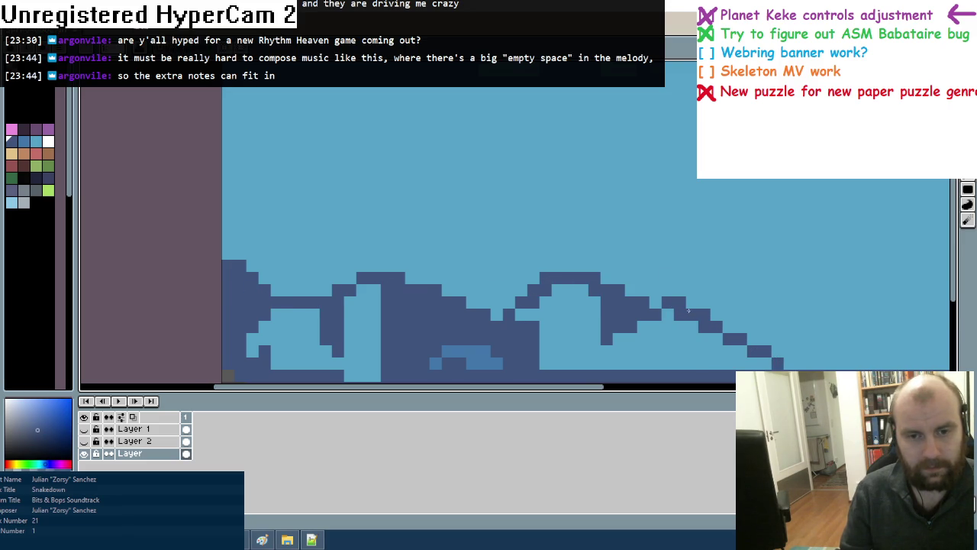
left_click(580, 305)
left_click(267, 306)
left_click_drag(431, 315, 407, 327)
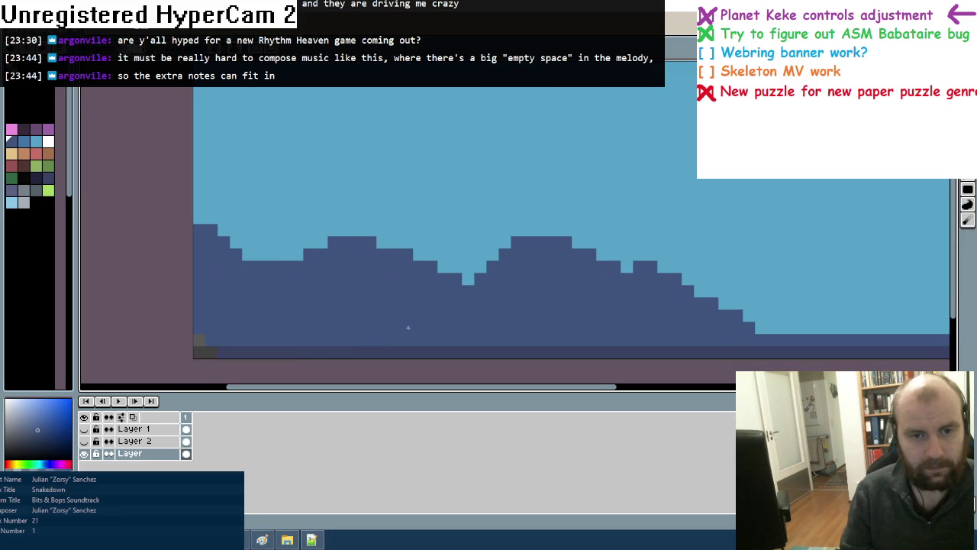
Pick a light blue colour from the palette
scroll(535, 255, "down", 3)
scroll(511, 229, "up", 1)
scroll(496, 210, "up", 2)
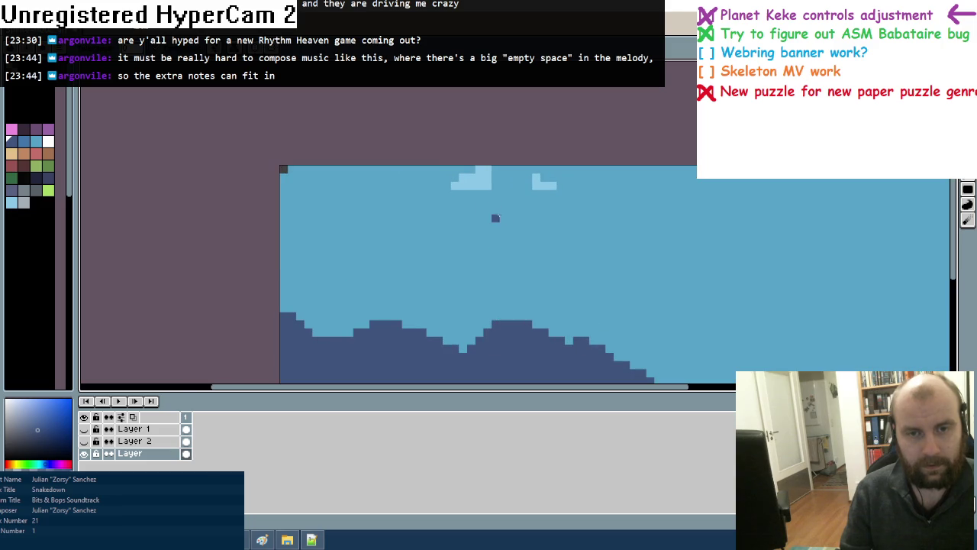
left_click(503, 169, "alt")
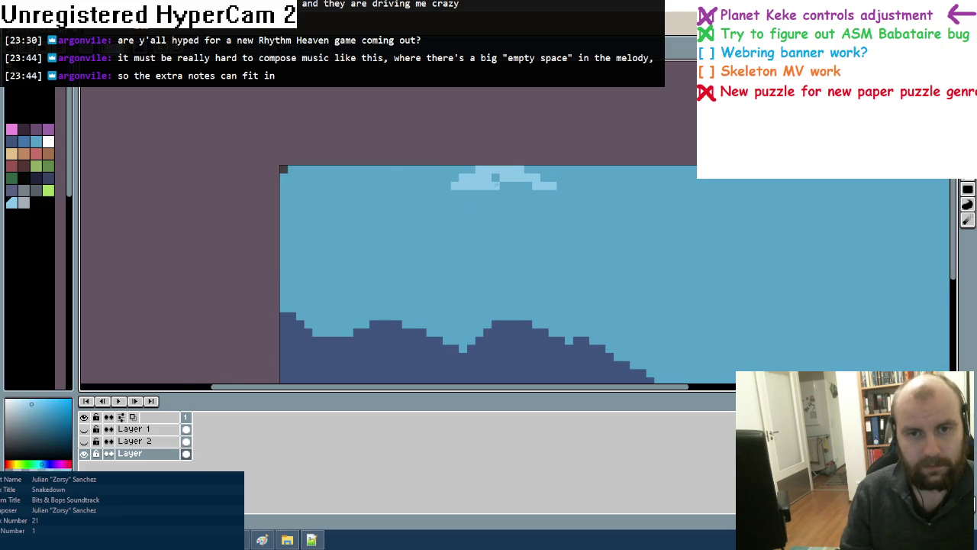
scroll(619, 246, "down", 3)
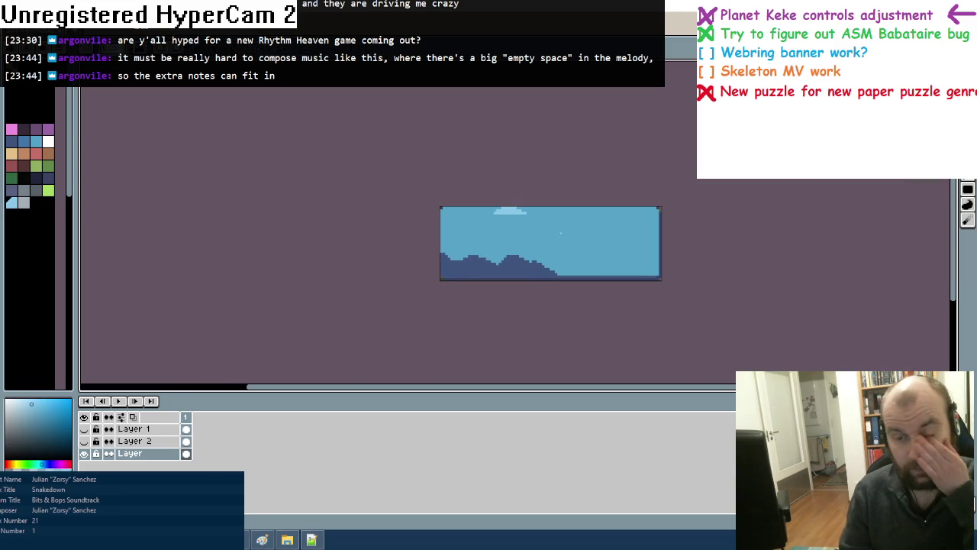
Show Layer 2 again, try painting its dark shapes sky blue, then undo the last fill
scroll(563, 252, "up", 2)
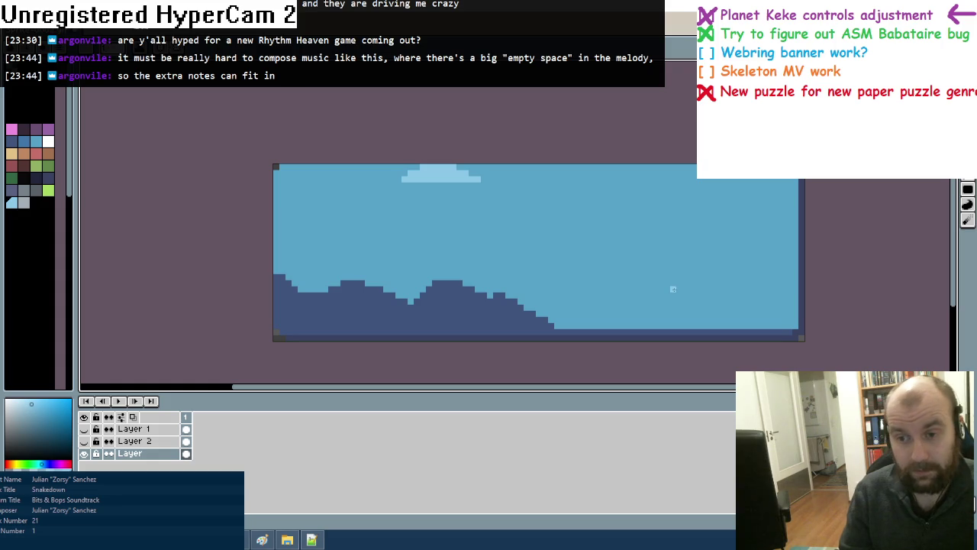
left_click(84, 441)
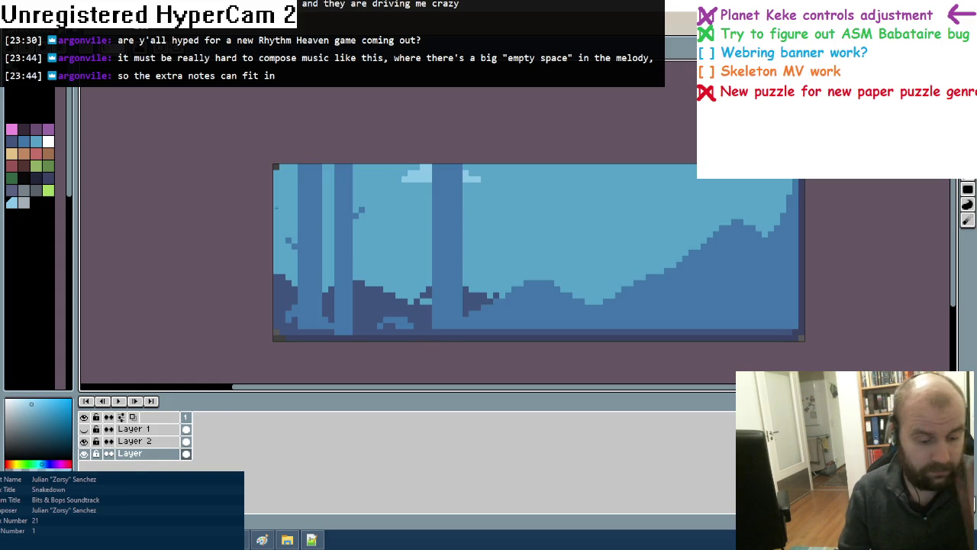
left_click(375, 250, "alt")
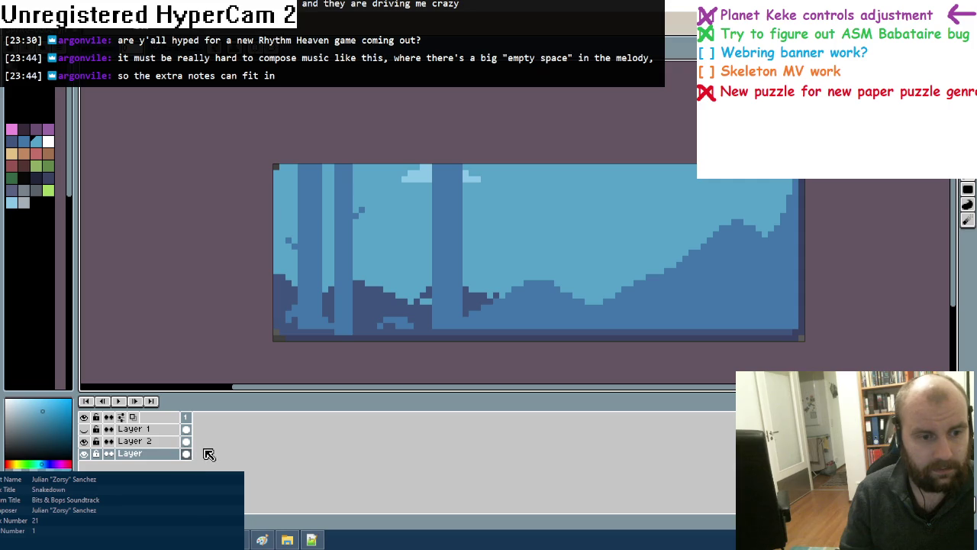
left_click(145, 441)
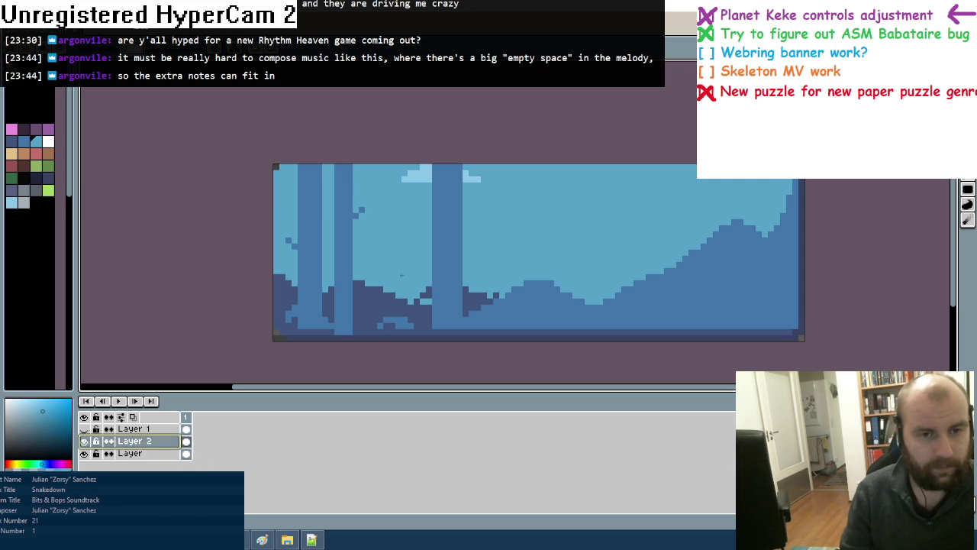
left_click(373, 294)
left_click_drag(480, 295, 427, 291)
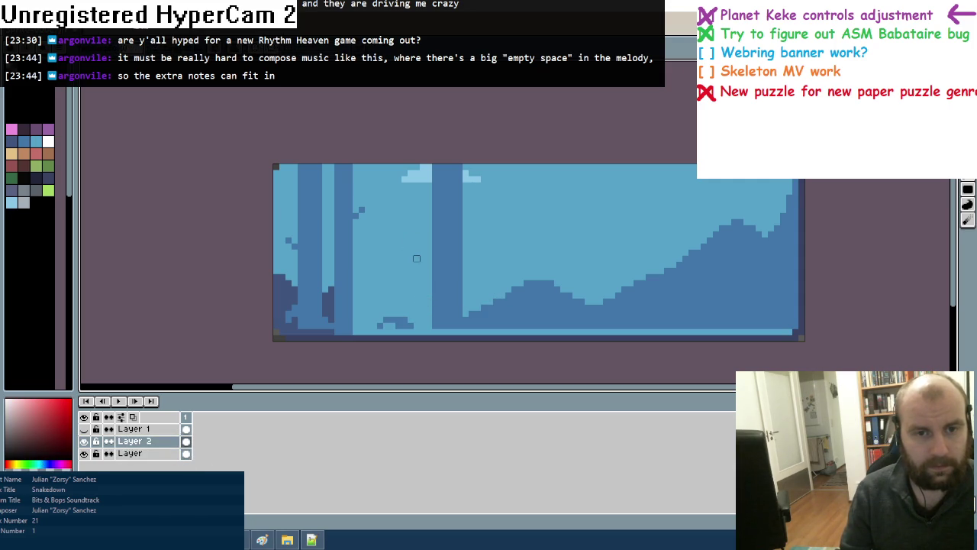
key("ctrl+z")
Hide the sky layer and erase Layer 2's light-blue strips and stray pixels
left_click(84, 453)
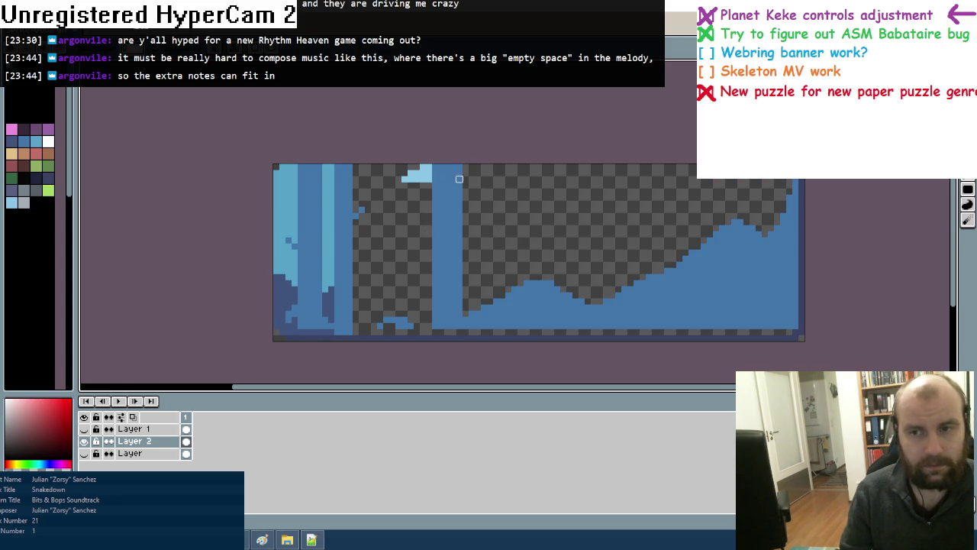
left_click(422, 179)
left_click_drag(276, 331, 275, 301)
left_click(330, 301)
left_click(282, 271)
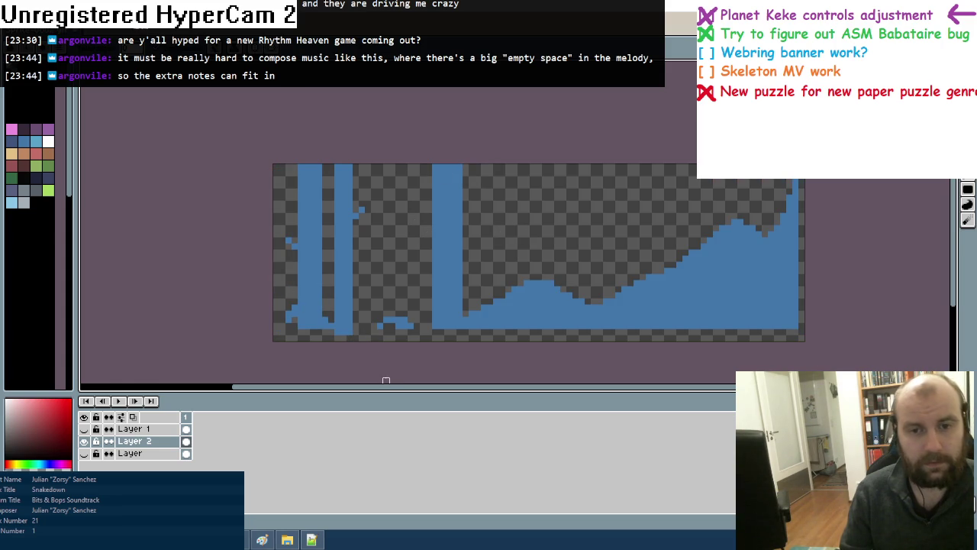
Toggle layer visibility so only the logo layer with the banner art shows
left_click(84, 454)
left_click(84, 454)
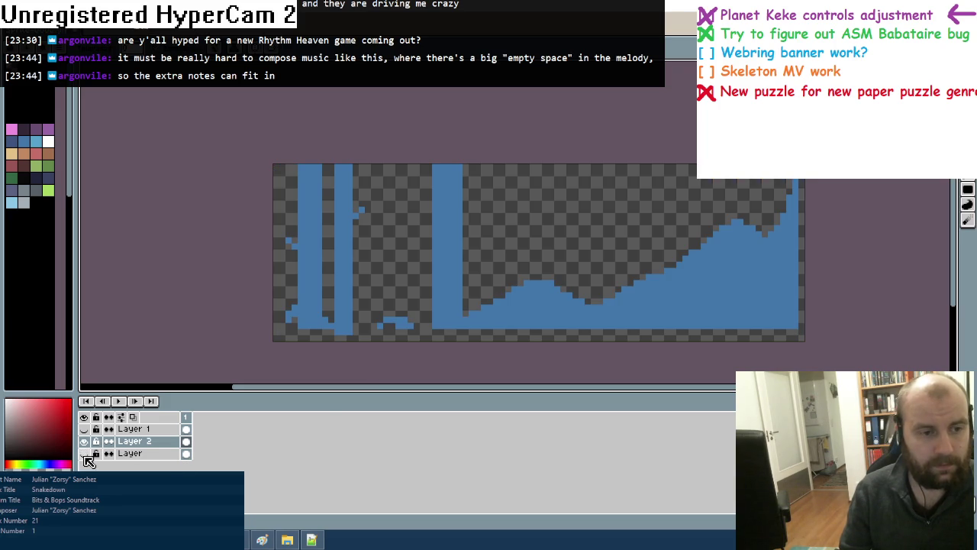
left_click(84, 441)
left_click(84, 429)
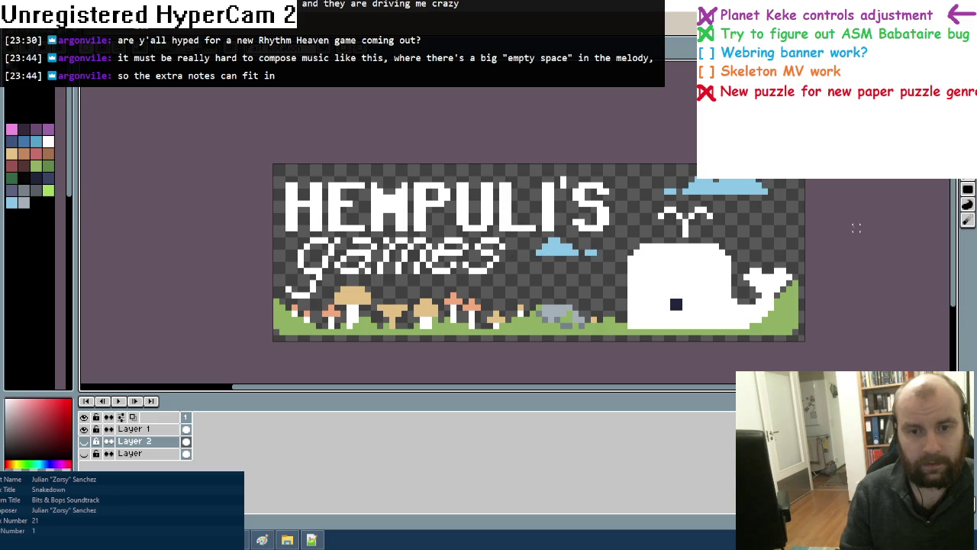
Show the sky layer and select the I'S letters and whale spout on the logo
left_click(130, 453)
left_click(83, 454)
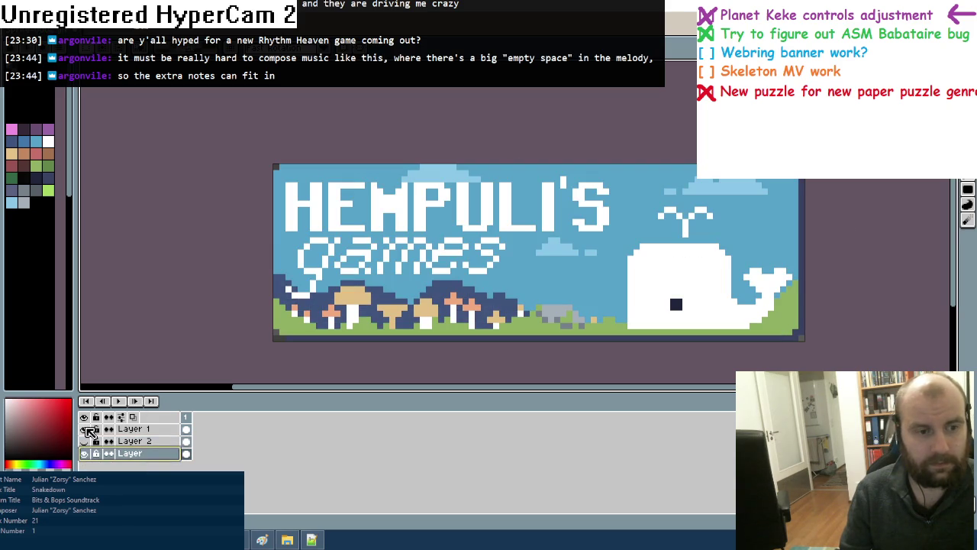
left_click_drag(84, 429, 84, 441)
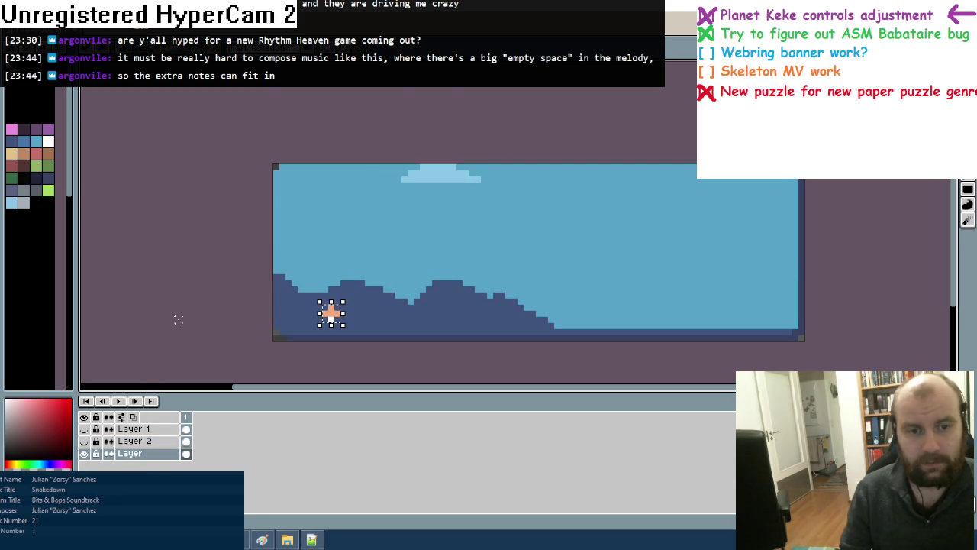
left_click(84, 429)
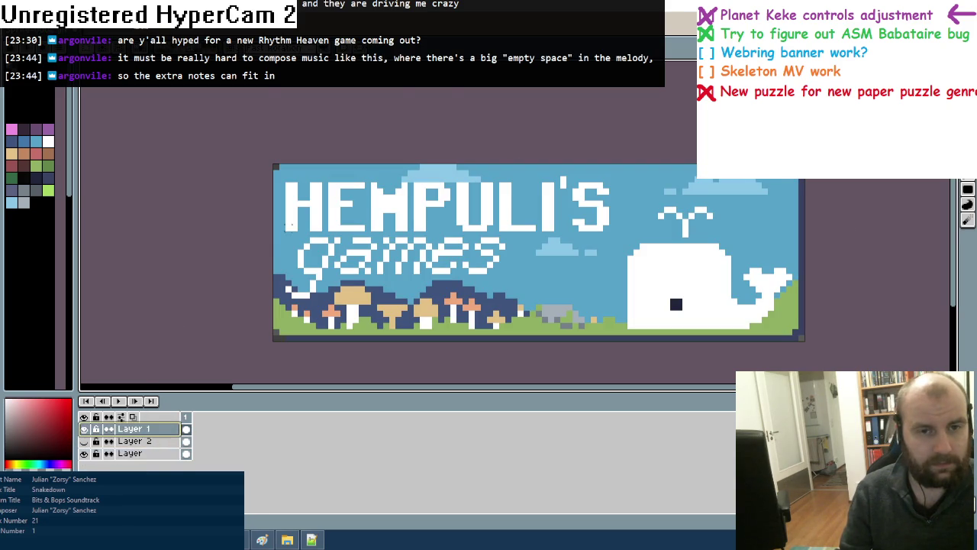
left_click_drag(245, 148, 770, 234)
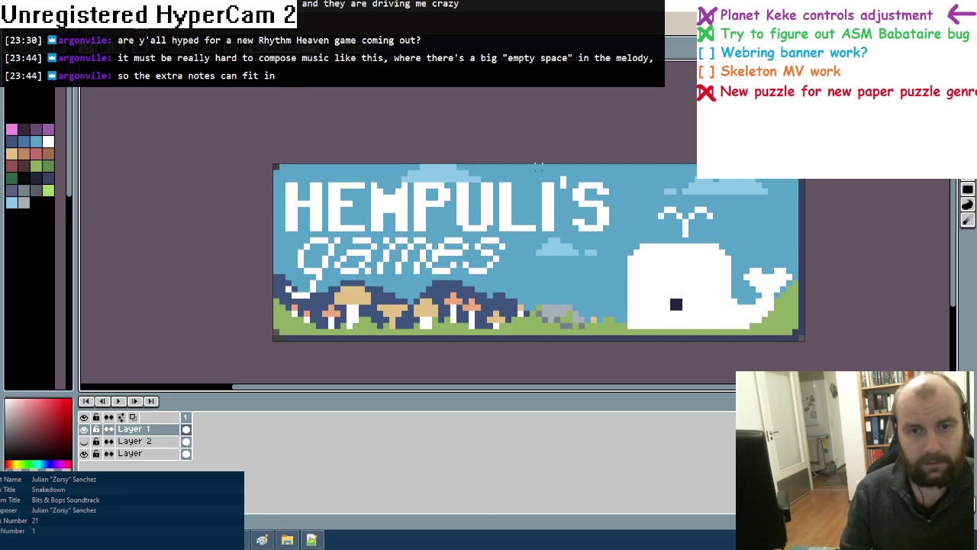
left_click_drag(536, 164, 769, 257)
left_click(849, 264)
On the sky layer, delete the stray pasted letters and fill the gap with sky blue
left_click(153, 454)
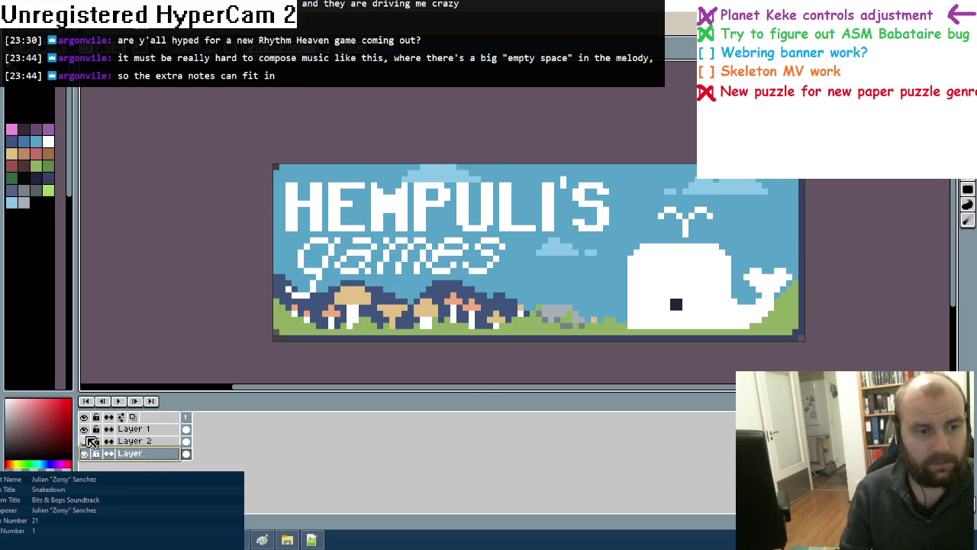
left_click_drag(86, 440, 85, 428)
key("ctrl+v")
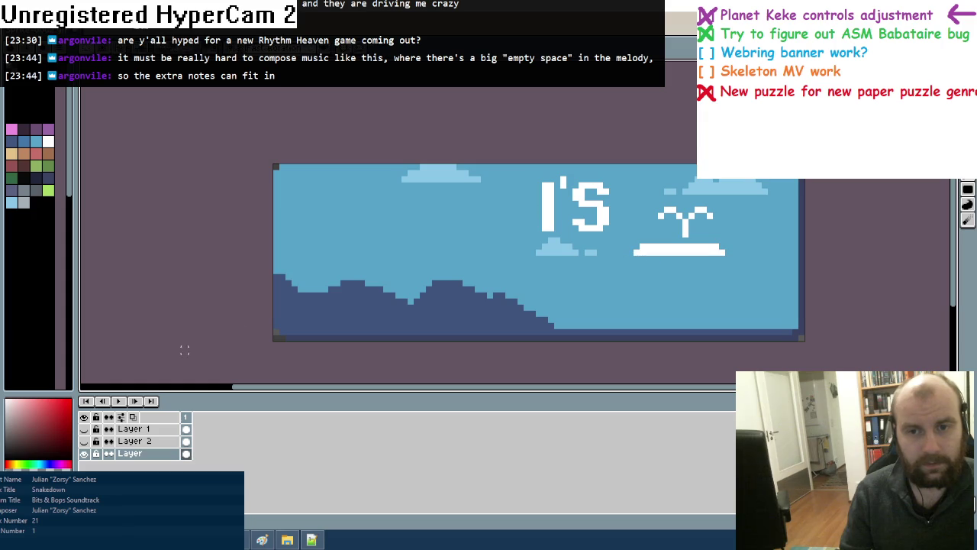
left_click_drag(530, 164, 622, 230)
key("Delete")
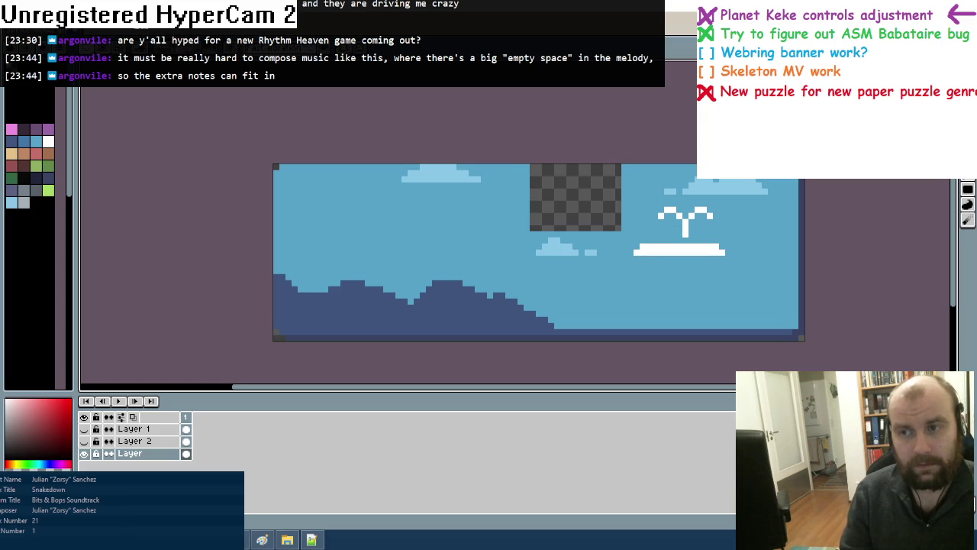
left_click(35, 141)
left_click_drag(532, 163, 629, 209)
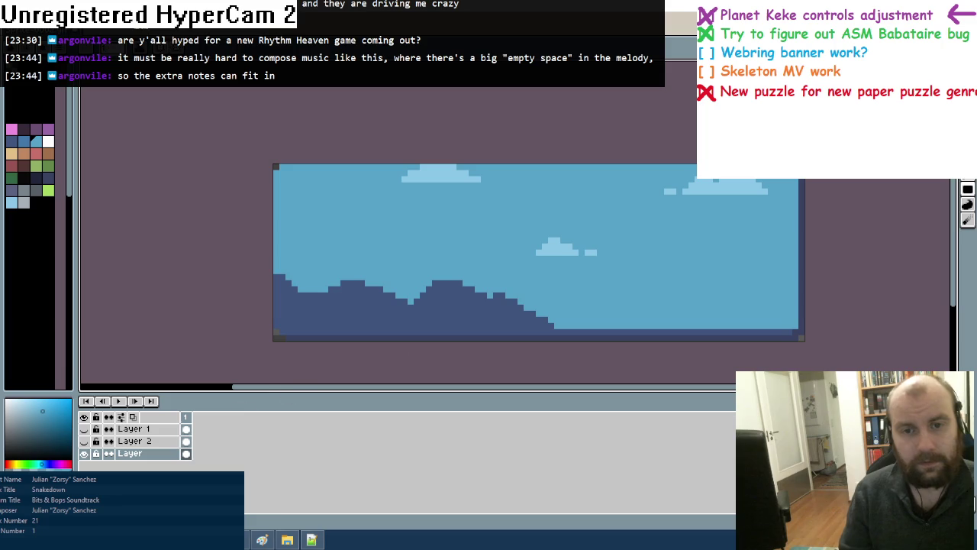
Erase the light-blue cloud above the whale on the logo layer
left_click(84, 454)
left_click(84, 430)
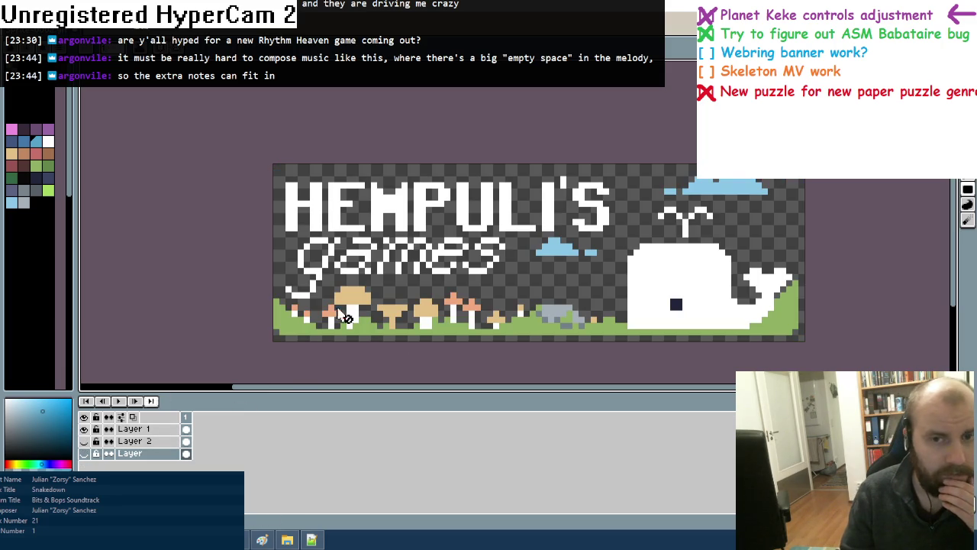
left_click(133, 428)
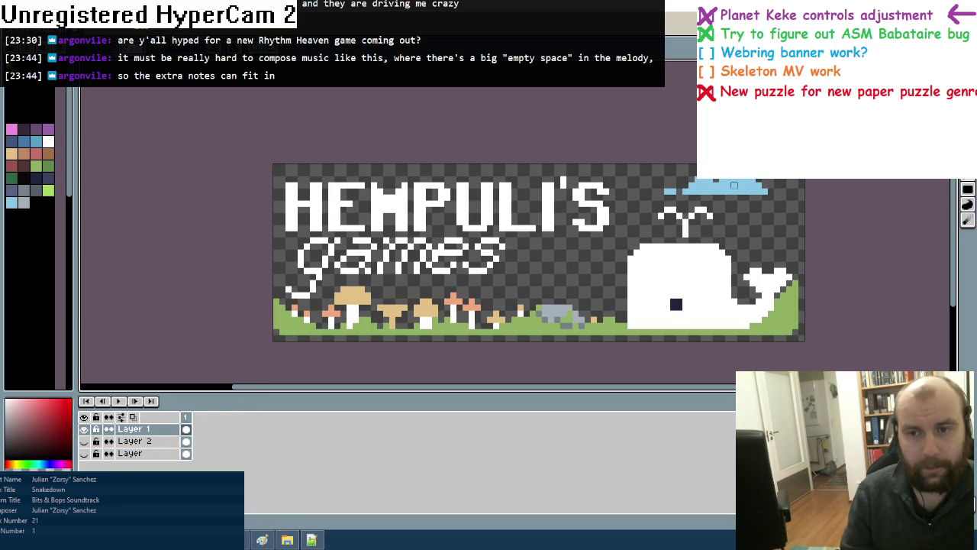
left_click_drag(734, 185, 668, 191)
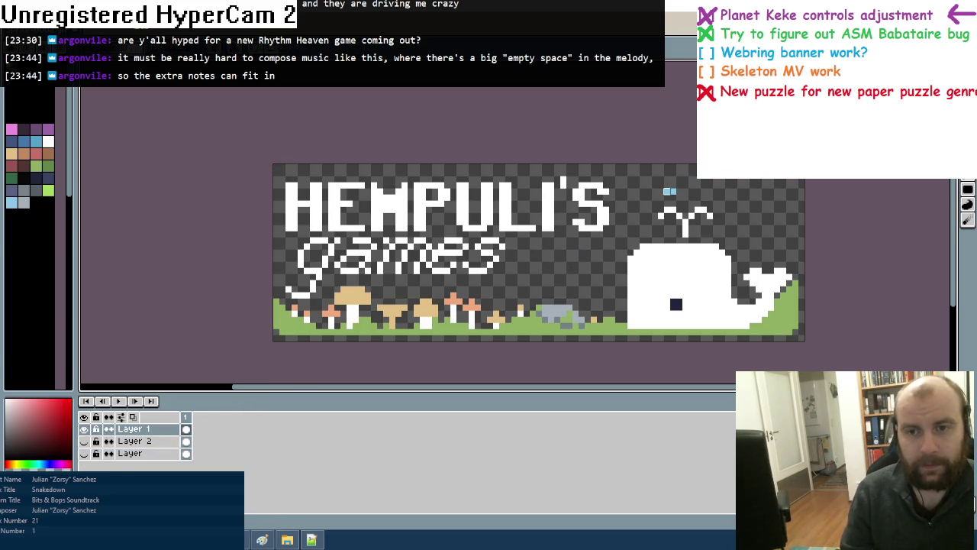
Turn all three layers back on and pick dark blue for the sky background layer
left_click(84, 429)
left_click(84, 442)
left_click(84, 454)
left_click(84, 429)
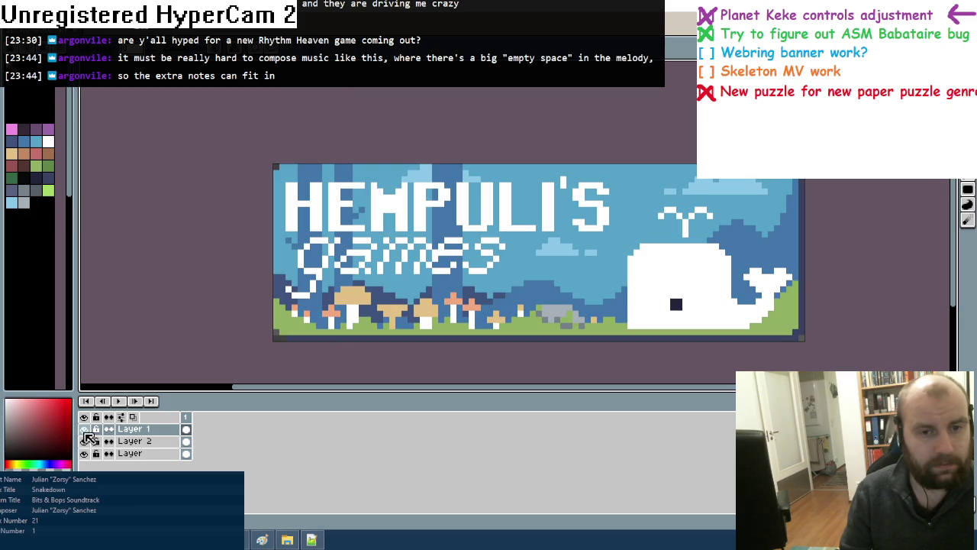
left_click(130, 454)
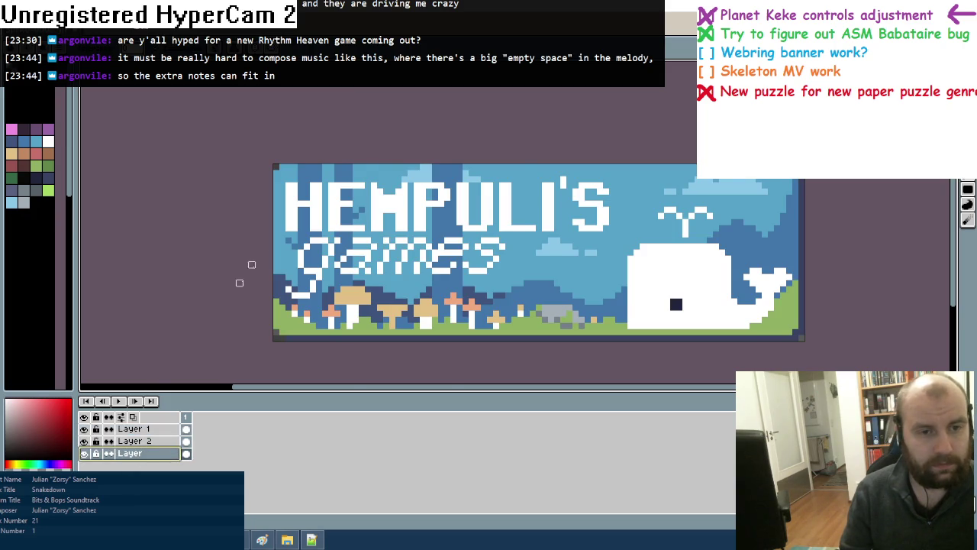
scroll(240, 281, "up", 2)
left_click(286, 309, "alt")
Paint dark blue left of the H, under the lettering and beside the a in games
mouse_move(290, 170)
left_mouse_down()
mouse_move(292, 210)
mouse_move(321, 282)
mouse_move(307, 308)
left_mouse_up()
left_click_drag(455, 306, 479, 329)
left_click_drag(506, 290, 506, 330)
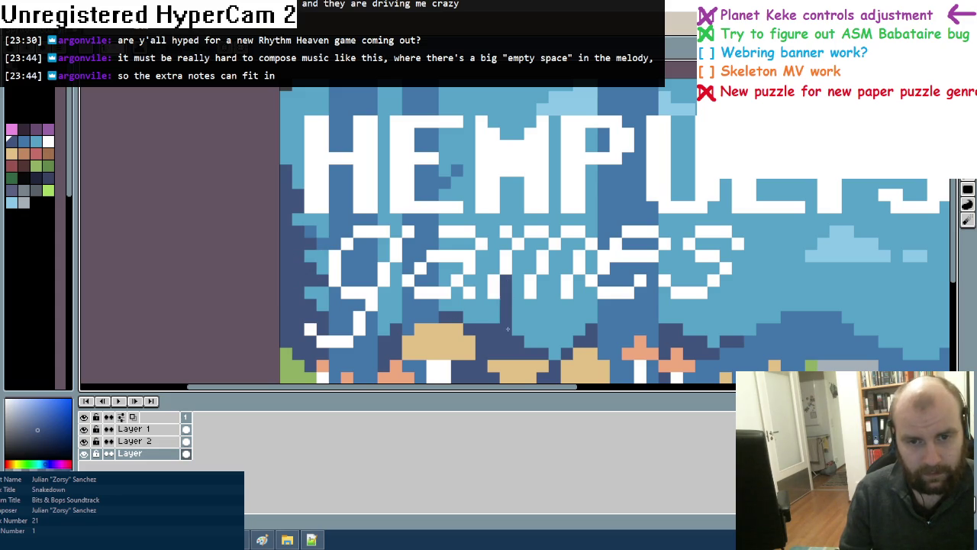
mouse_move(514, 294)
left_mouse_down()
mouse_move(530, 304)
mouse_move(519, 318)
mouse_move(537, 345)
mouse_move(521, 331)
left_mouse_up()
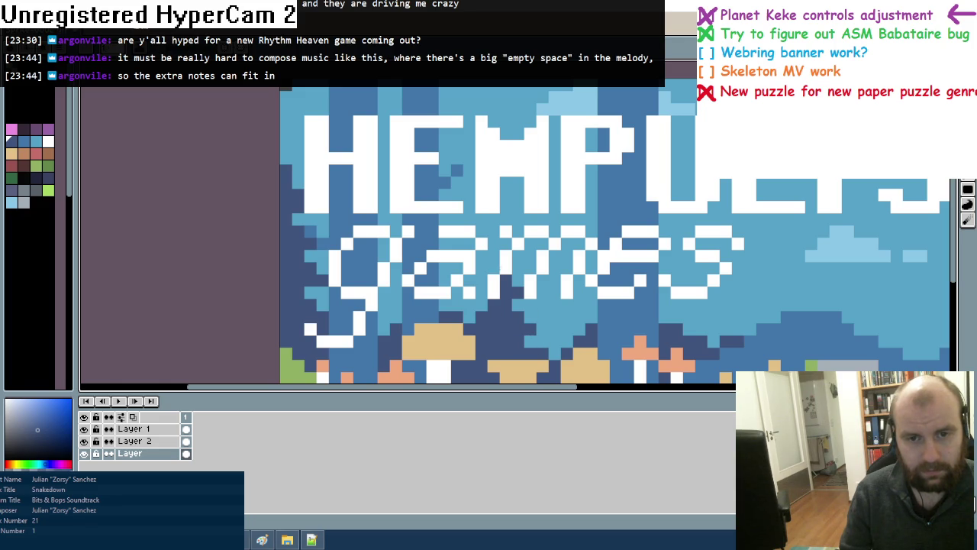
left_click(505, 243)
left_click(494, 268)
left_click(481, 280)
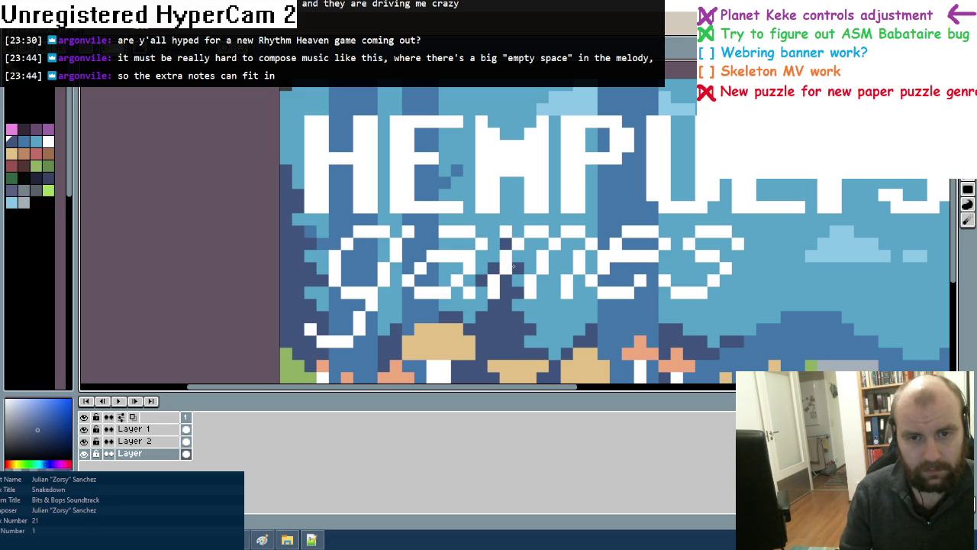
Add dark-blue pixels among the trees on the right, including a small cross
left_click_drag(704, 339, 629, 297)
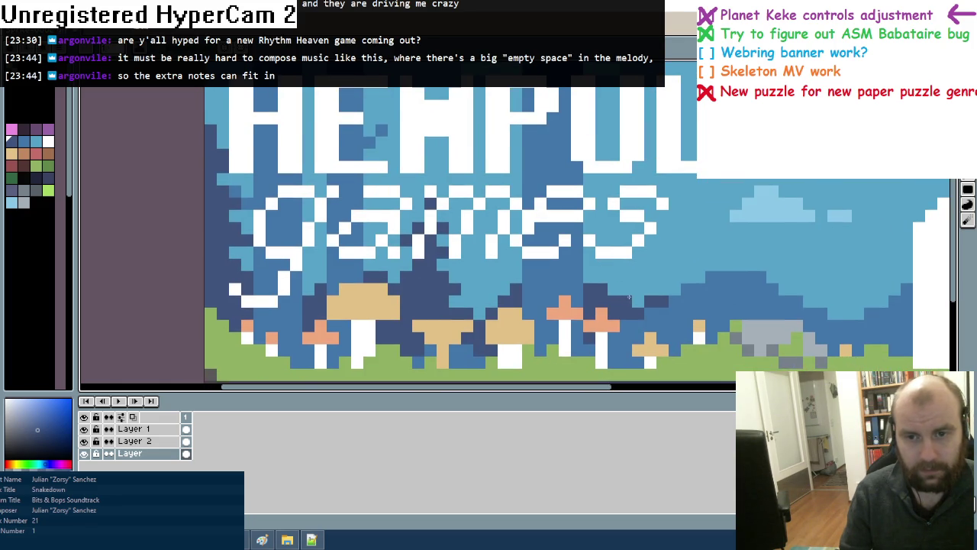
left_click(638, 301)
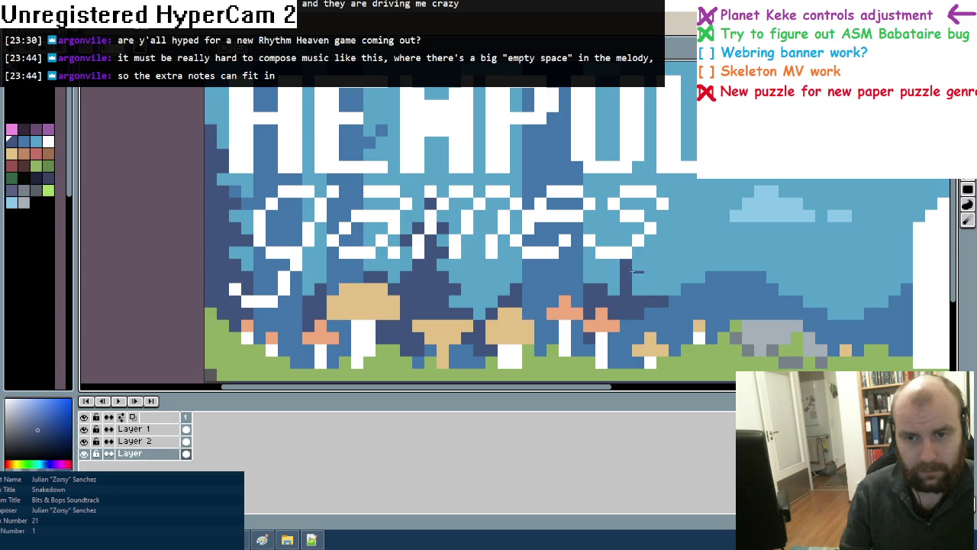
left_click(618, 267)
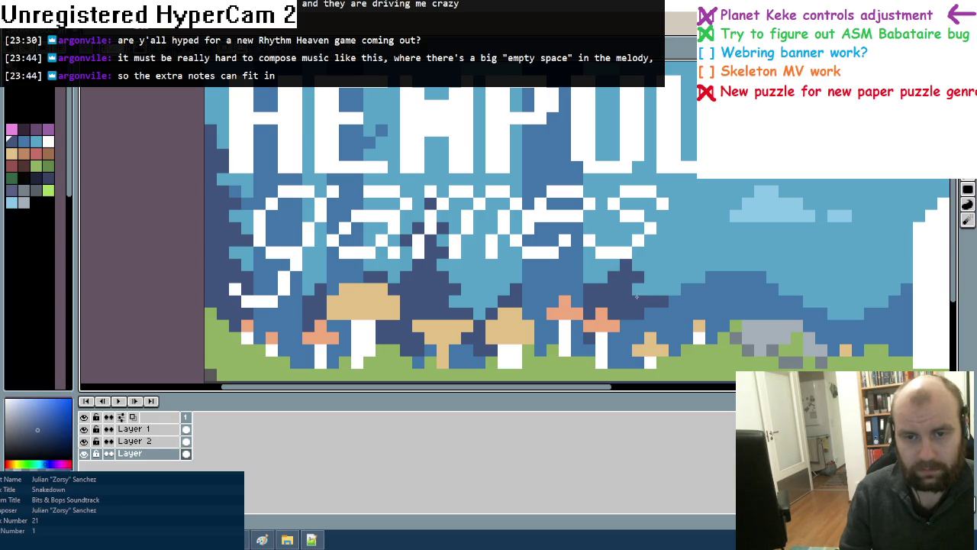
scroll(636, 296, "down", 4)
scroll(637, 296, "down", 1)
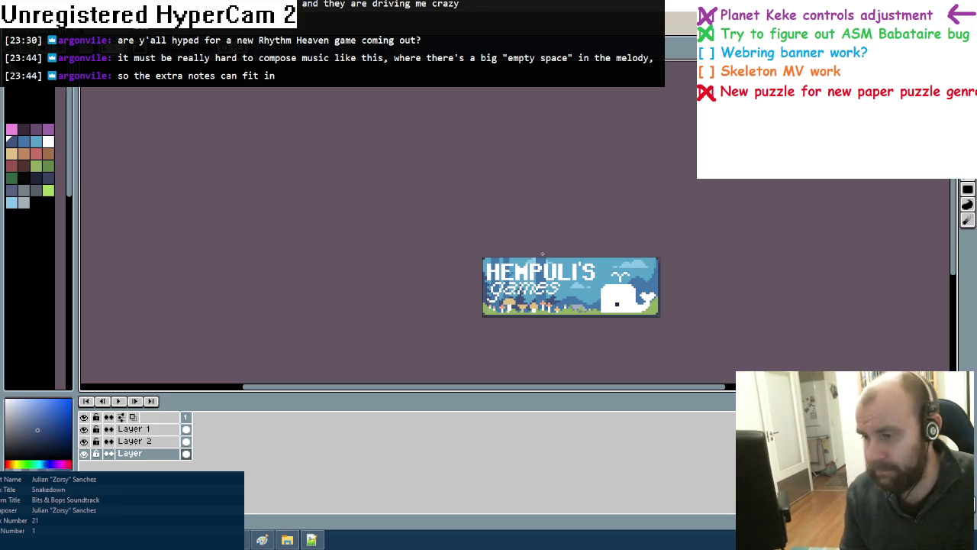
scroll(585, 323, "up", 2)
scroll(518, 294, "up", 1)
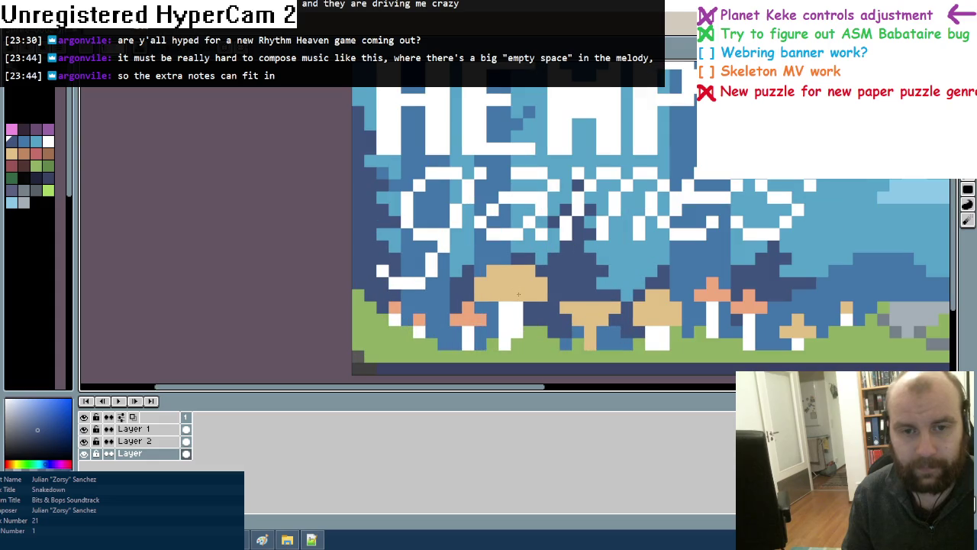
Paint dark pixels beside the tan mushroom and sample the light sky blue
left_click_drag(447, 249, 456, 268)
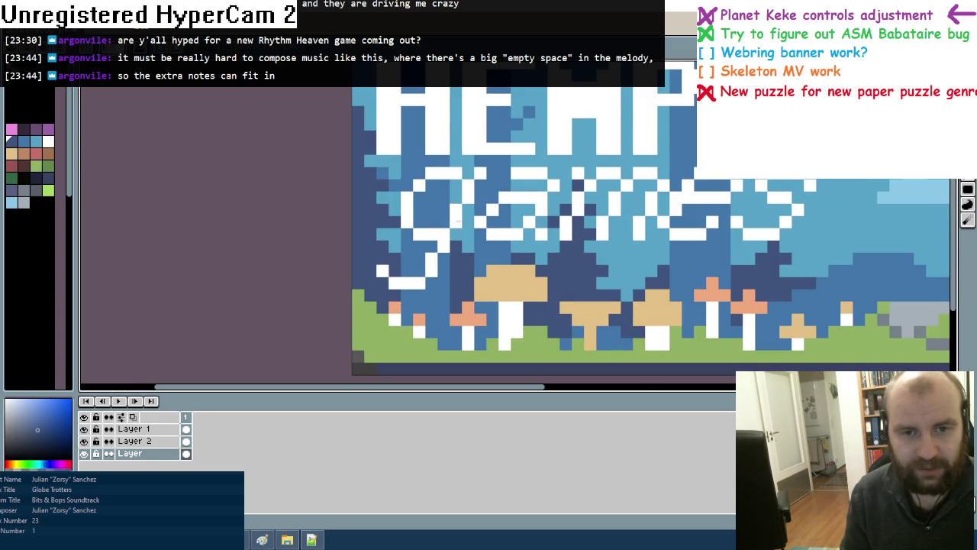
right_click(464, 222)
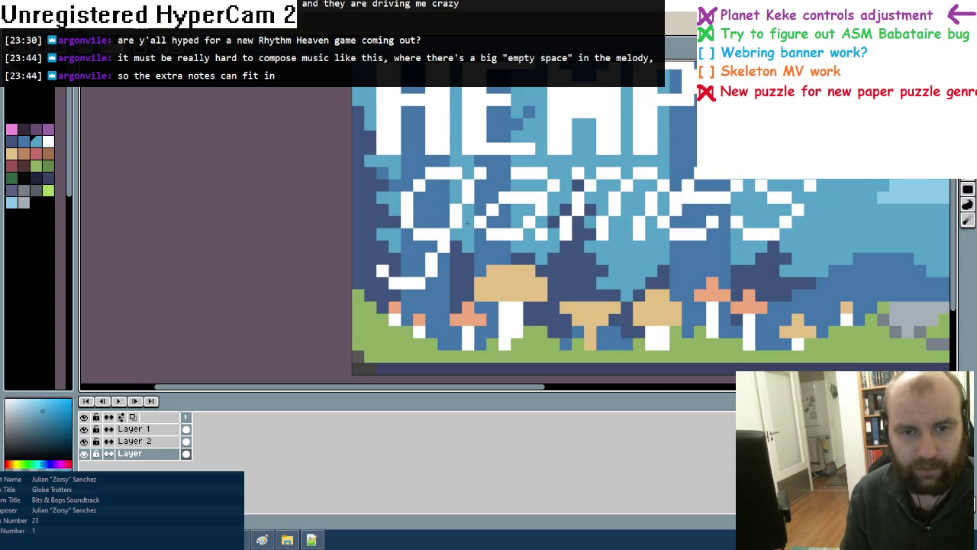
scroll(465, 222, "down", 1)
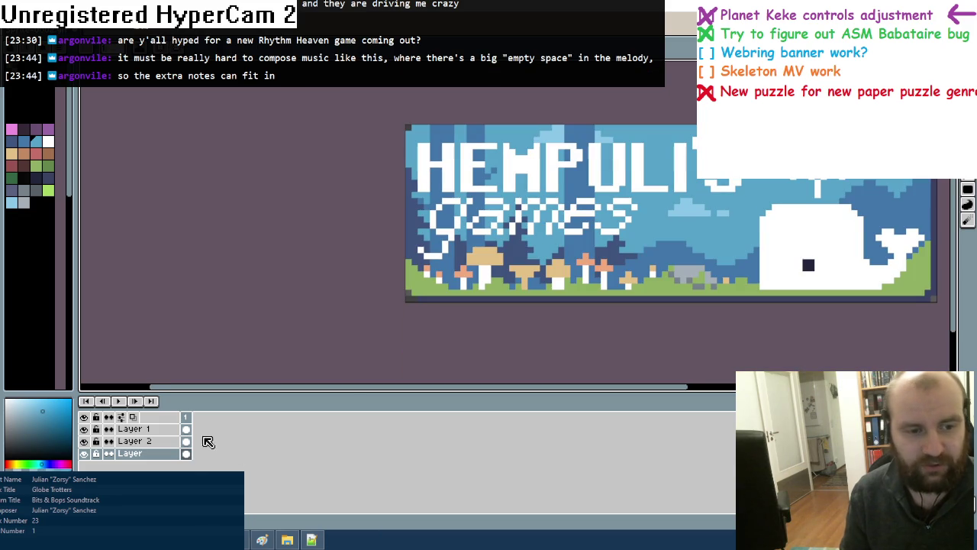
left_click(135, 440)
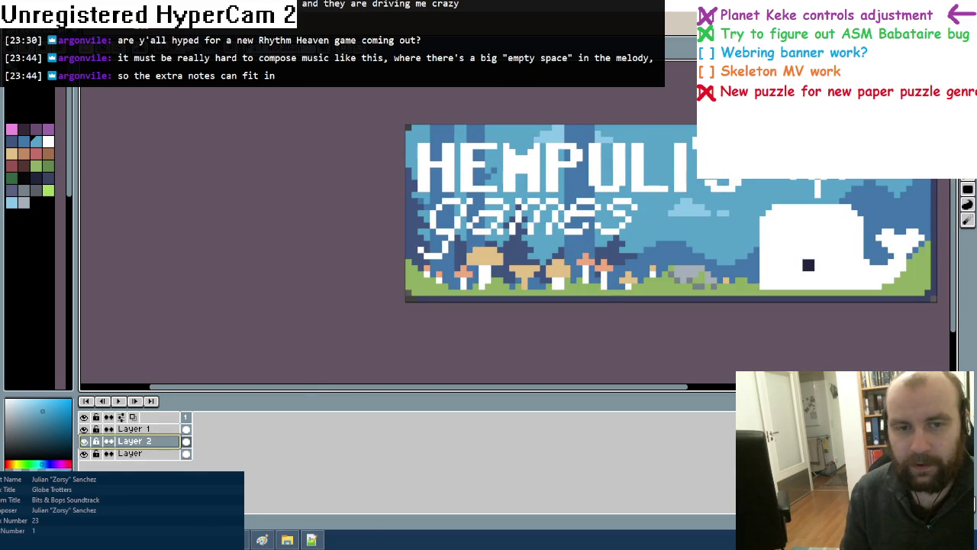
scroll(428, 169, "up", 1)
mouse_move(445, 162)
left_mouse_down()
mouse_move(475, 223)
mouse_move(467, 238)
mouse_move(467, 120)
left_mouse_up()
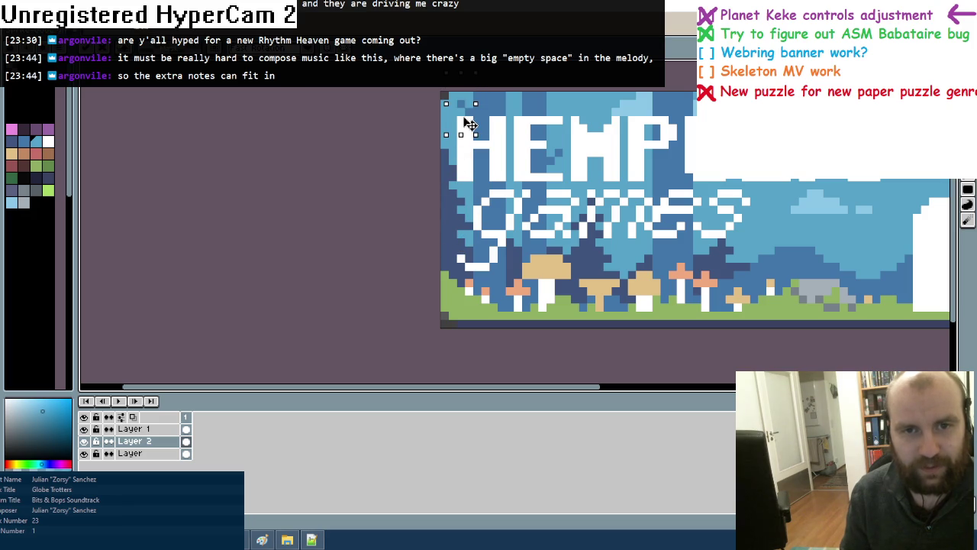
scroll(388, 159, "down", 2)
scroll(390, 163, "down", 1)
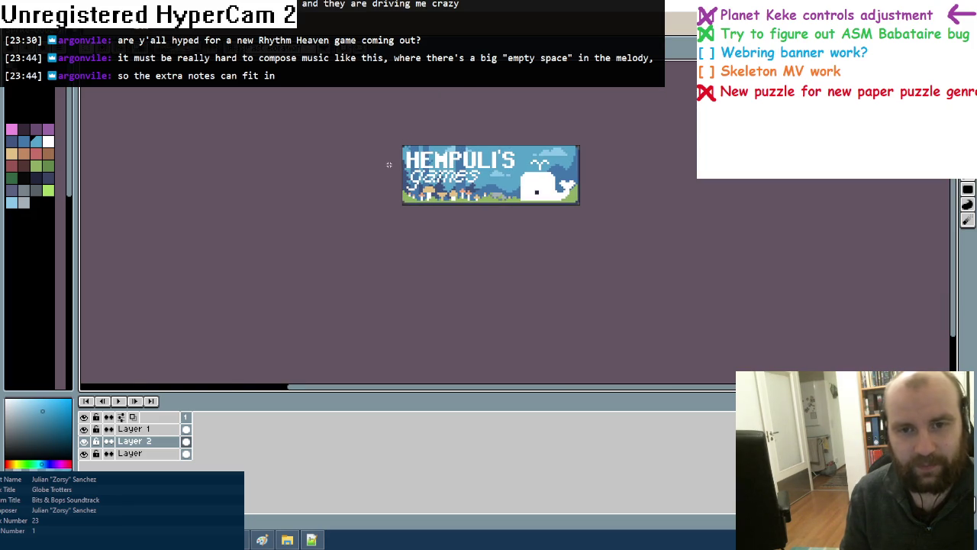
scroll(391, 164, "up", 1)
scroll(391, 164, "up", 1)
left_click(129, 454)
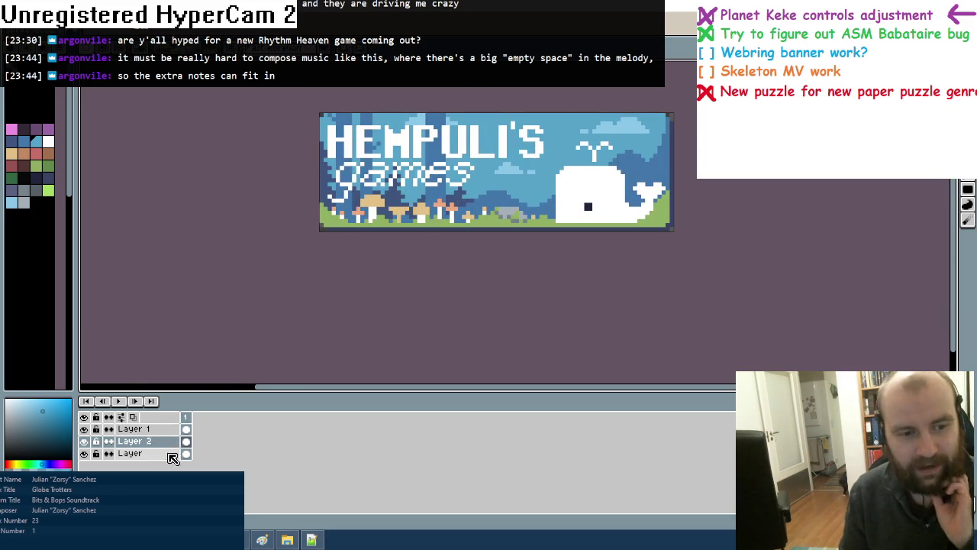
scroll(450, 191, "up", 1)
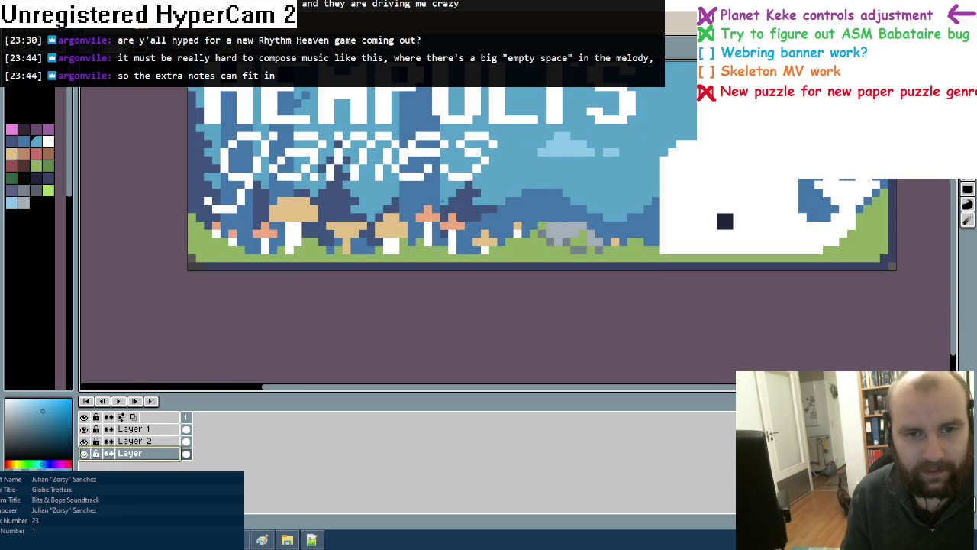
left_click(462, 187, "alt")
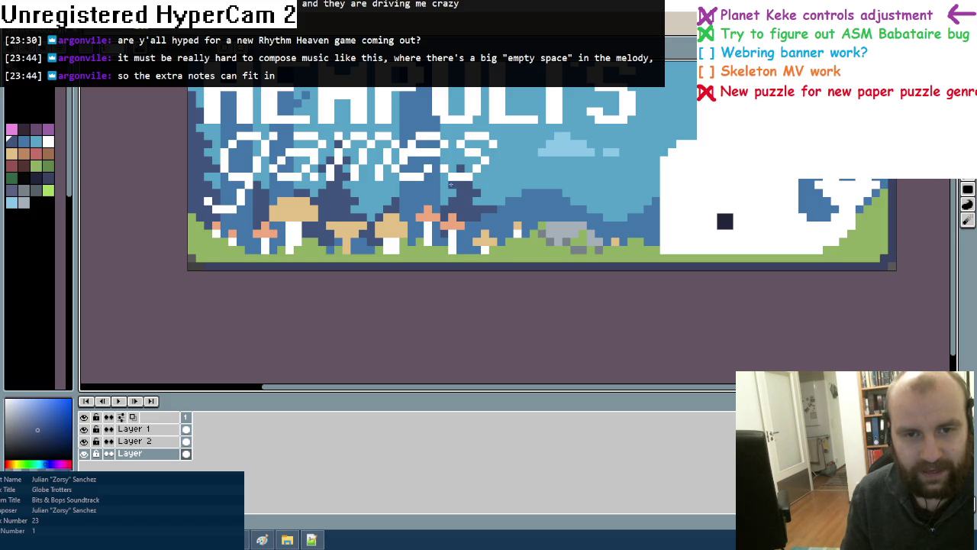
left_click(473, 208, "alt")
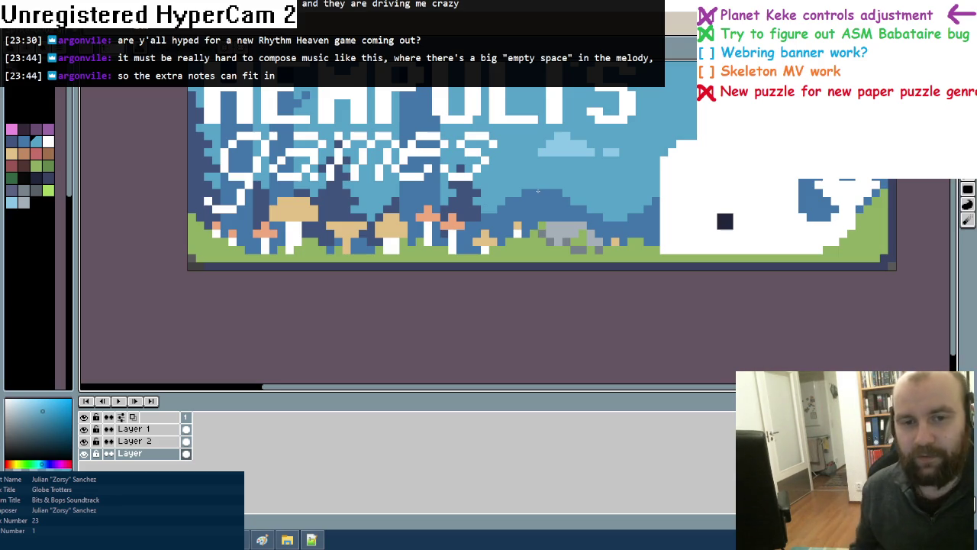
left_click(134, 440)
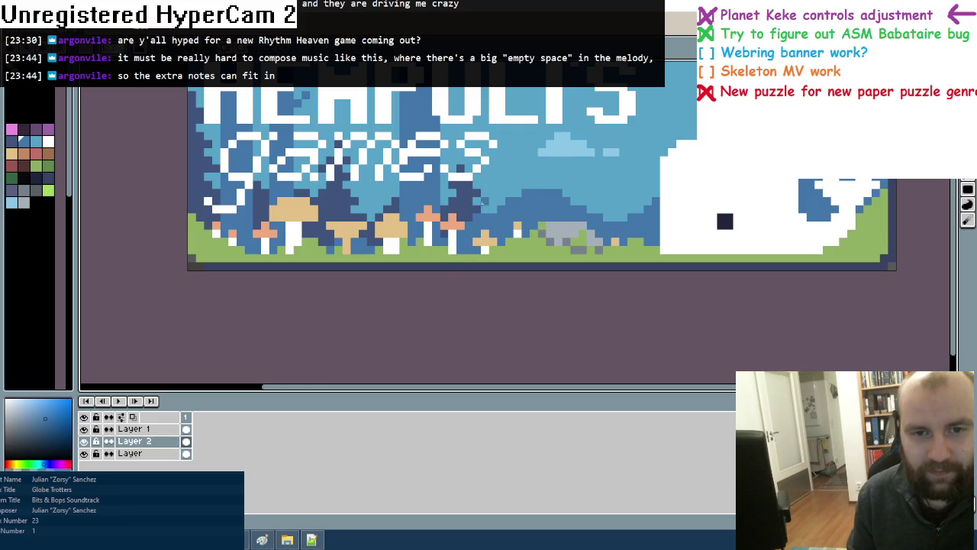
scroll(580, 201, "down", 3)
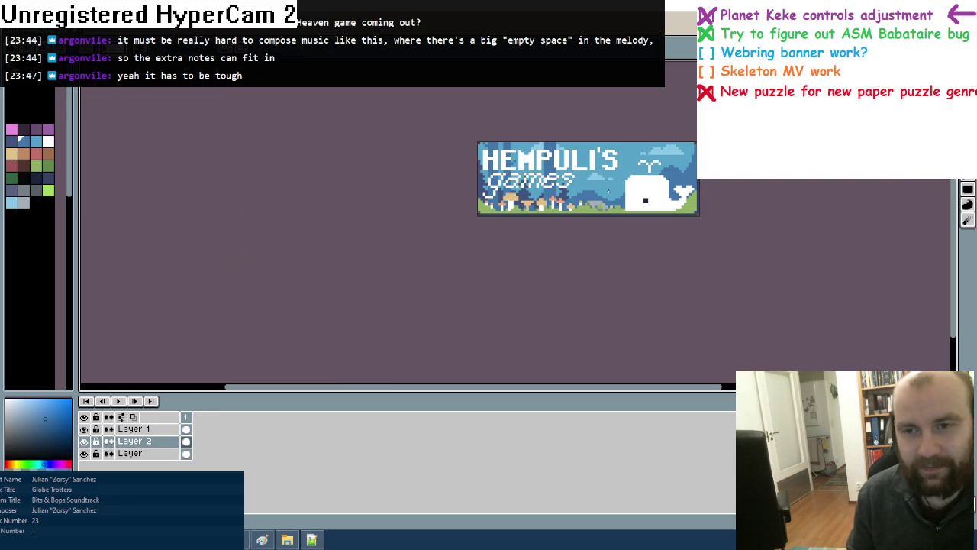
Draw a thin vertical spire line among the hills and recolour it grey
scroll(663, 155, "up", 1)
scroll(663, 155, "up", 2)
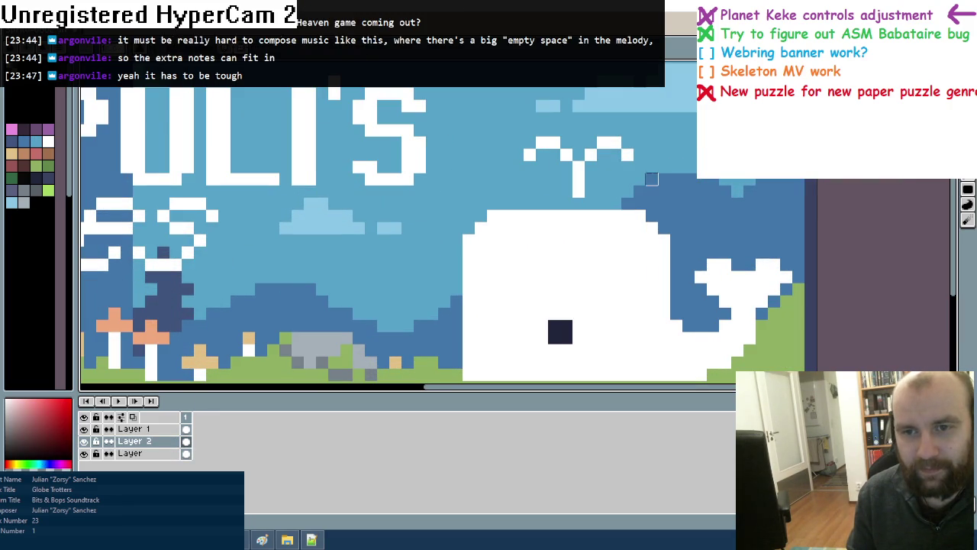
left_click(655, 194, "alt")
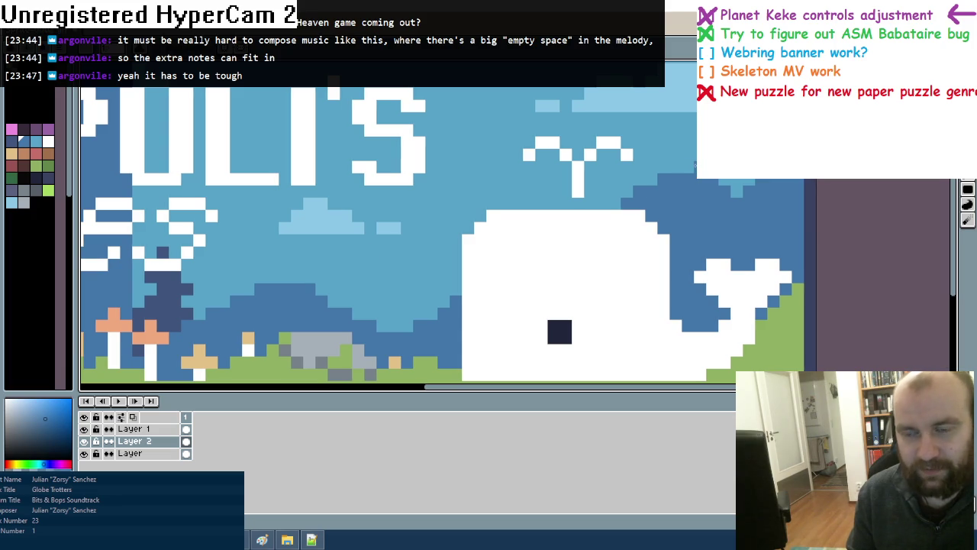
scroll(596, 298, "down", 1)
scroll(597, 298, "down", 1)
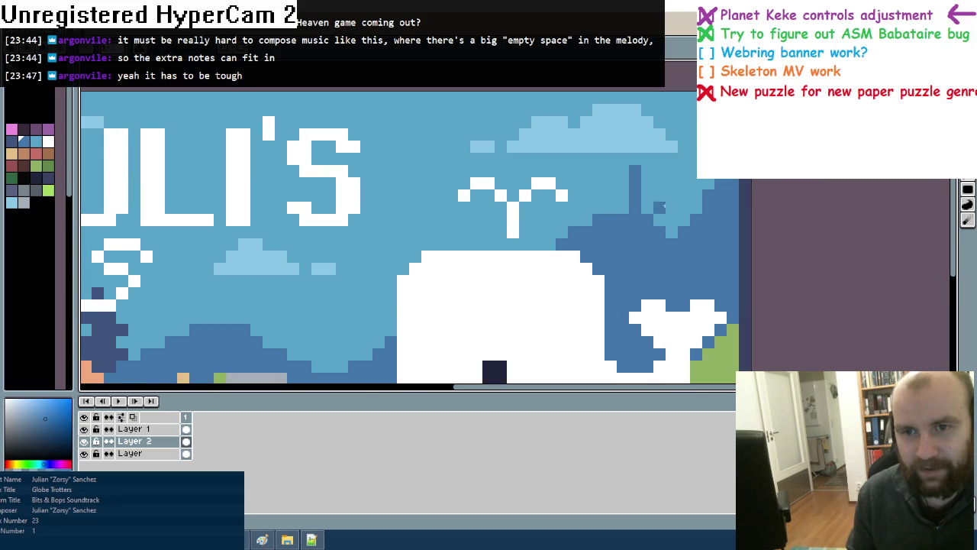
scroll(597, 299, "down", 1)
scroll(547, 294, "up", 1)
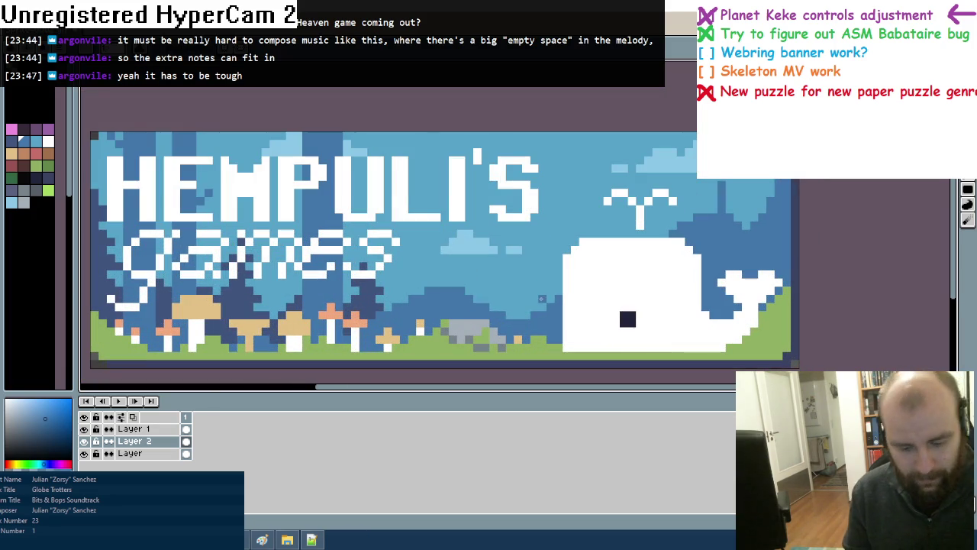
left_click_drag(522, 314, 523, 278)
left_click(23, 190)
left_click_drag(525, 314, 525, 278)
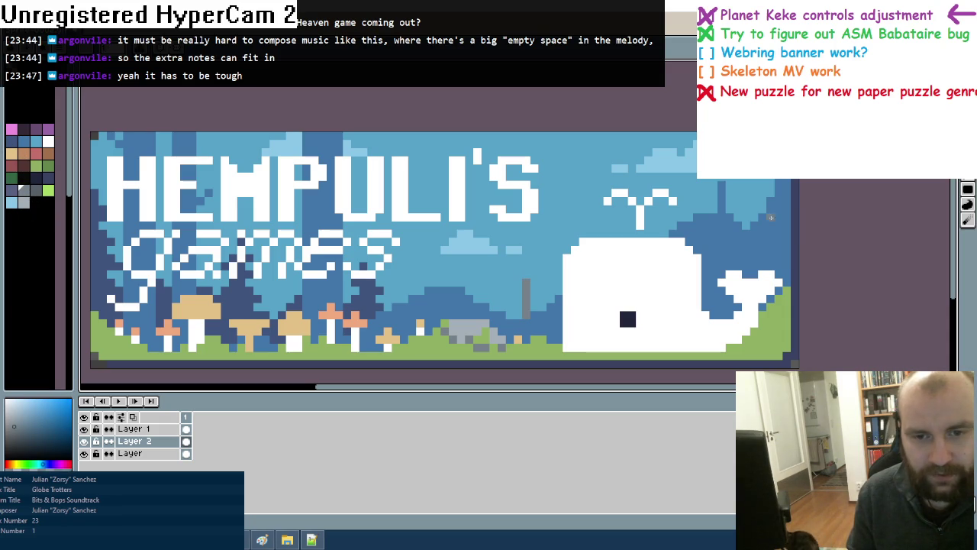
Zoom in and repaint the spire back in dark blue
scroll(557, 232, "down", 3)
scroll(557, 232, "down", 1)
left_click(24, 141)
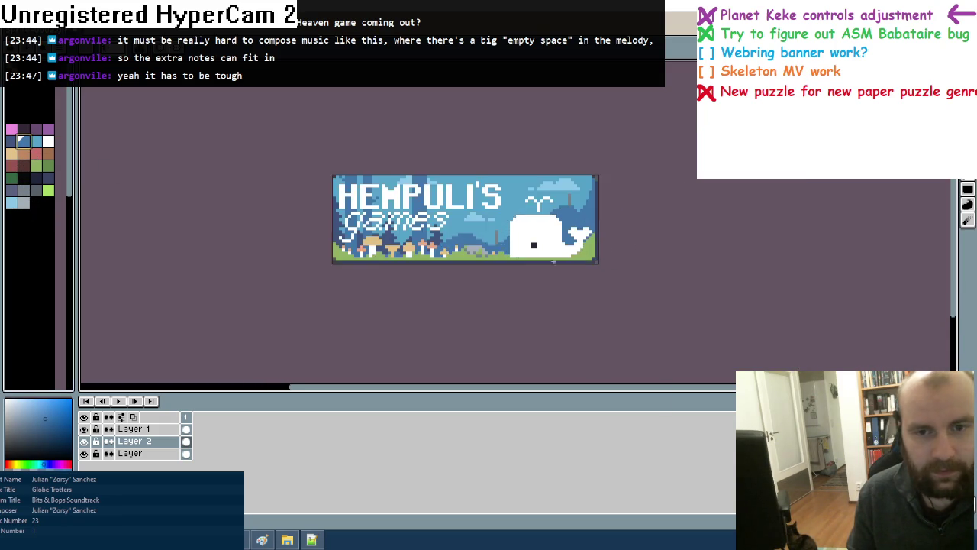
key("plus")
key("plus")
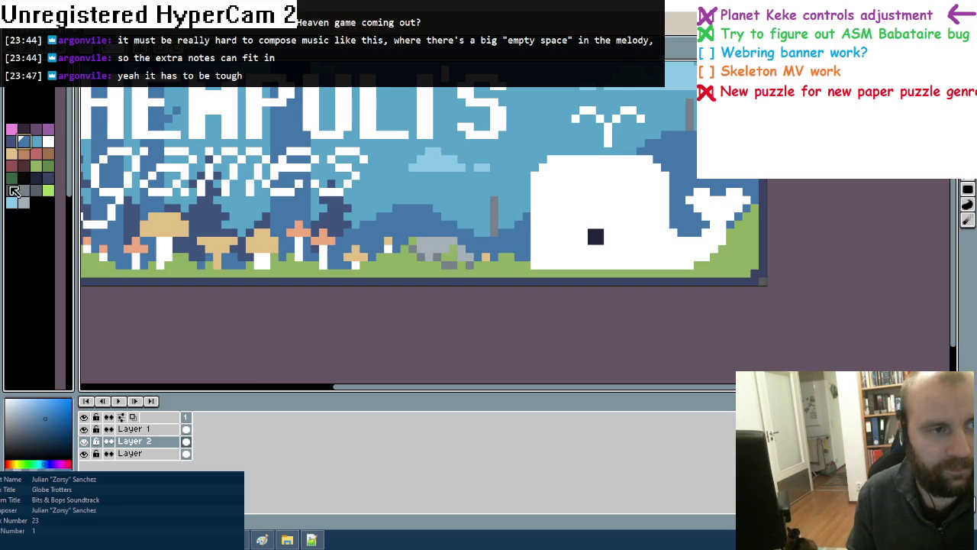
left_click_drag(492, 230, 491, 199)
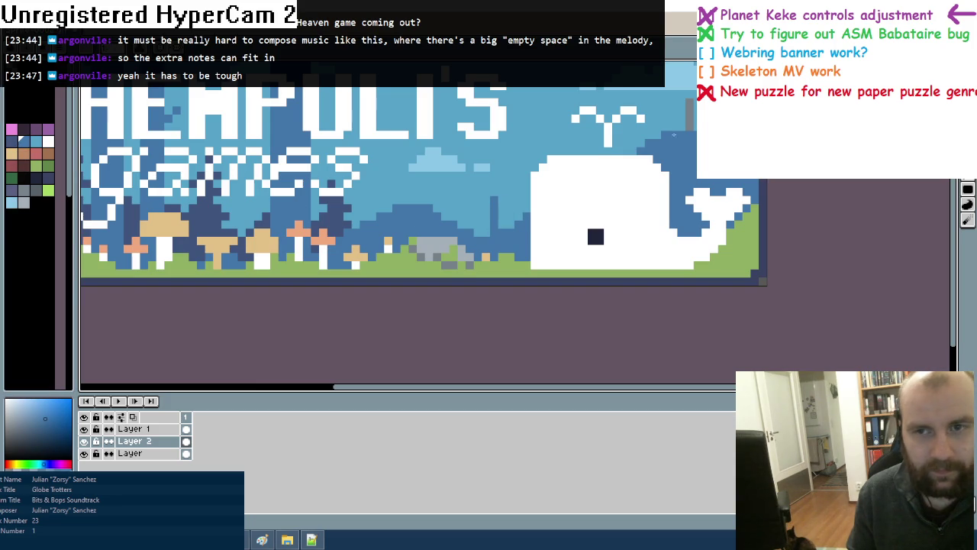
left_click(501, 231, "alt")
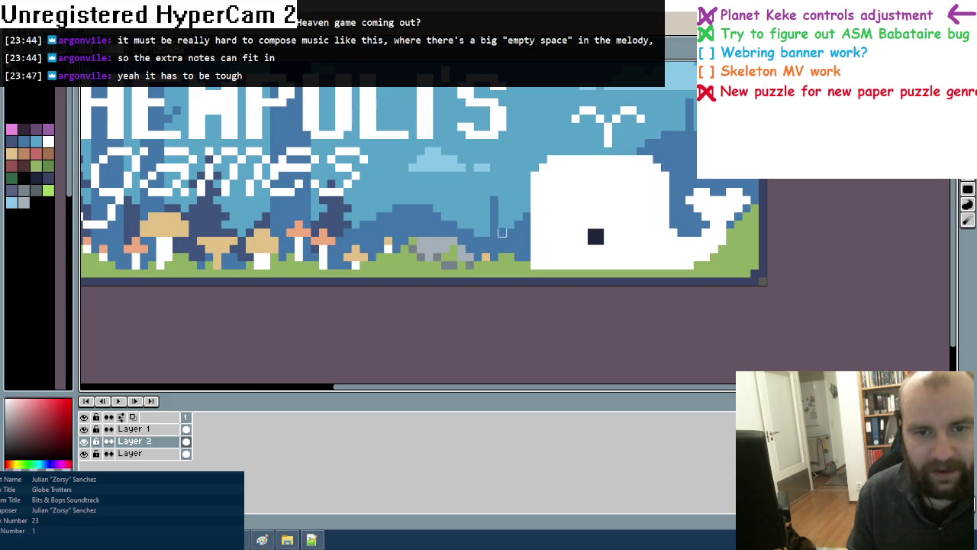
left_click(486, 236, "alt")
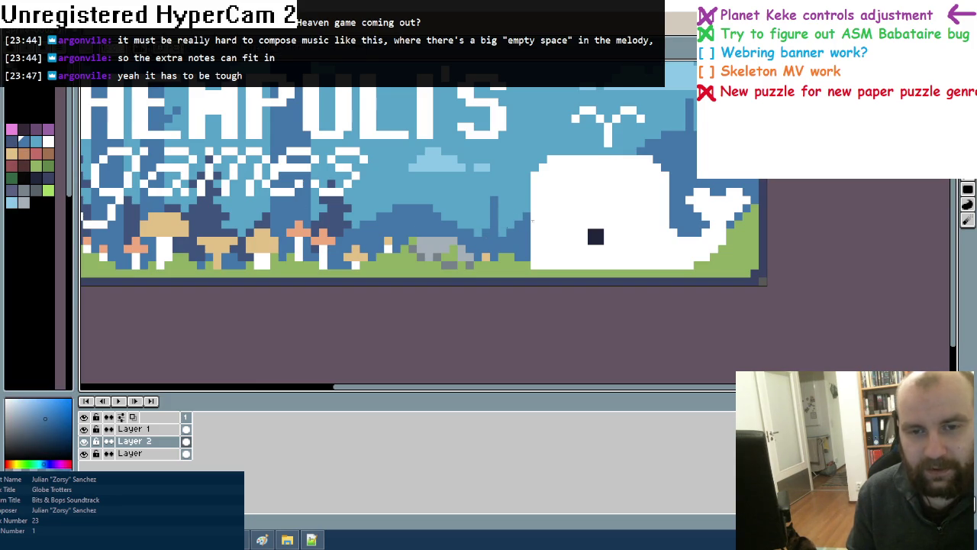
scroll(495, 233, "down", 3)
scroll(589, 205, "up", 1)
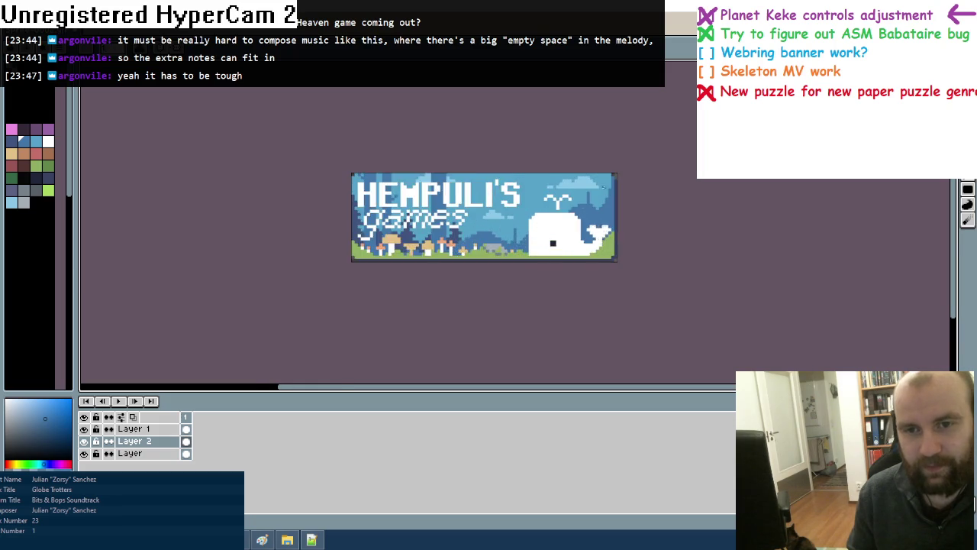
scroll(589, 204, "up", 1)
scroll(612, 204, "down", 2)
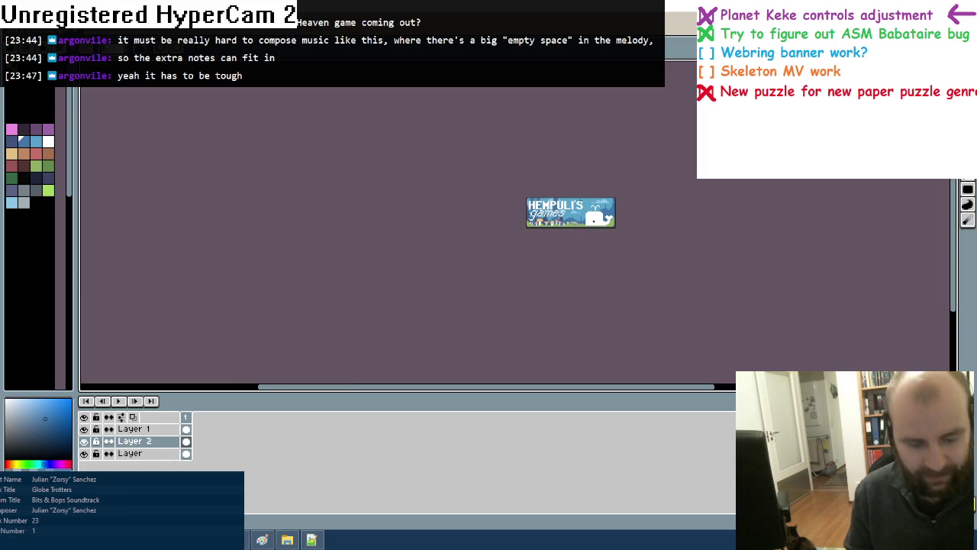
Place a red pixel tip on top of the spire
key("ctrl+plus")
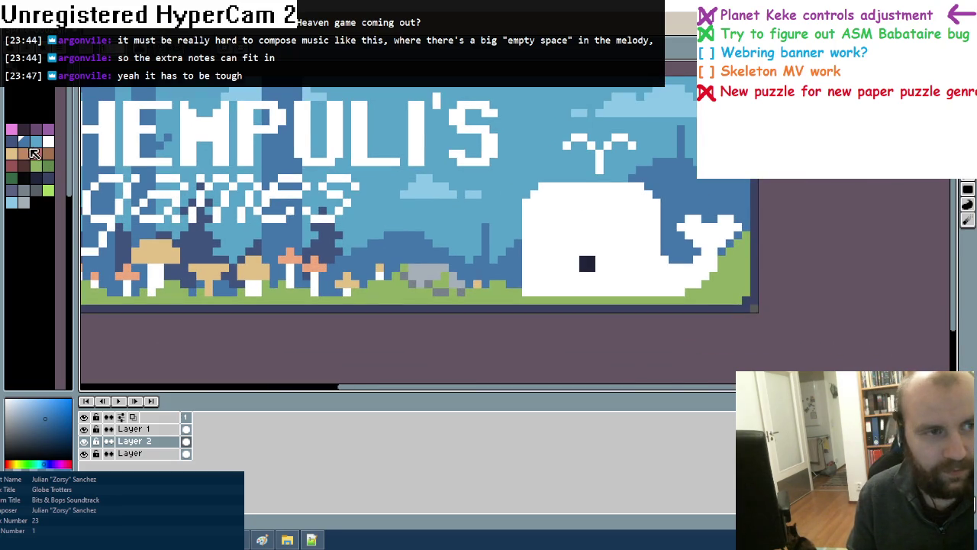
left_click(31, 153)
left_click(486, 227)
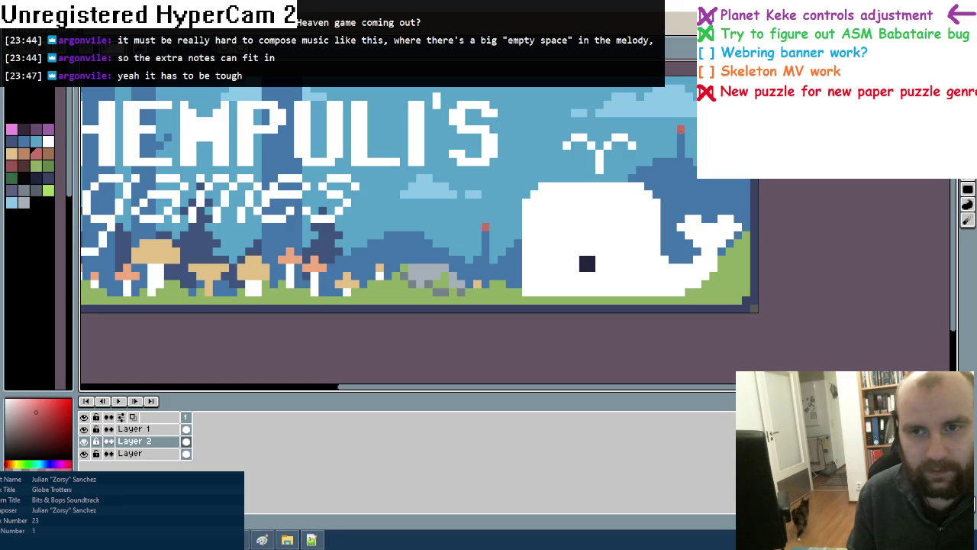
scroll(752, 227, "down", 2)
scroll(752, 227, "down", 1)
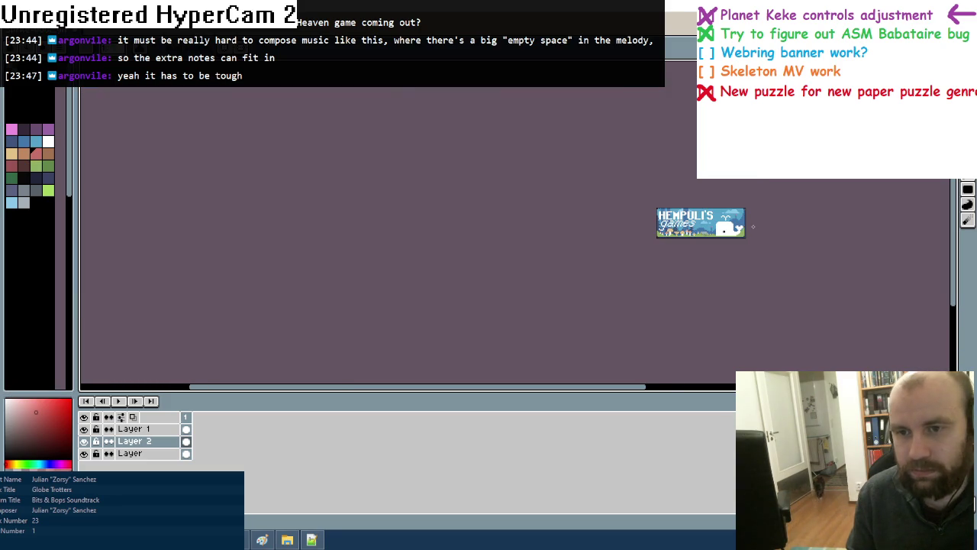
scroll(752, 227, "up", 1)
scroll(753, 227, "up", 1)
scroll(752, 226, "up", 1)
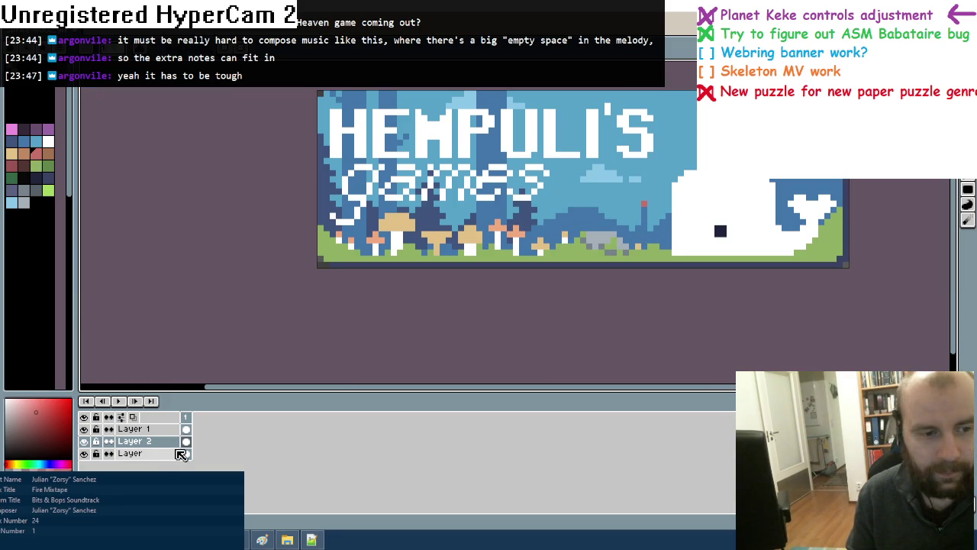
On Layer 1, nudge the small tan mushroom down one pixel
left_click(134, 428)
scroll(449, 239, "up", 1)
mouse_move(394, 221)
left_mouse_down()
mouse_move(456, 246)
mouse_move(425, 245)
left_mouse_up()
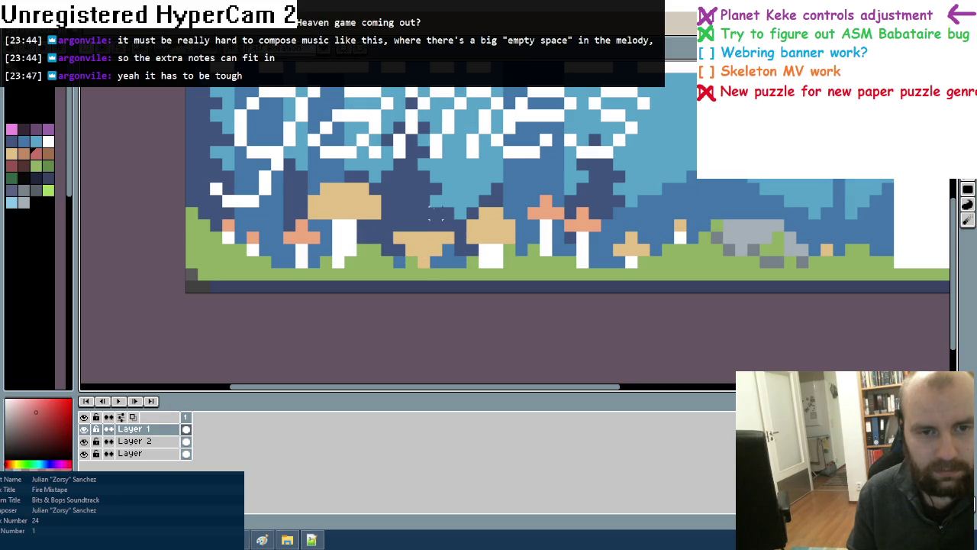
scroll(424, 222, "down", 3)
scroll(458, 225, "down", 1)
scroll(484, 230, "down", 1)
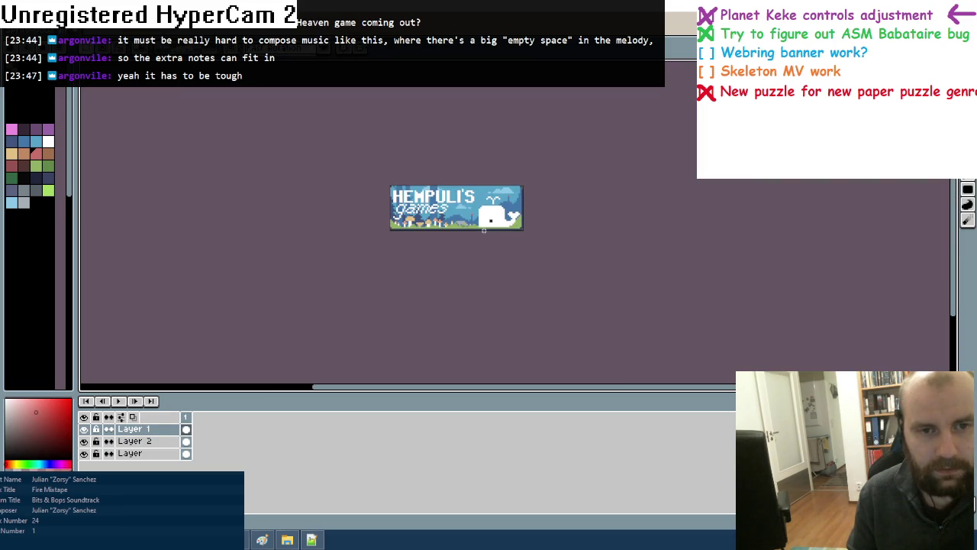
scroll(446, 247, "up", 1)
scroll(435, 237, "up", 1)
scroll(427, 229, "up", 1)
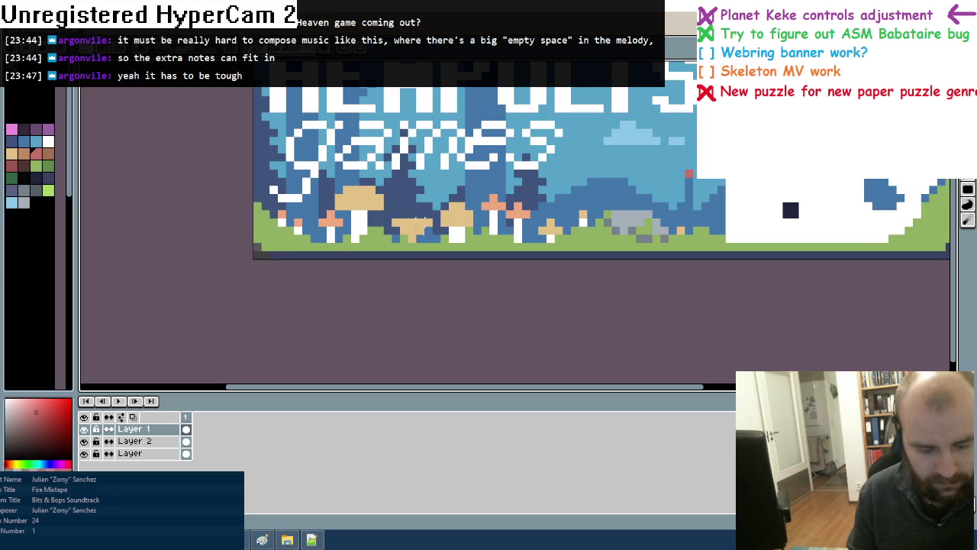
scroll(417, 222, "up", 1)
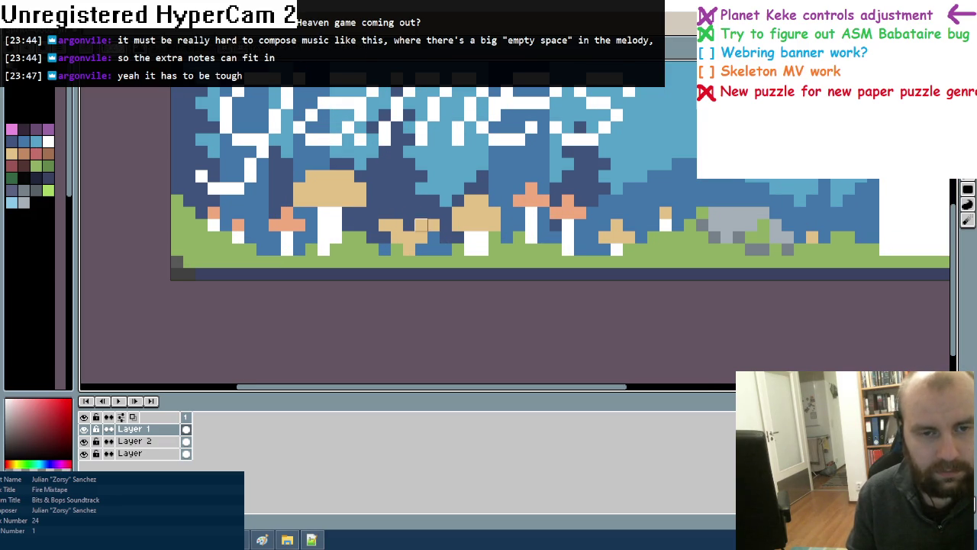
Sample the tan mushroom colour and place tan mushroom pixels beside the grey rock
left_click(419, 224, "alt")
scroll(649, 221, "right", 2)
left_click(600, 245)
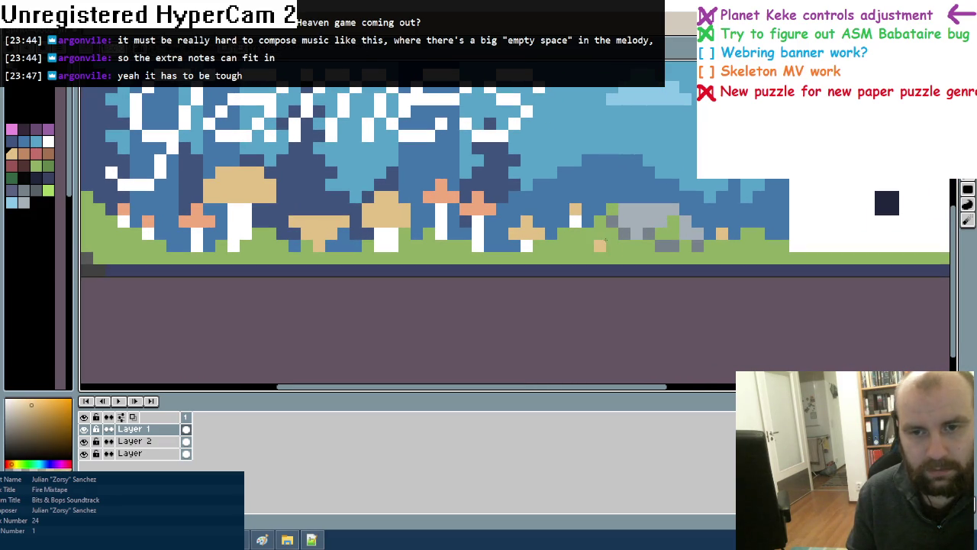
key("ctrl+z")
left_click(599, 232)
left_click(610, 220)
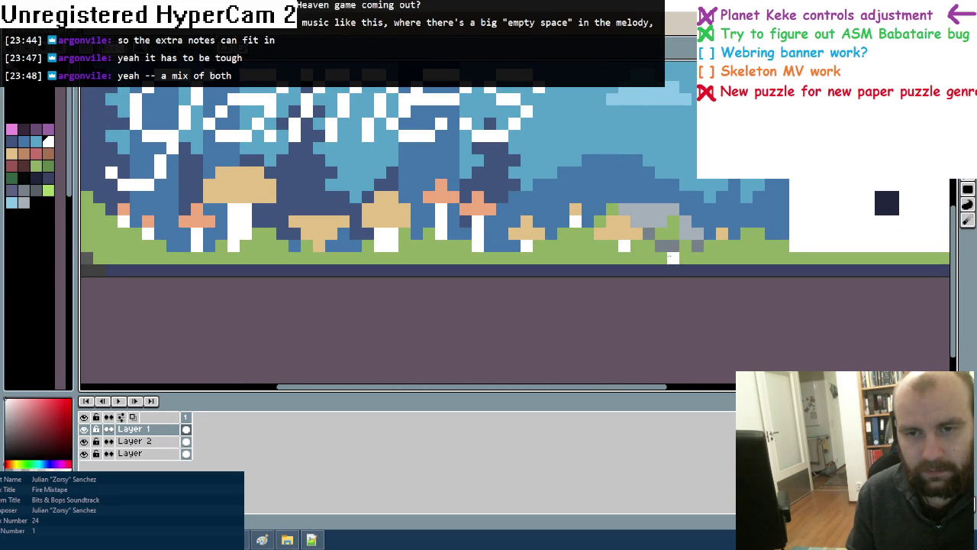
Sample the grass green, try a salmon red, then return to the light grass green
scroll(664, 267, "down", 3)
scroll(674, 277, "down", 2)
scroll(675, 277, "up", 1)
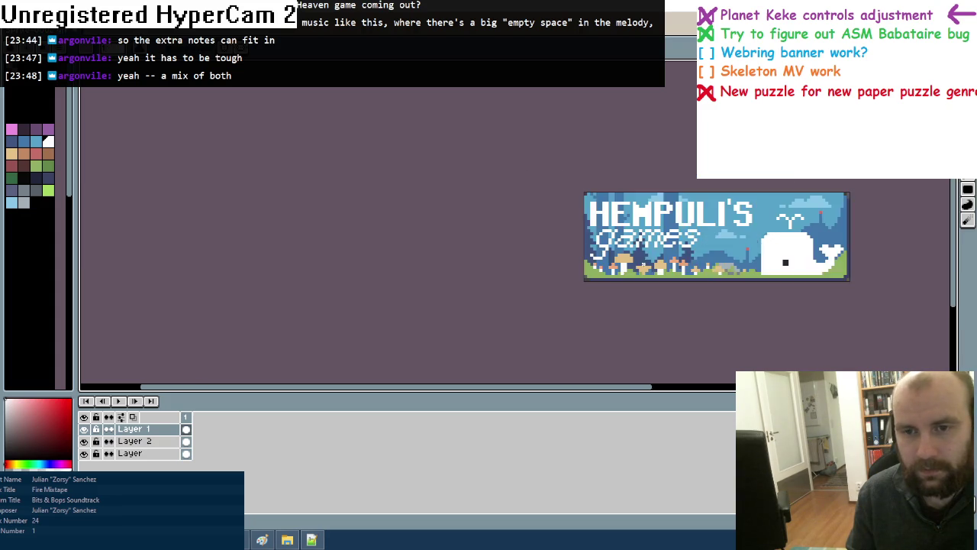
scroll(664, 277, "up", 3)
left_click(649, 277, "alt")
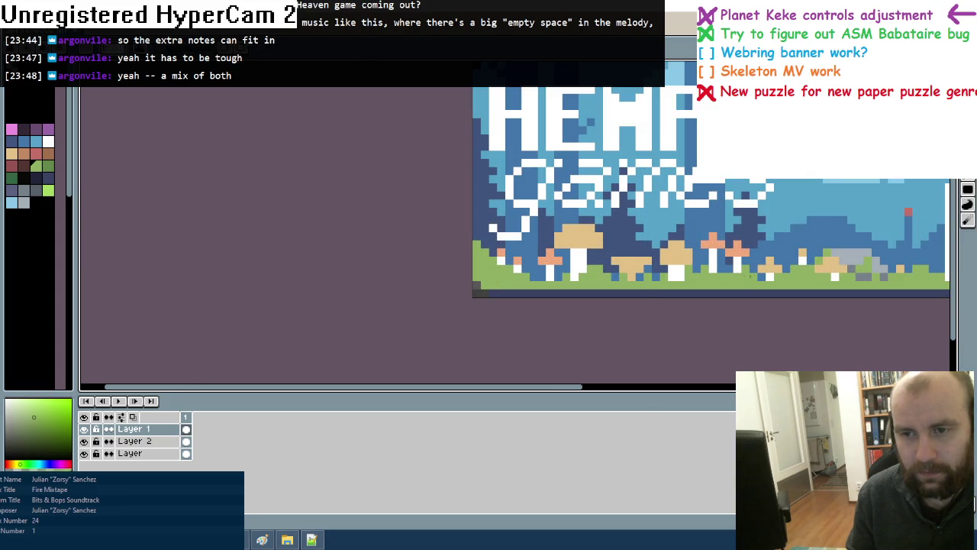
left_click(729, 267, "alt")
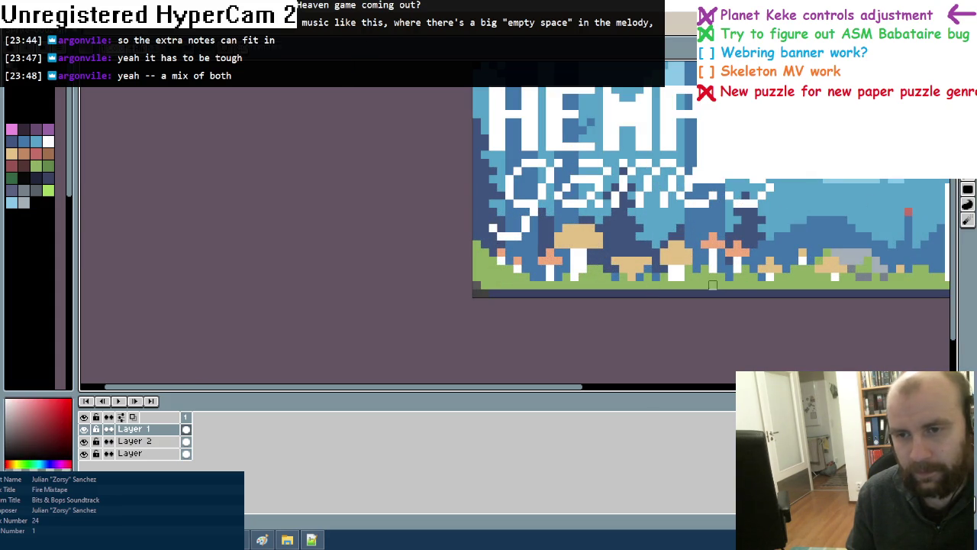
left_click(729, 275, "alt")
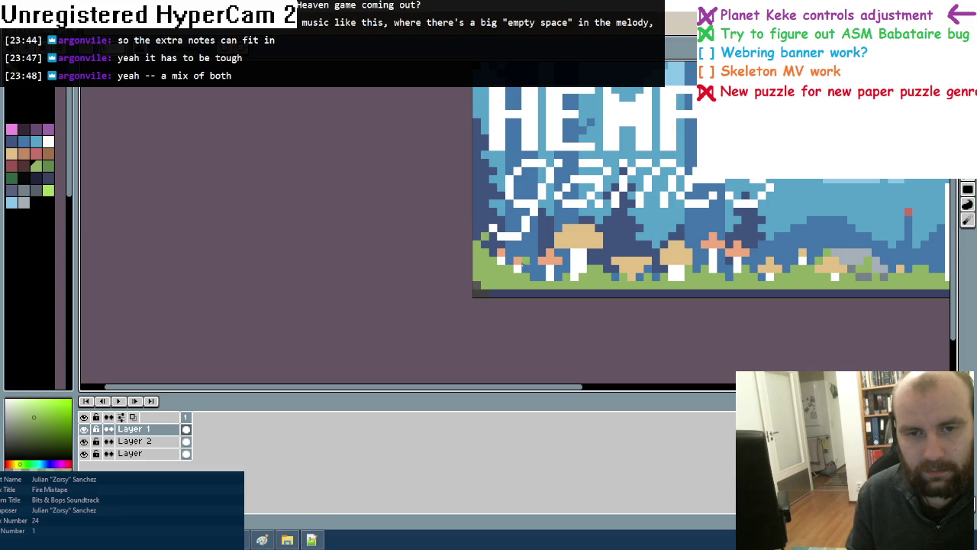
scroll(703, 261, "down", 2)
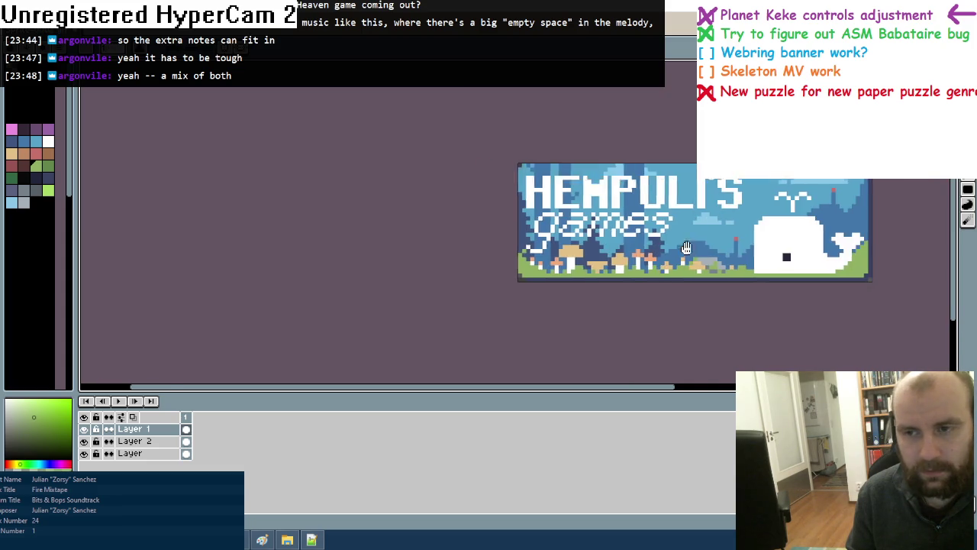
scroll(702, 261, "up", 1)
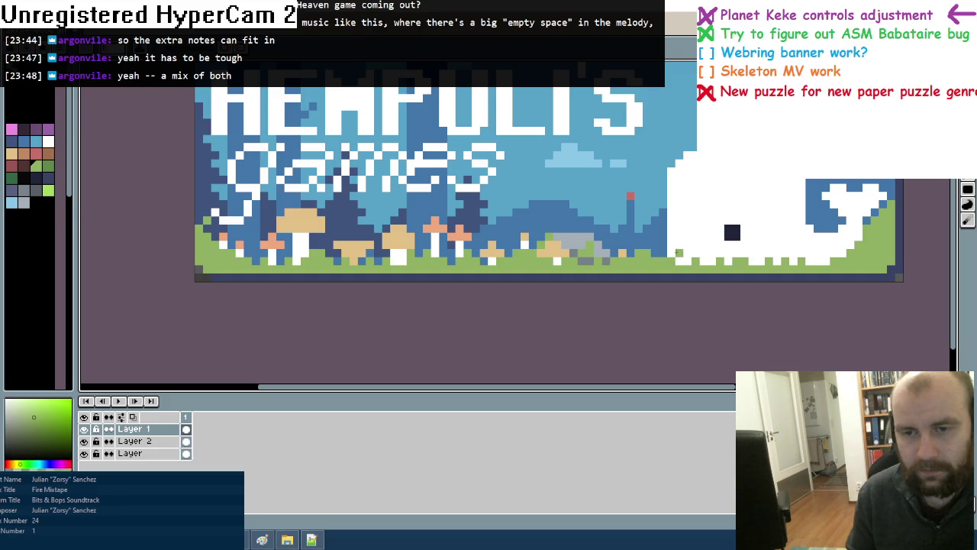
scroll(676, 252, "down", 2)
scroll(725, 260, "down", 1)
scroll(763, 266, "down", 1)
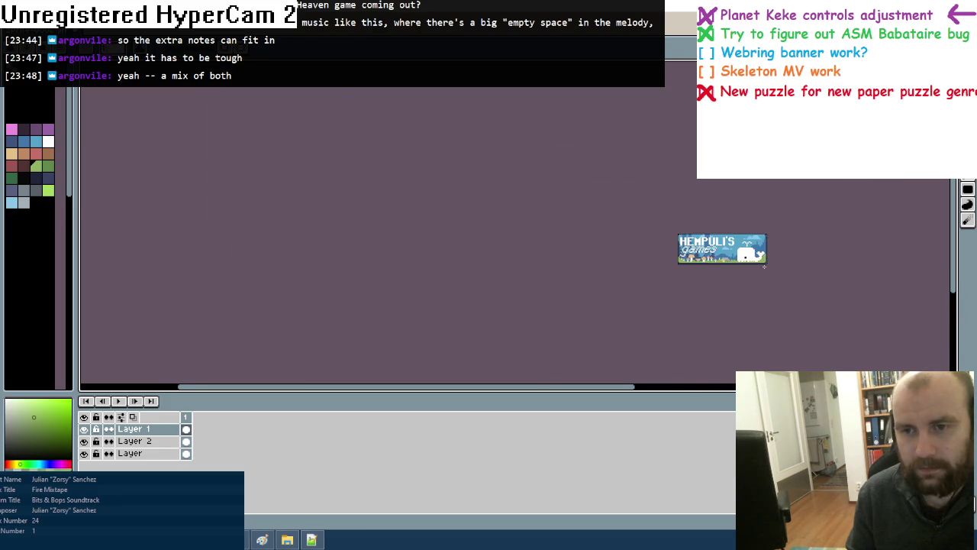
scroll(763, 265, "up", 2)
scroll(687, 252, "up", 1)
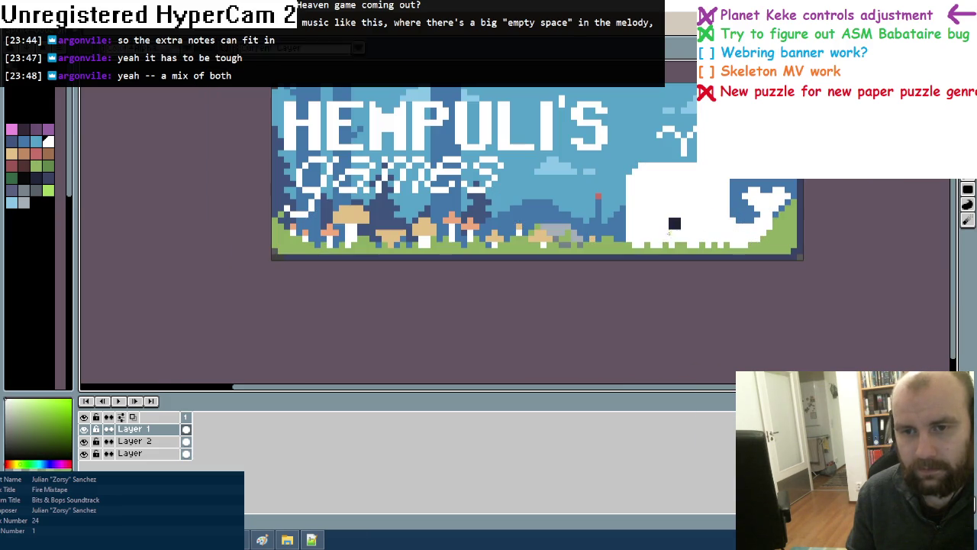
right_click(709, 250)
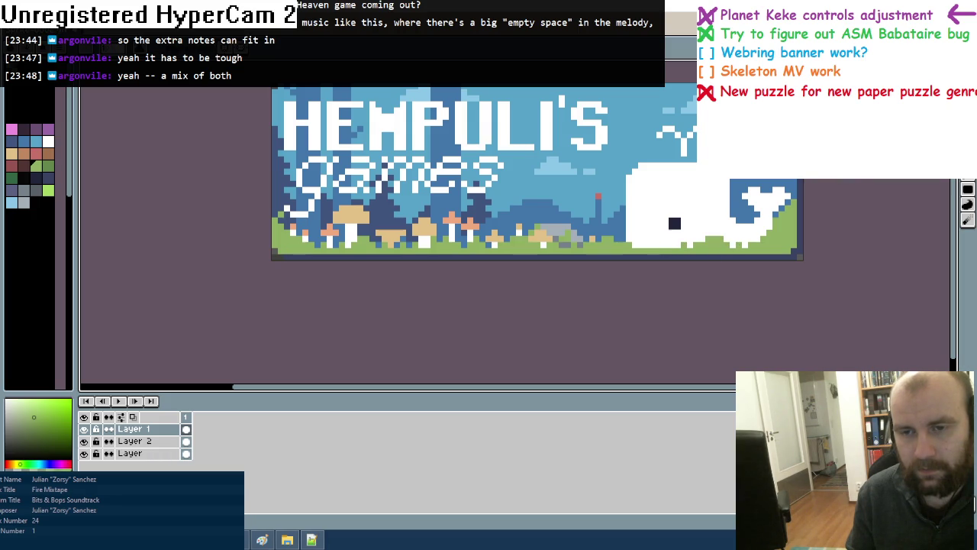
scroll(614, 258, "down", 3)
scroll(615, 258, "up", 1)
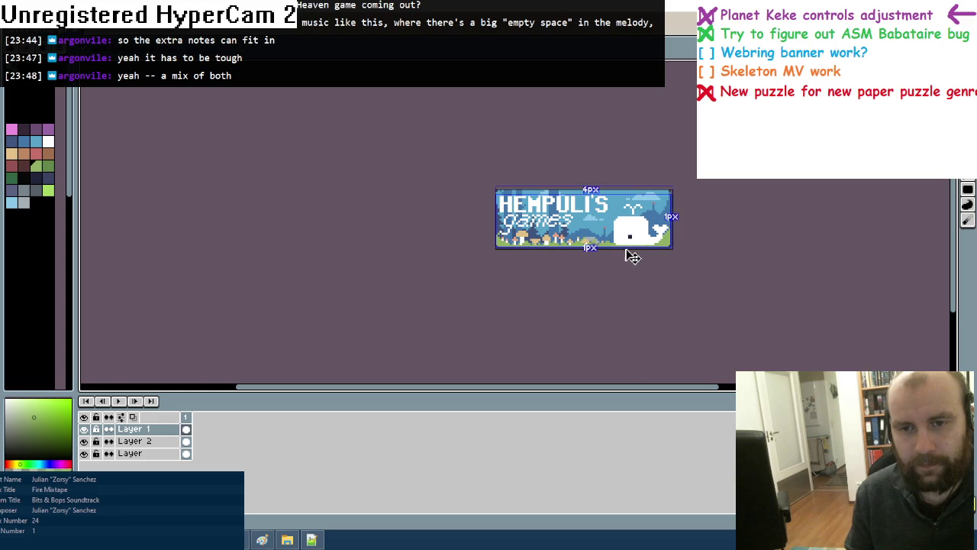
scroll(626, 255, "up", 1)
scroll(626, 239, "down", 4)
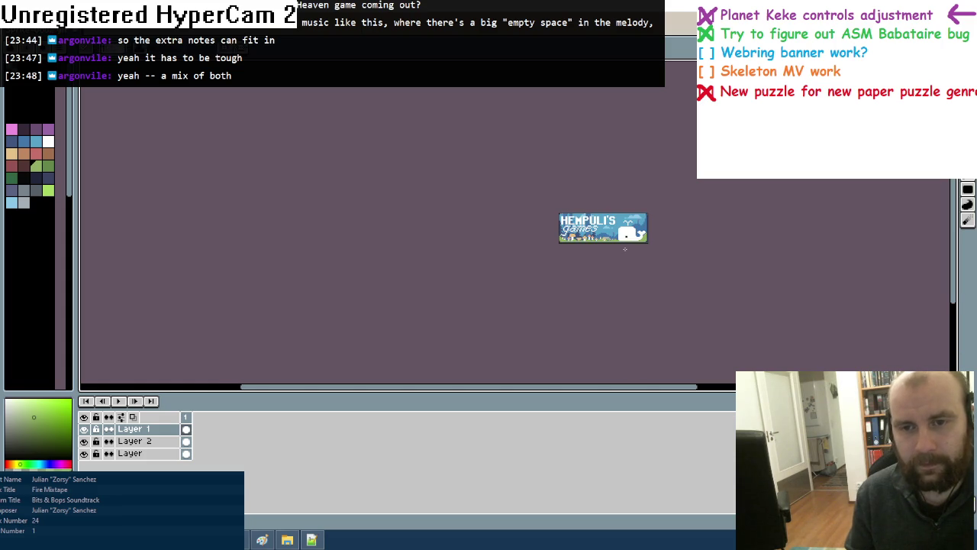
scroll(626, 247, "up", 3)
scroll(631, 245, "up", 3)
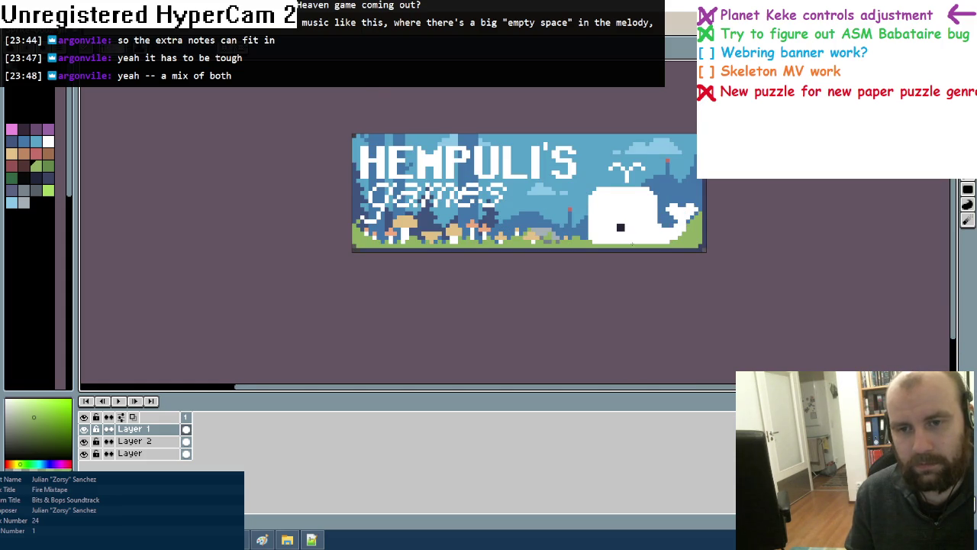
scroll(632, 244, "up", 1)
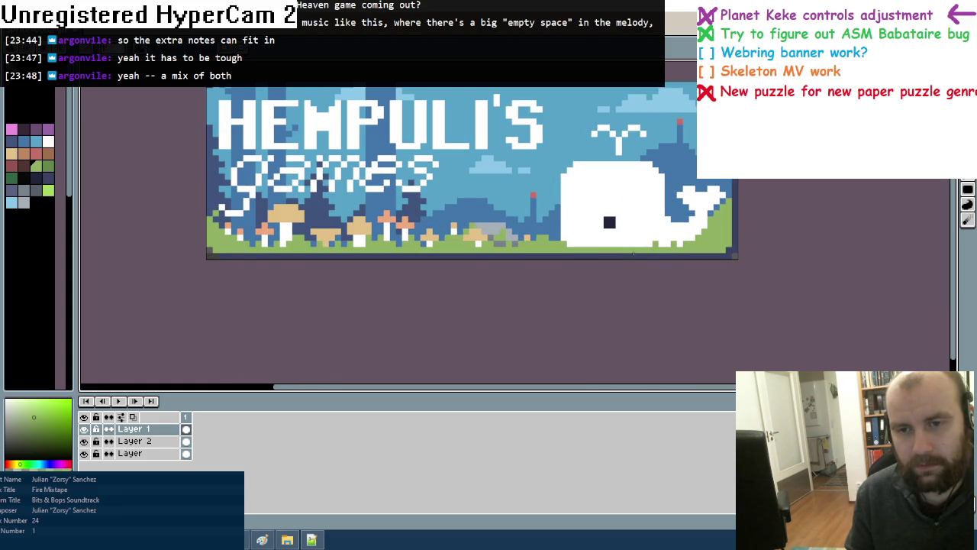
scroll(471, 241, "down", 4)
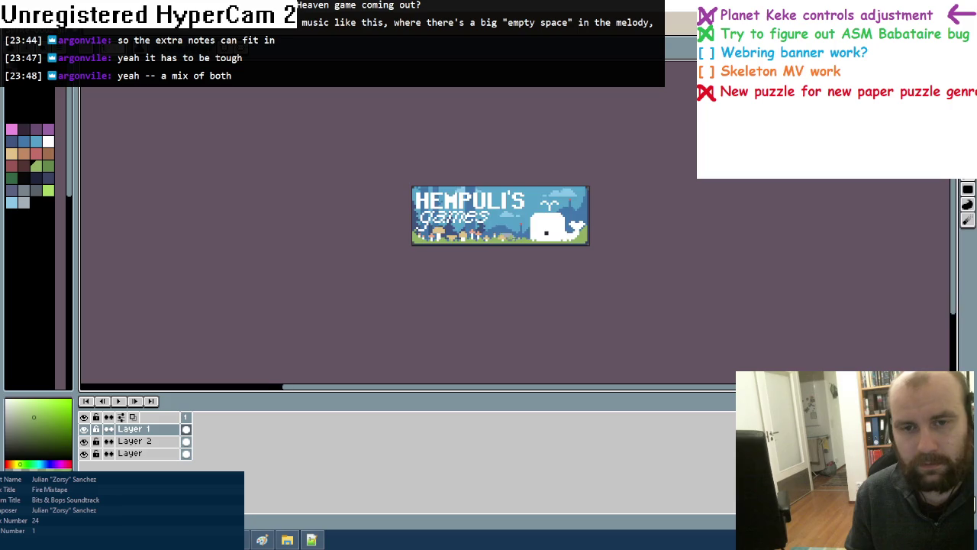
scroll(479, 242, "down", 3)
scroll(479, 241, "up", 3)
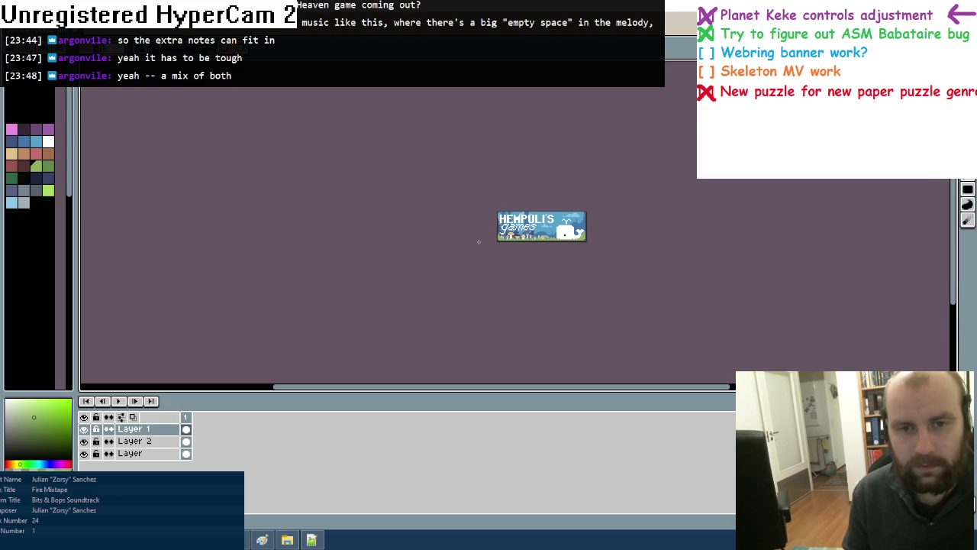
scroll(479, 241, "down", 1)
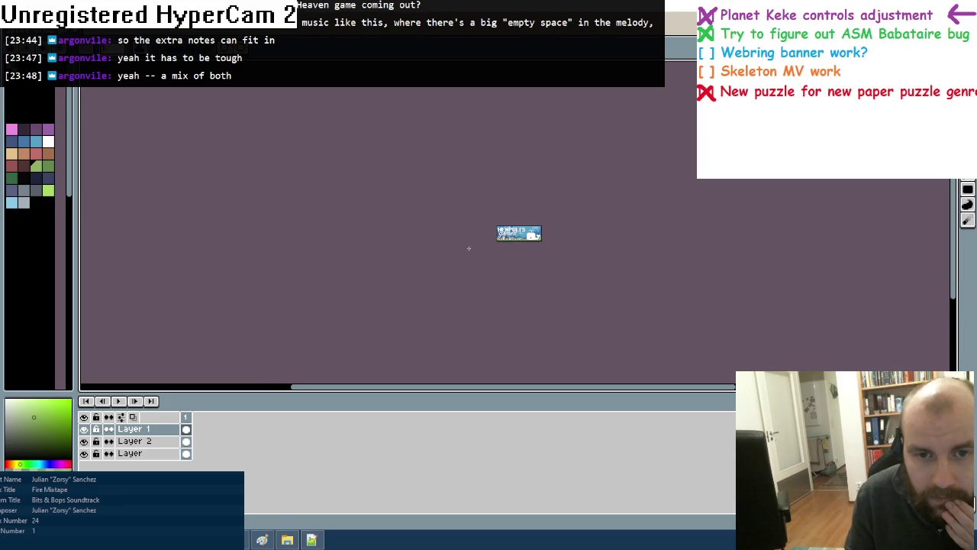
scroll(511, 235, "up", 3)
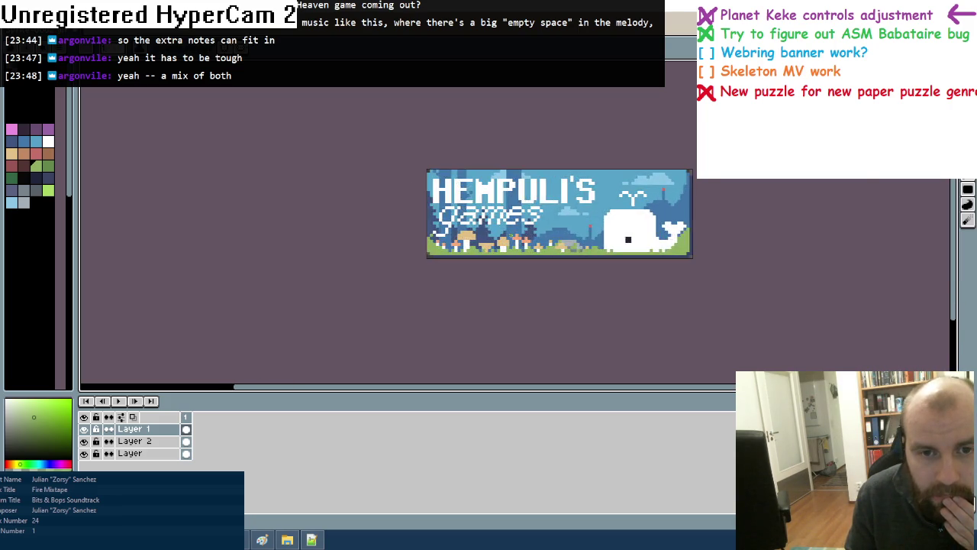
scroll(511, 235, "up", 2)
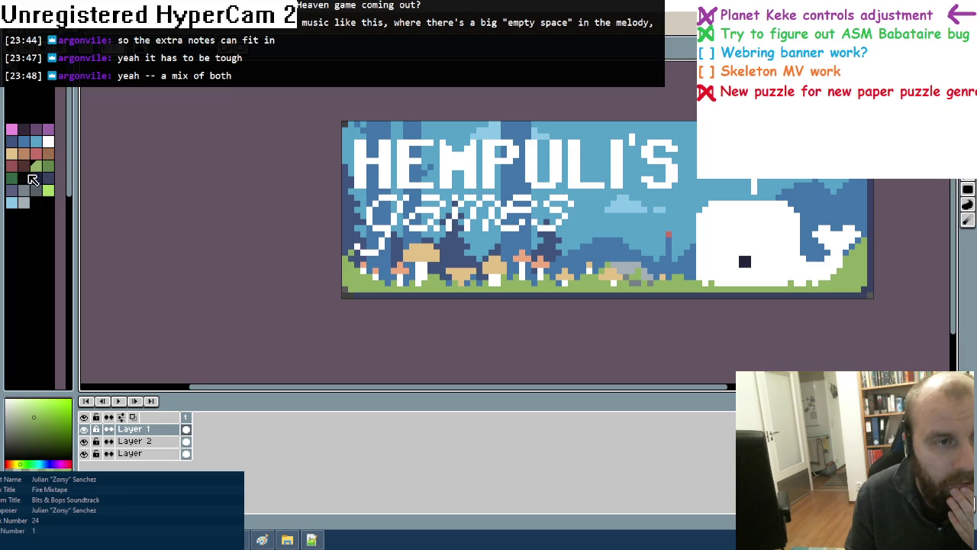
Draw dark green shadow pixels under the HEMPULI'S letters, including a shadow line under the U
left_click(11, 178)
scroll(372, 177, "up", 1)
left_click(381, 169)
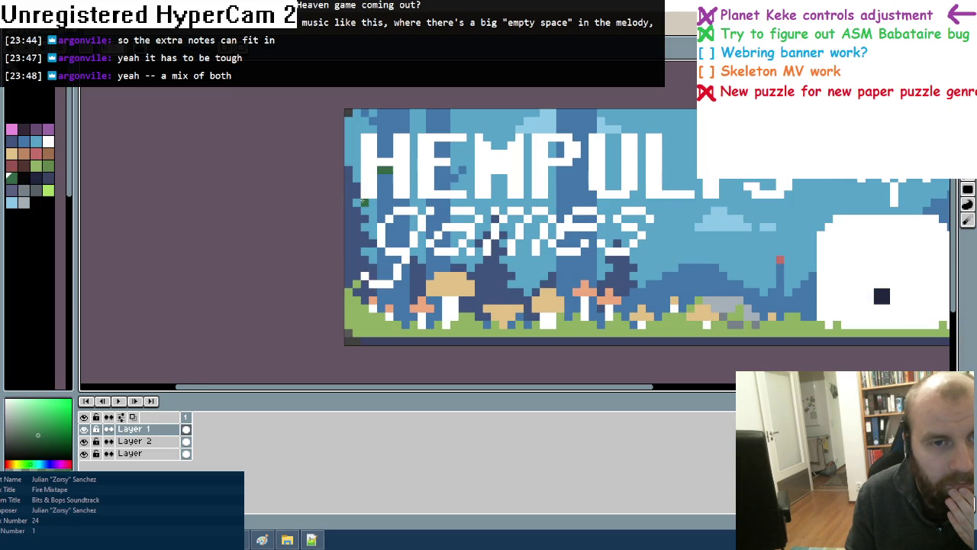
left_click(400, 202)
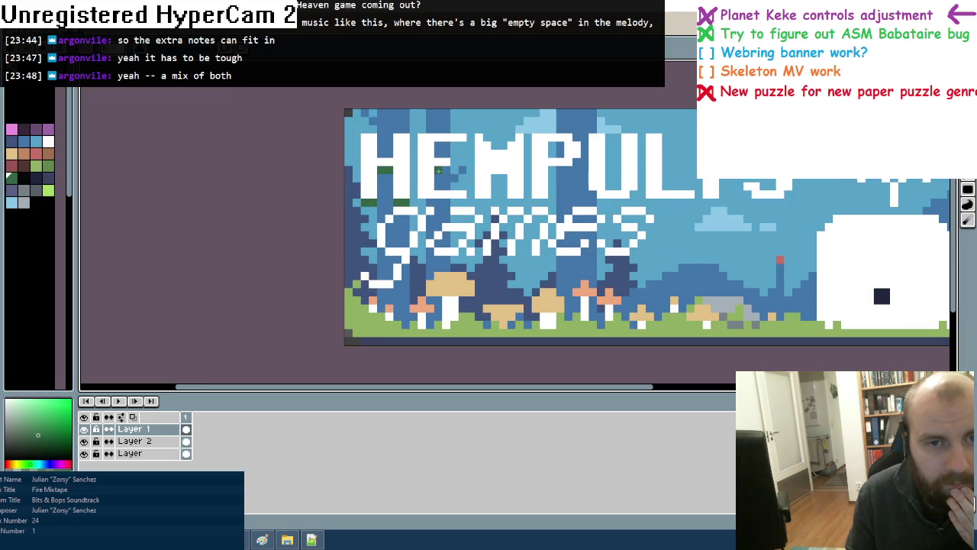
left_click(442, 169)
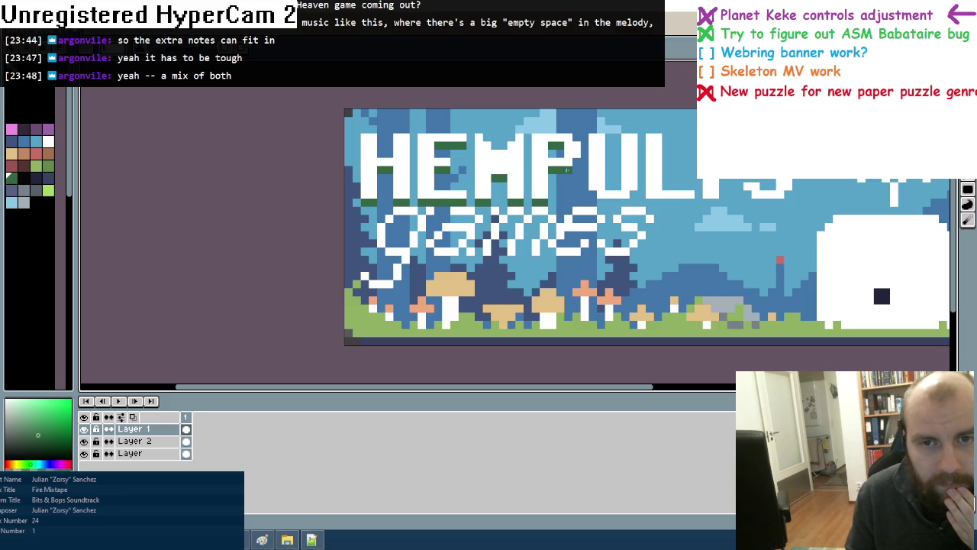
left_click_drag(592, 197, 693, 203)
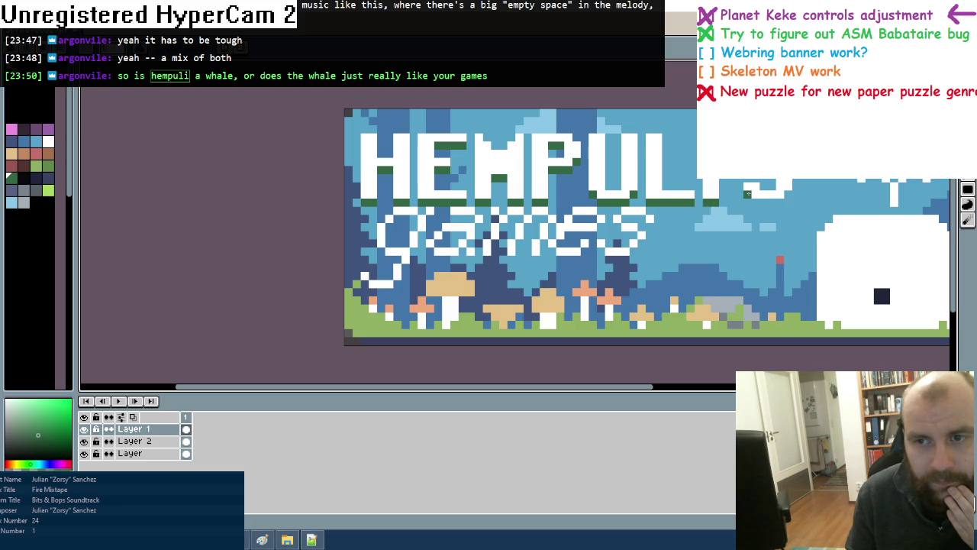
scroll(786, 194, "down", 1)
scroll(306, 206, "up", 1)
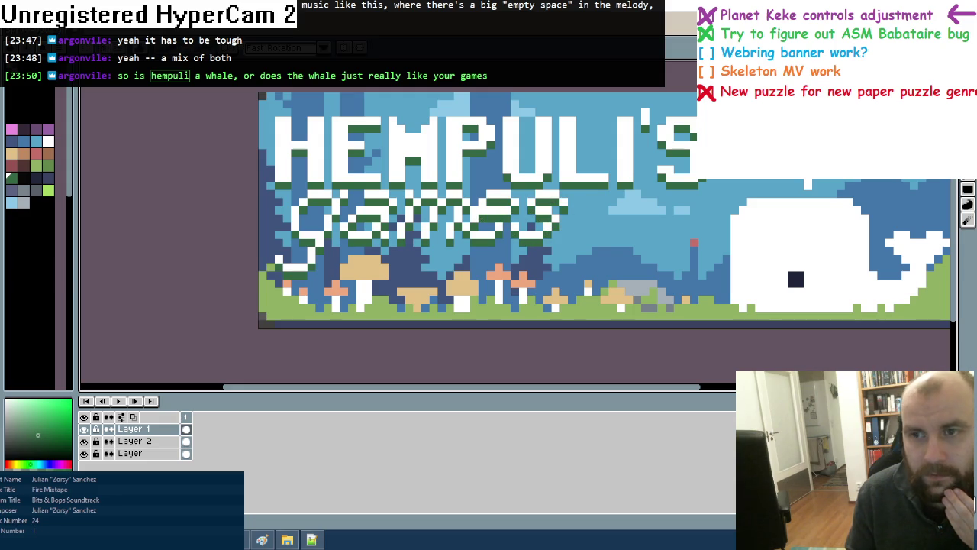
left_click_drag(275, 109, 717, 241)
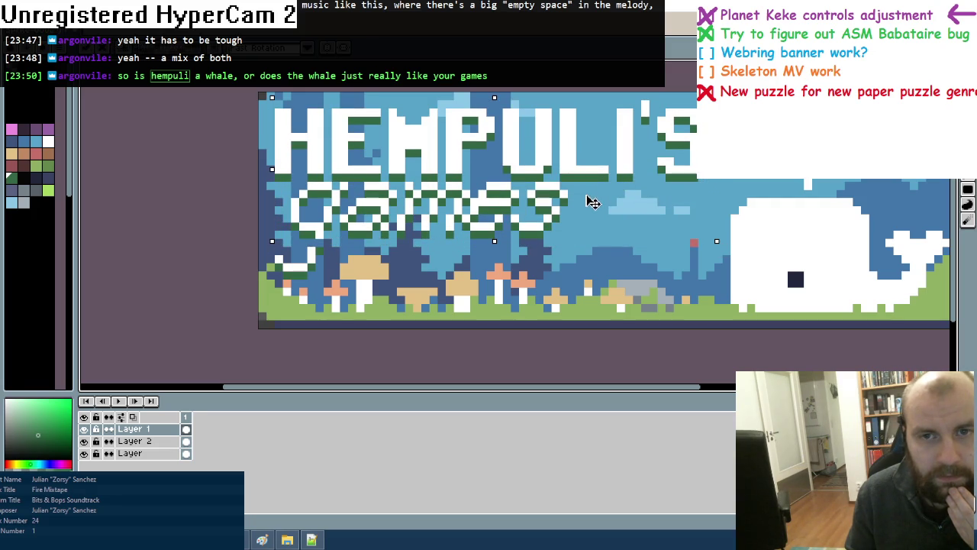
left_click(258, 229)
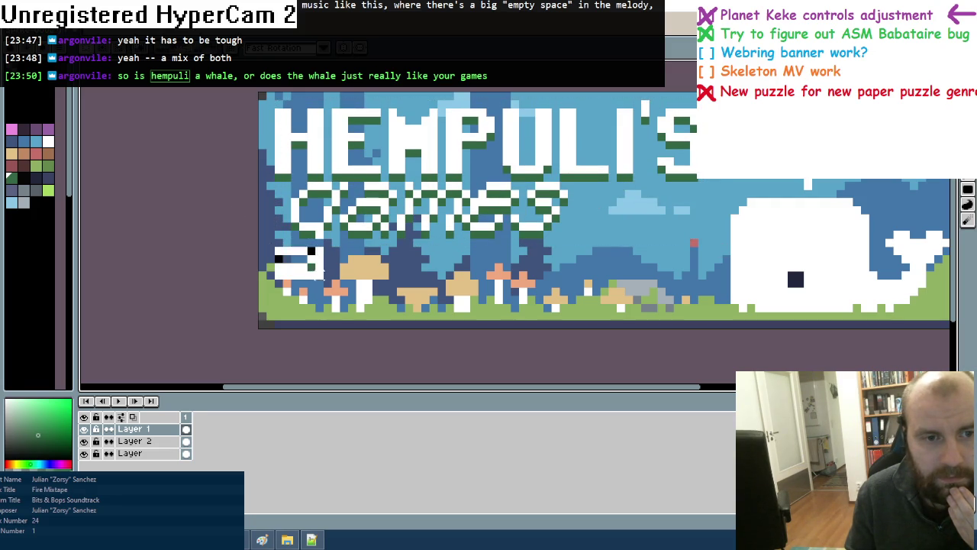
scroll(380, 243, "down", 1)
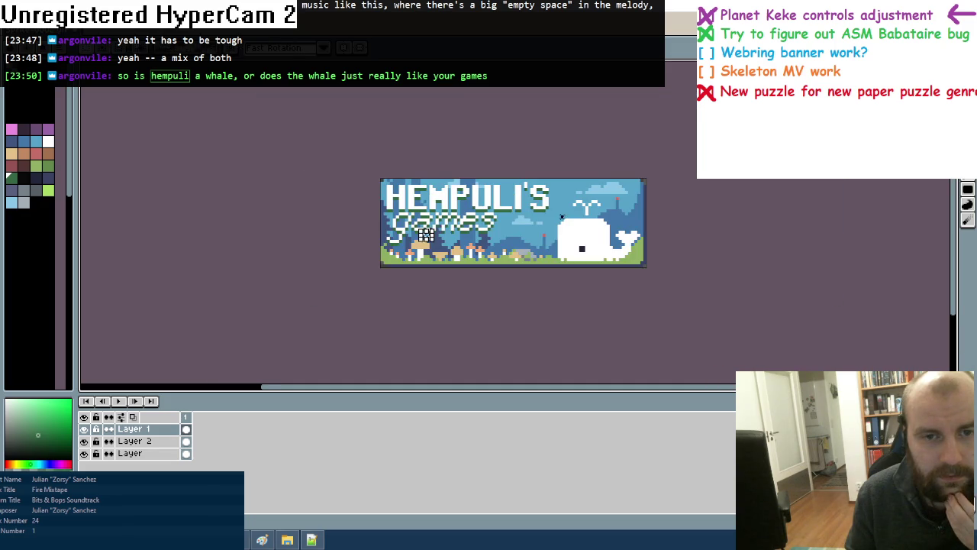
scroll(380, 243, "down", 1)
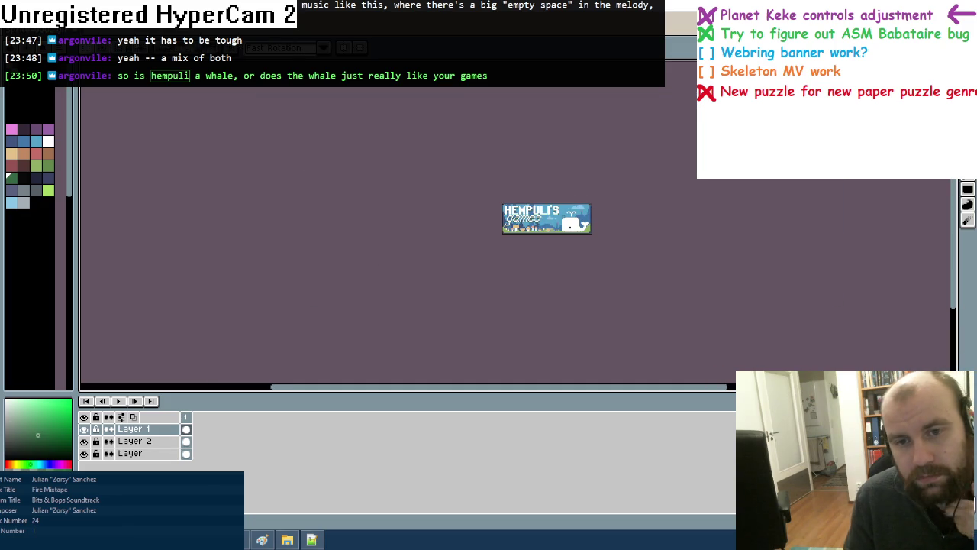
scroll(558, 248, "down", 1)
scroll(558, 248, "up", 1)
scroll(558, 248, "down", 1)
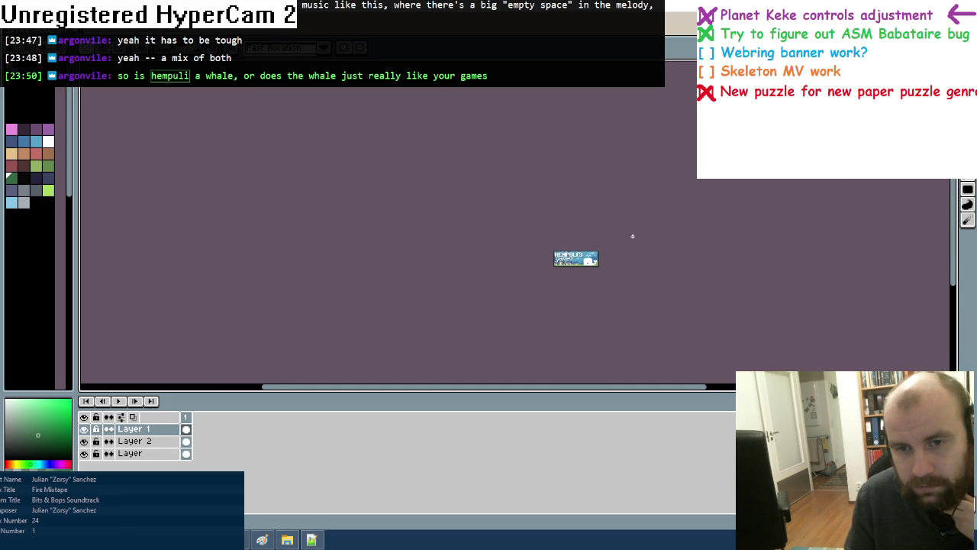
scroll(581, 260, "up", 2)
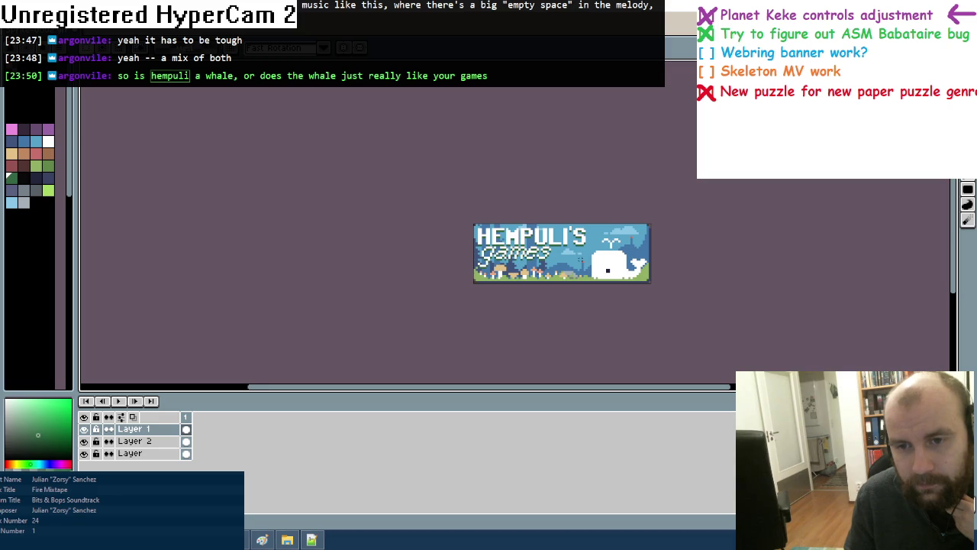
scroll(581, 260, "down", 1)
scroll(582, 259, "down", 1)
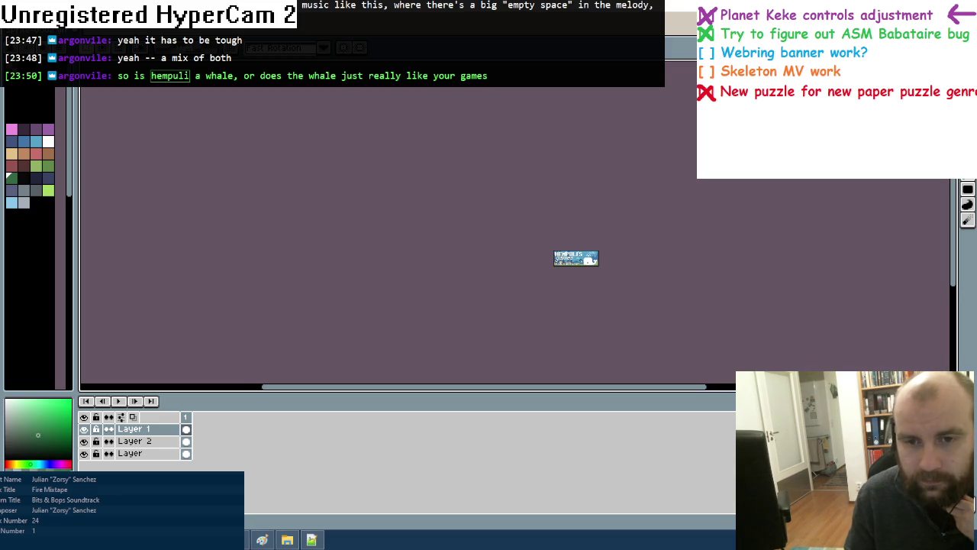
scroll(590, 273, "up", 1)
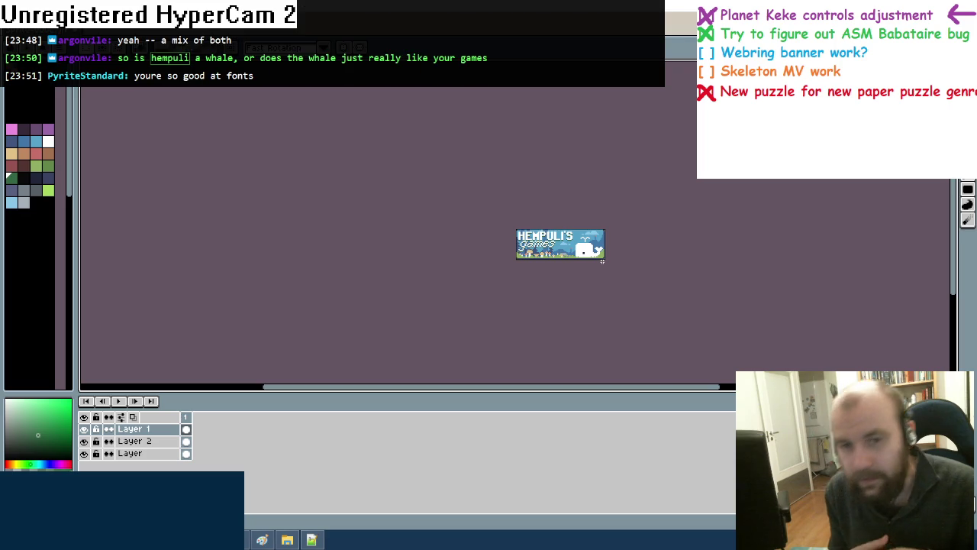
Paint the left pixels of the whale's spout light blue and zoom out to check
scroll(603, 262, "up", 2)
scroll(602, 261, "up", 2)
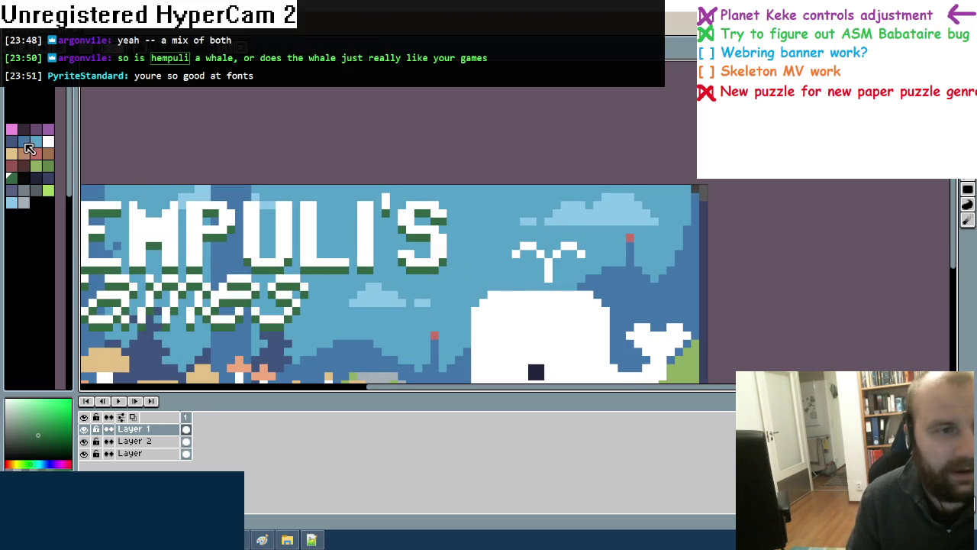
left_click(11, 203)
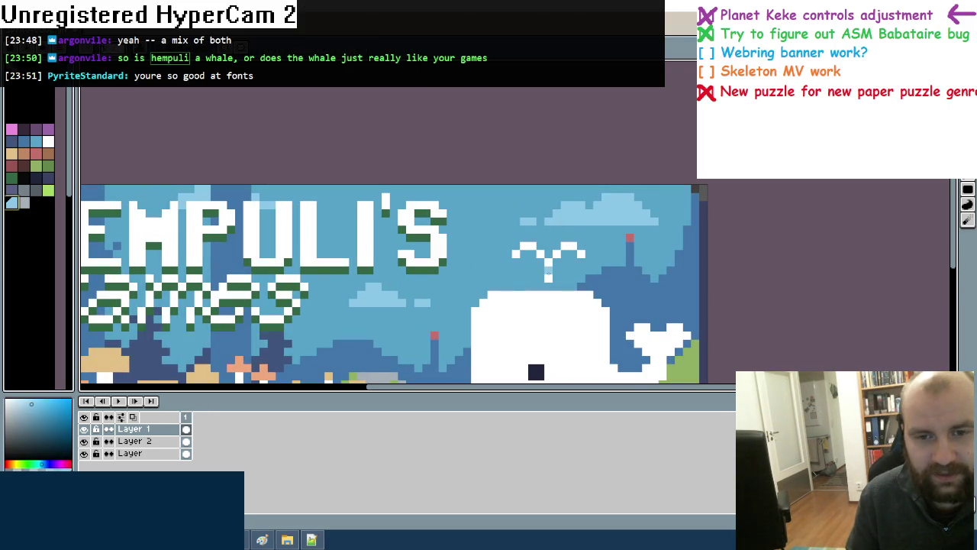
left_click(517, 252)
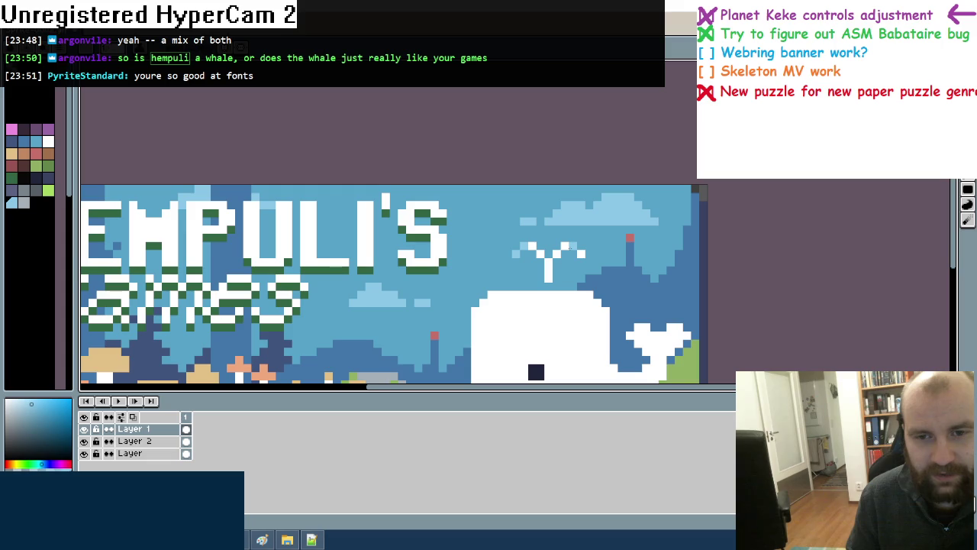
scroll(442, 270, "down", 3)
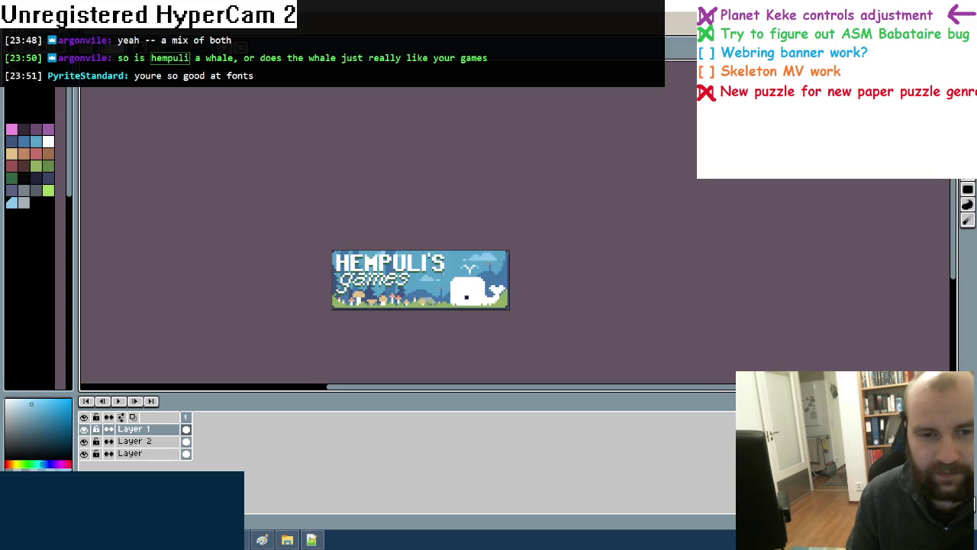
scroll(442, 270, "down", 2)
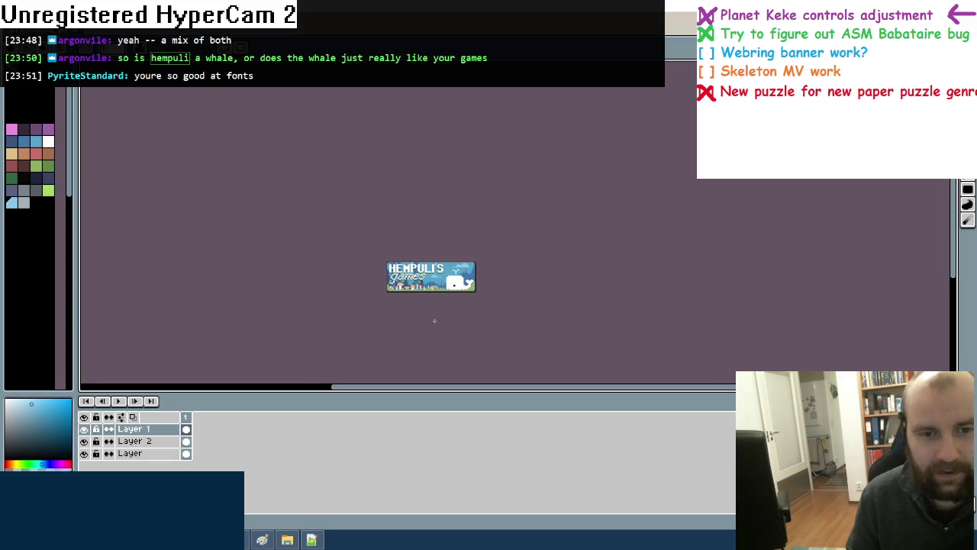
scroll(451, 282, "up", 1)
scroll(454, 282, "up", 1)
scroll(454, 278, "up", 2)
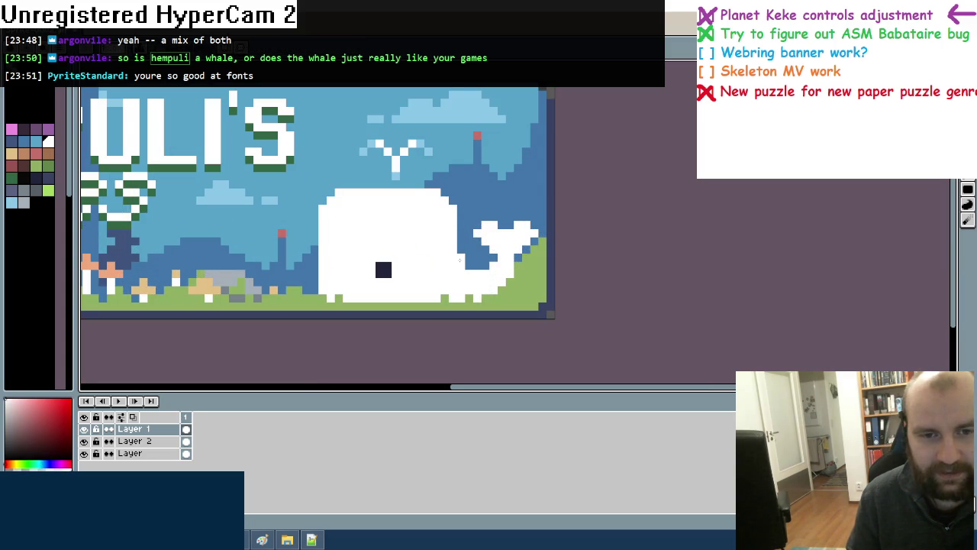
scroll(468, 268, "down", 2)
scroll(442, 275, "down", 1)
scroll(420, 282, "down", 1)
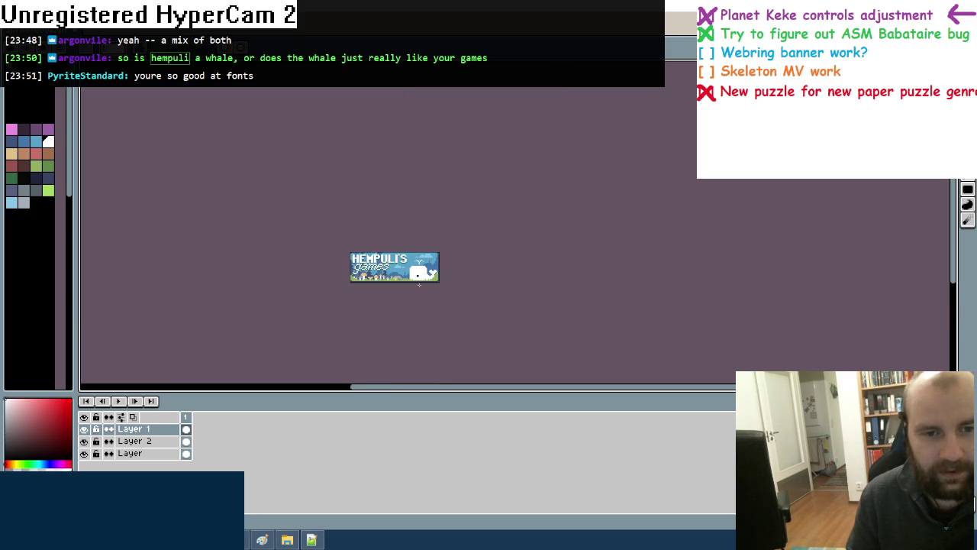
scroll(425, 276, "up", 1)
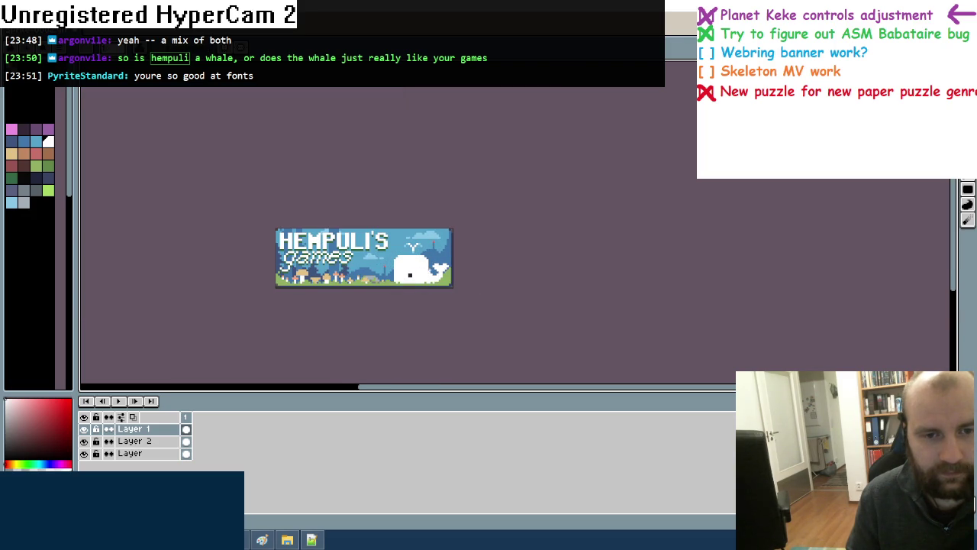
scroll(531, 286, "down", 2)
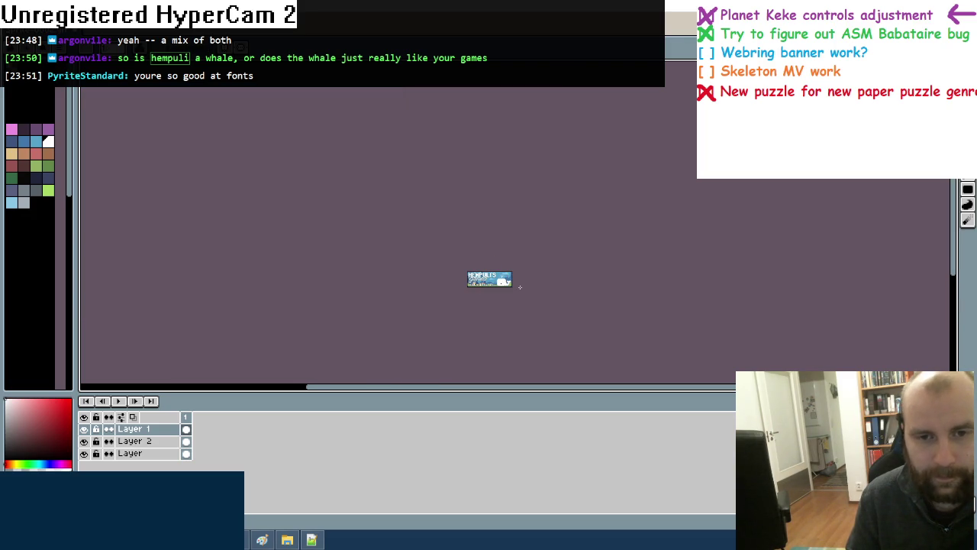
scroll(511, 284, "up", 2)
scroll(489, 278, "up", 2)
scroll(489, 278, "down", 1)
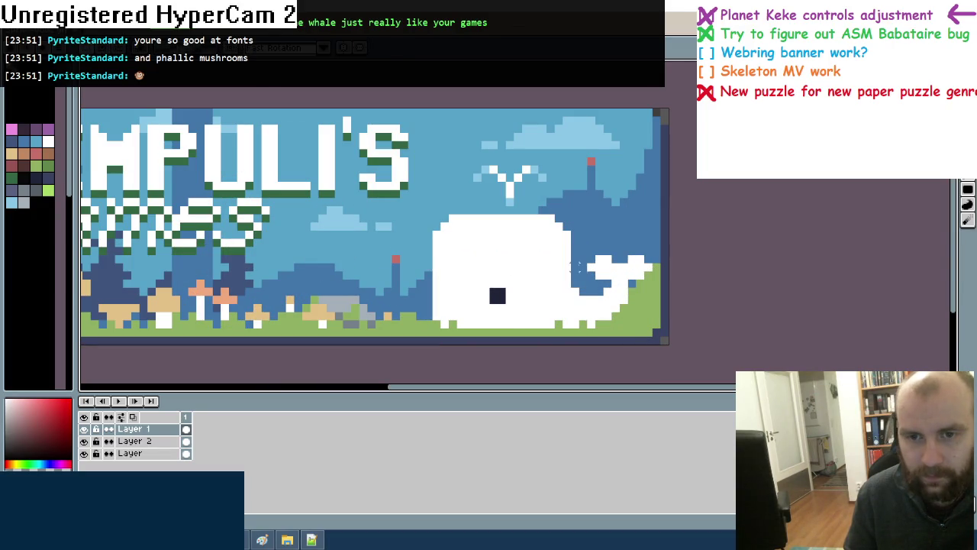
Move the whale's tail a little to the left and drop it in place
mouse_move(588, 258)
left_mouse_down()
mouse_move(657, 329)
mouse_move(622, 317)
left_mouse_up()
key("Escape")
key("minus")
scroll(615, 229, "down", 2)
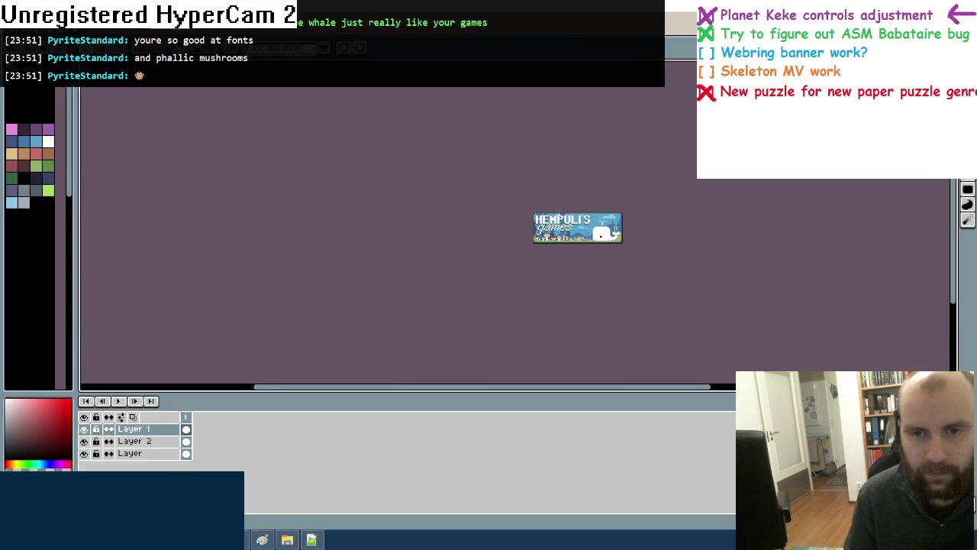
scroll(618, 233, "down", 1)
scroll(619, 232, "up", 1)
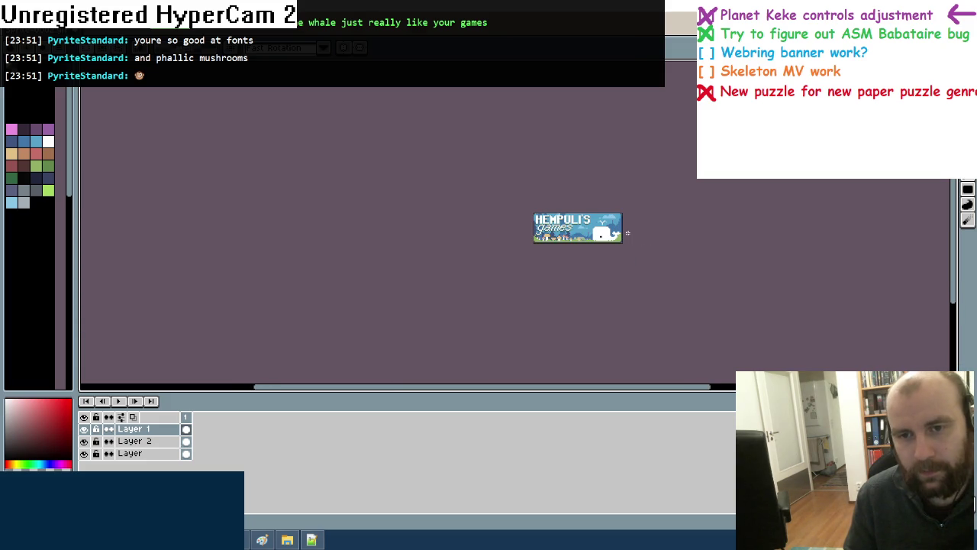
scroll(600, 229, "up", 3)
left_click_drag(545, 178, 647, 239)
key("ctrl+z")
Cover the leftover white tail pixels with the blue background colour
scroll(689, 284, "down", 3)
scroll(711, 286, "down", 1)
scroll(711, 286, "up", 1)
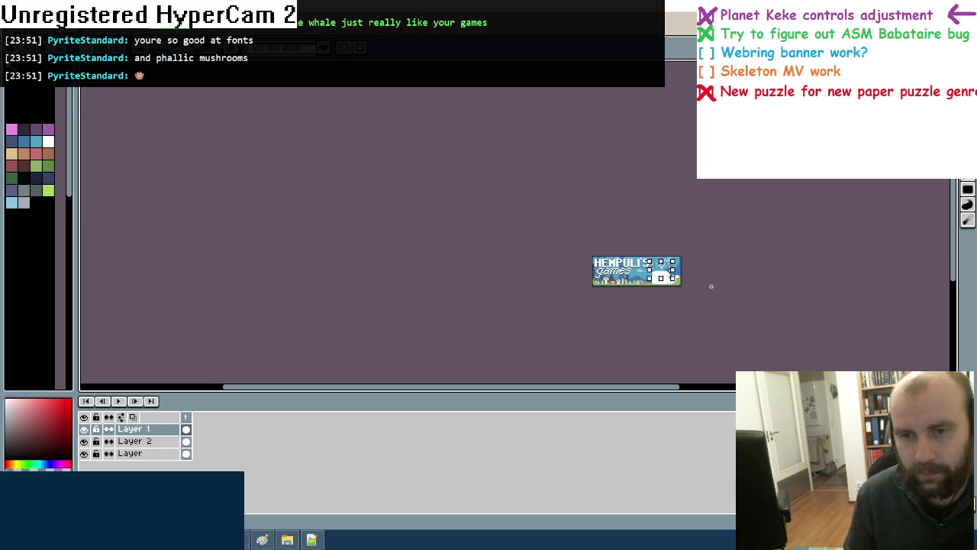
scroll(658, 279, "up", 2)
scroll(658, 279, "up", 1)
scroll(639, 290, "down", 2)
scroll(664, 289, "down", 1)
scroll(689, 287, "down", 1)
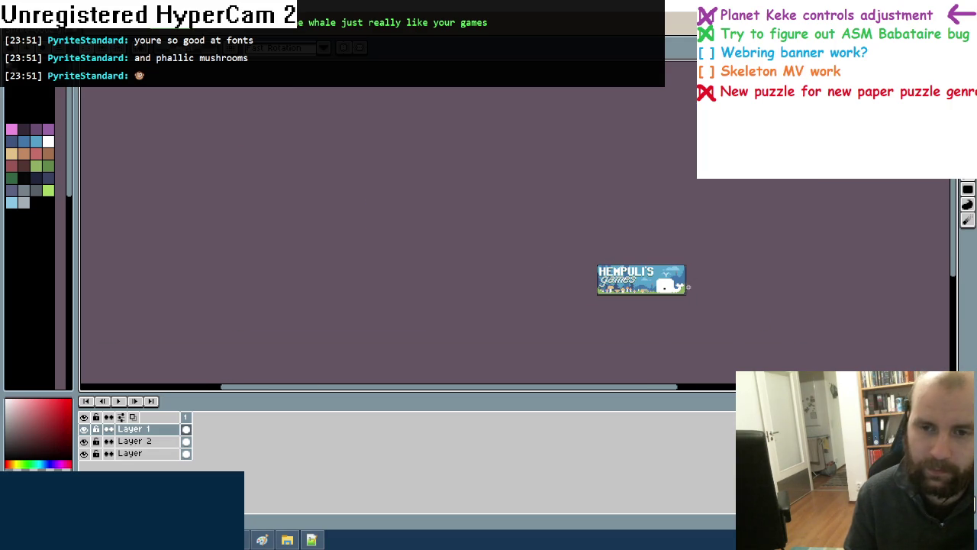
scroll(689, 287, "up", 3)
scroll(687, 282, "up", 1)
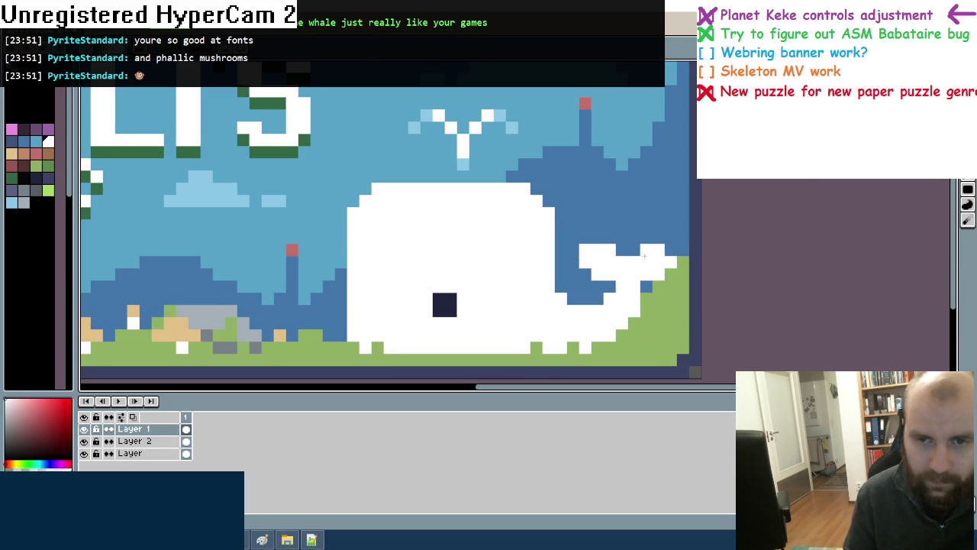
scroll(679, 251, "down", 3)
scroll(737, 248, "down", 2)
scroll(748, 250, "down", 1)
scroll(750, 250, "up", 1)
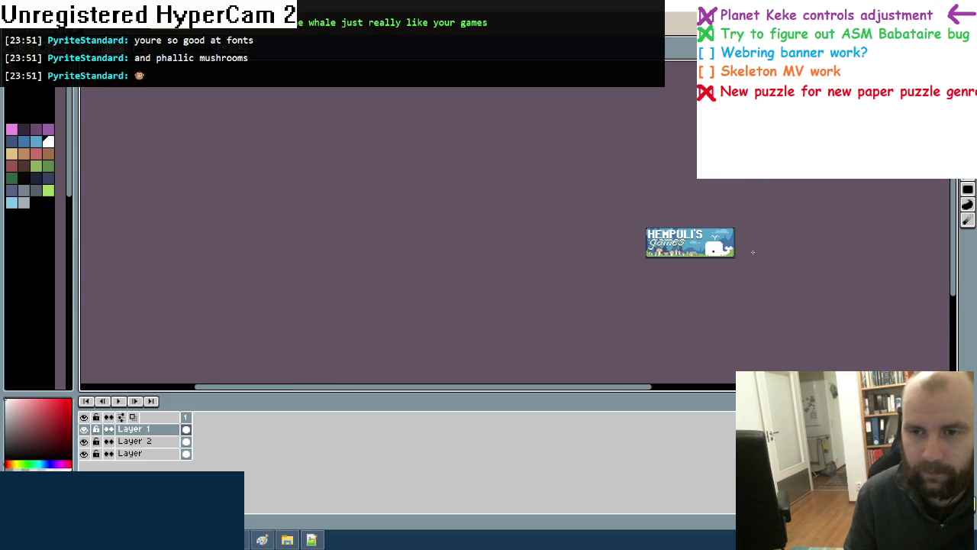
scroll(748, 250, "up", 2)
scroll(739, 255, "up", 1)
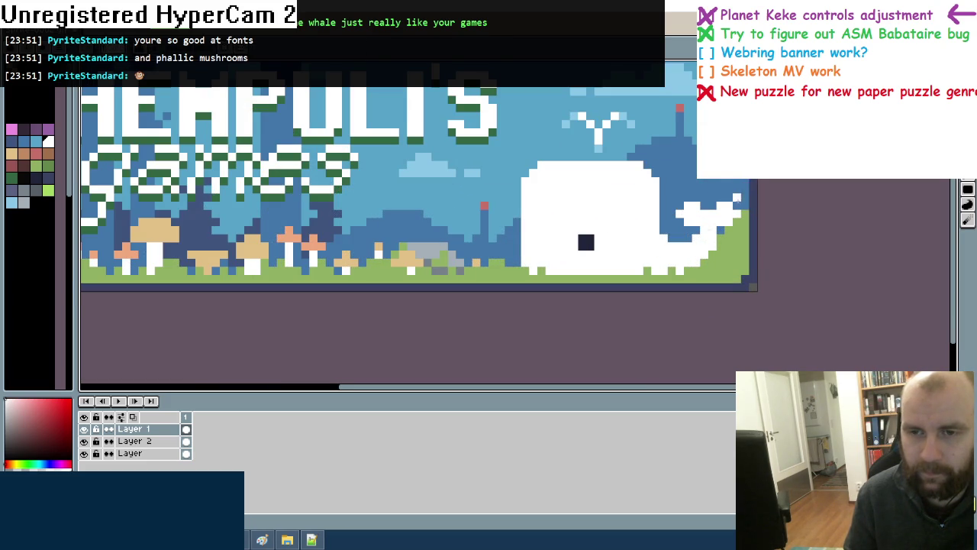
left_click_drag(678, 215, 687, 209)
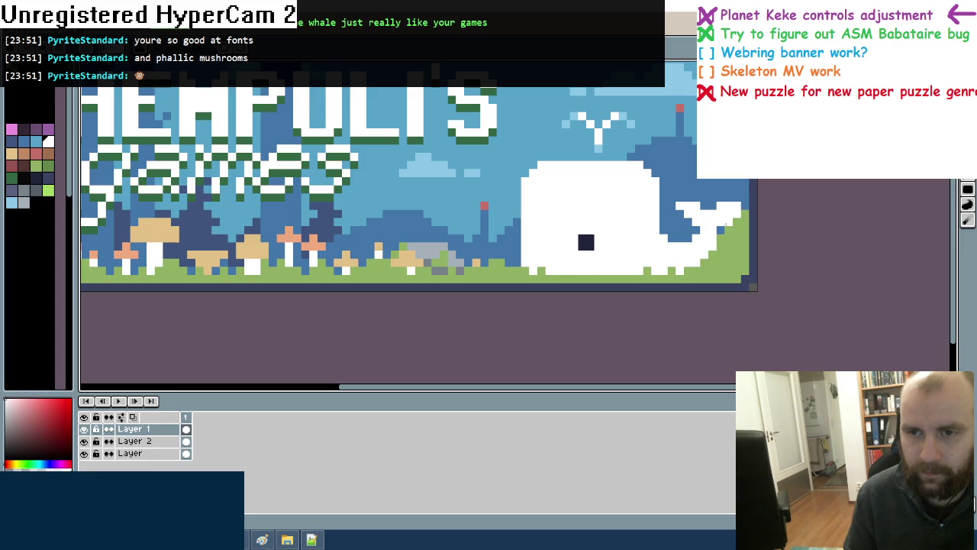
Switch back to the pencil and zoom around to review the moved tail
scroll(798, 225, "down", 3)
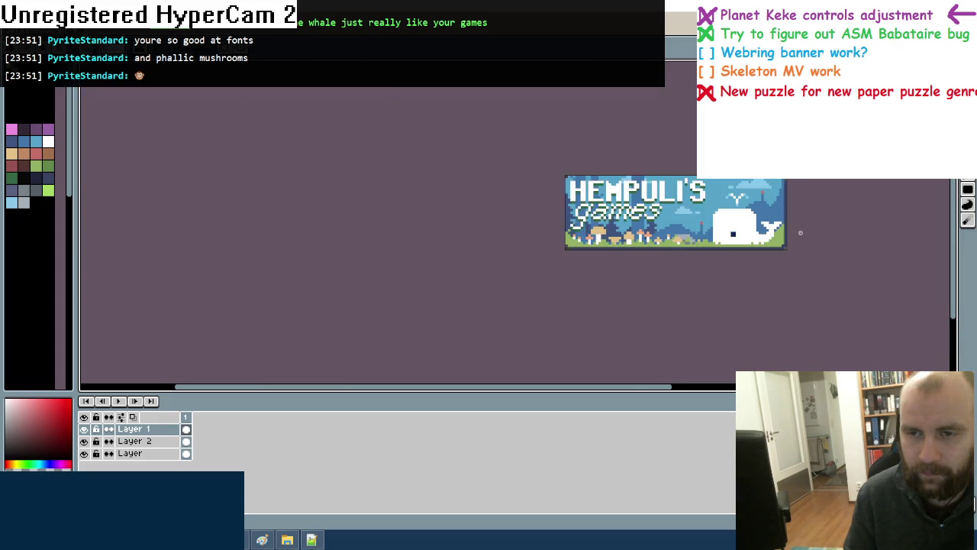
scroll(797, 228, "down", 2)
scroll(797, 229, "down", 1)
scroll(832, 243, "up", 1)
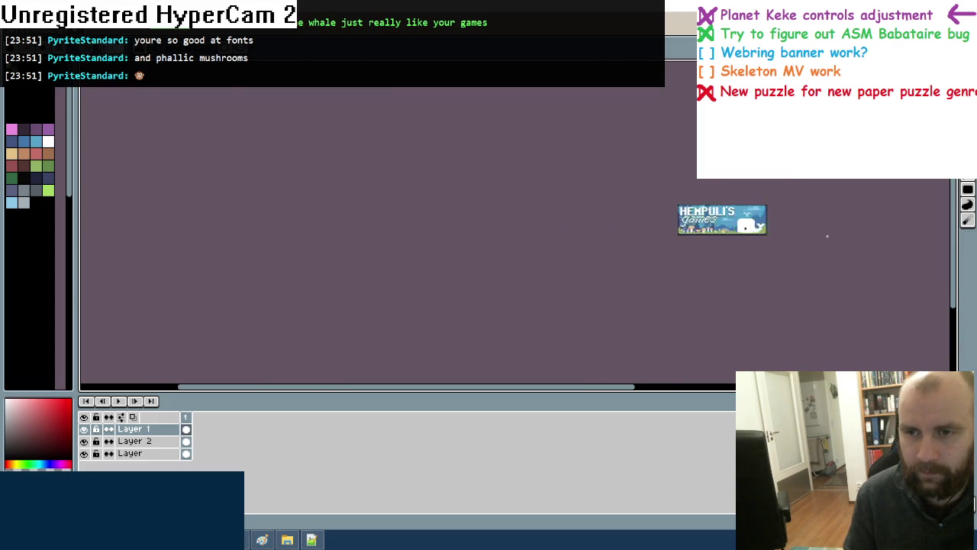
scroll(823, 242, "up", 1)
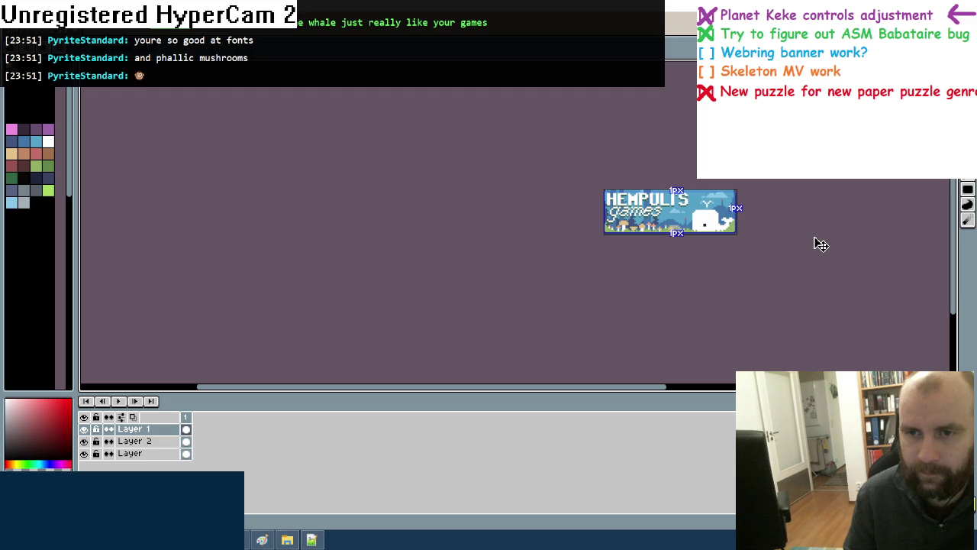
key("b")
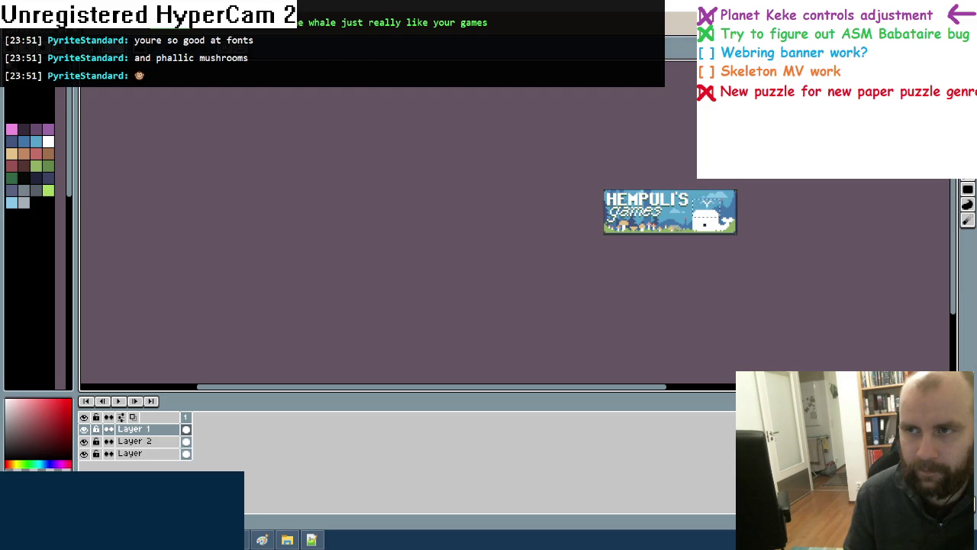
scroll(760, 223, "down", 2)
scroll(760, 223, "up", 1)
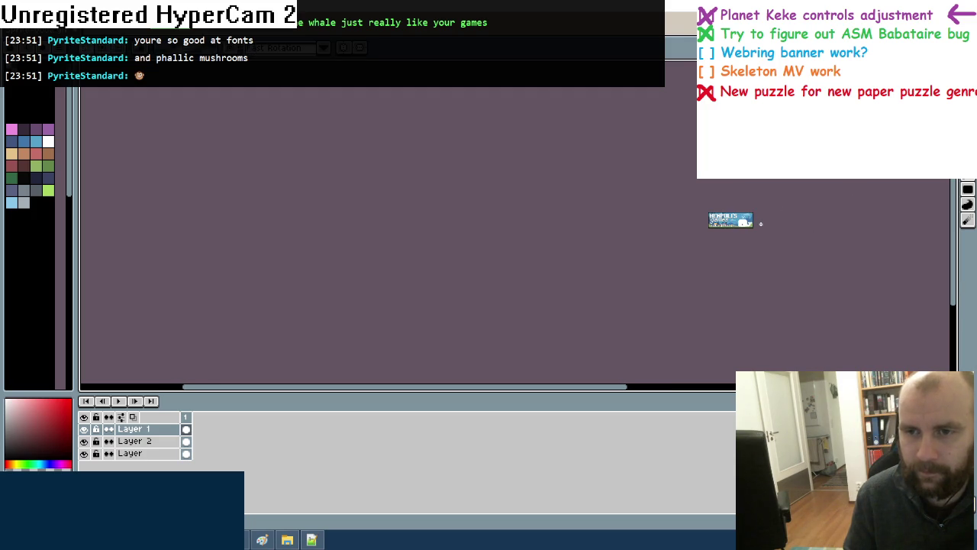
scroll(760, 223, "up", 1)
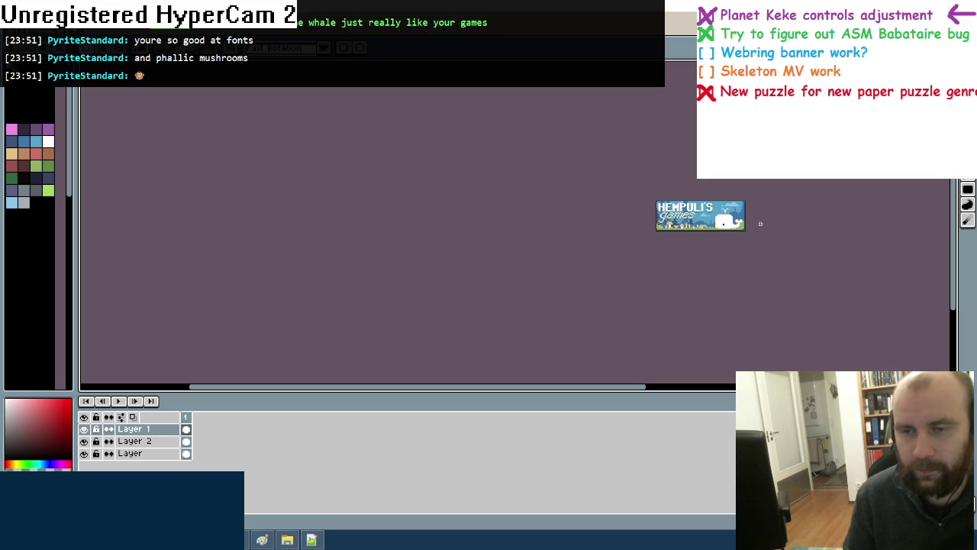
scroll(760, 222, "up", 2)
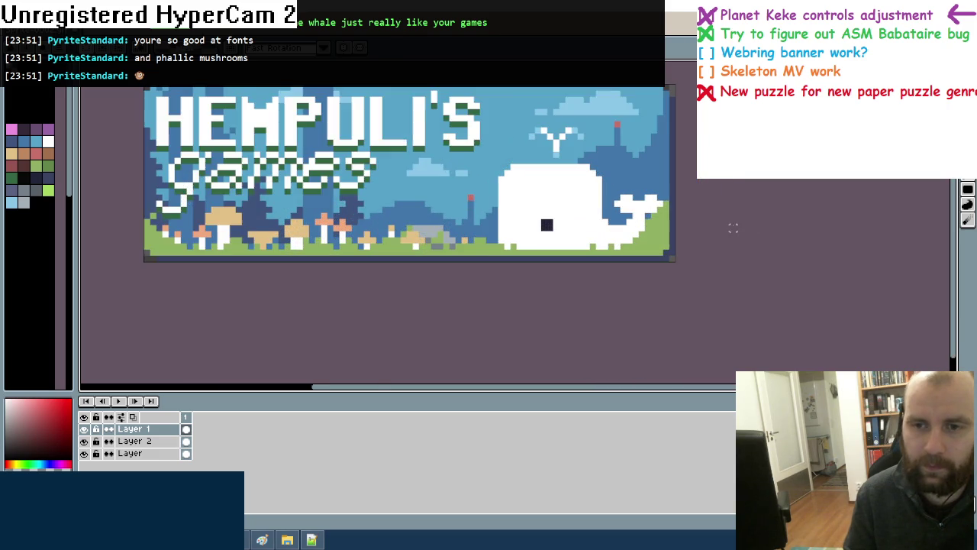
Touch up the white shape beside the tail and set white as the drawing colour
scroll(761, 223, "up", 1)
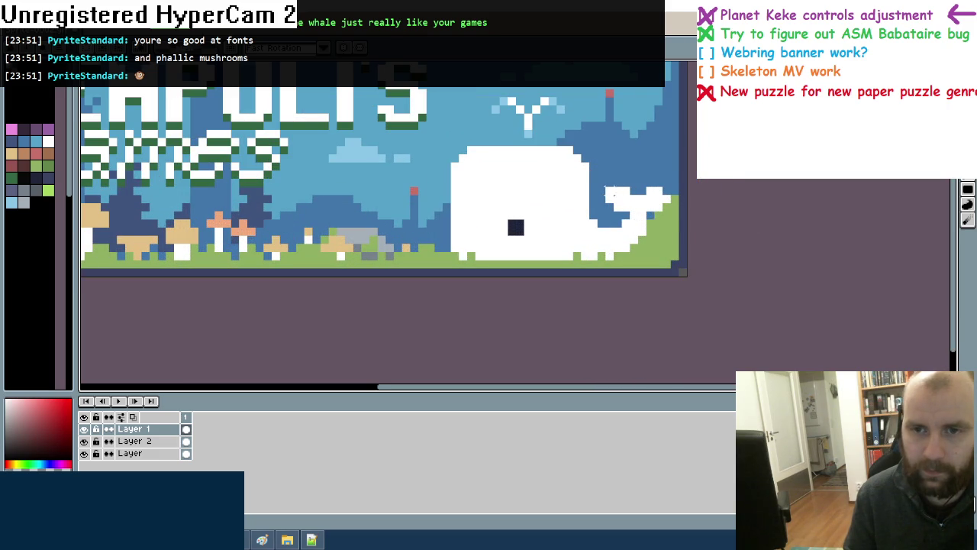
left_click(608, 190)
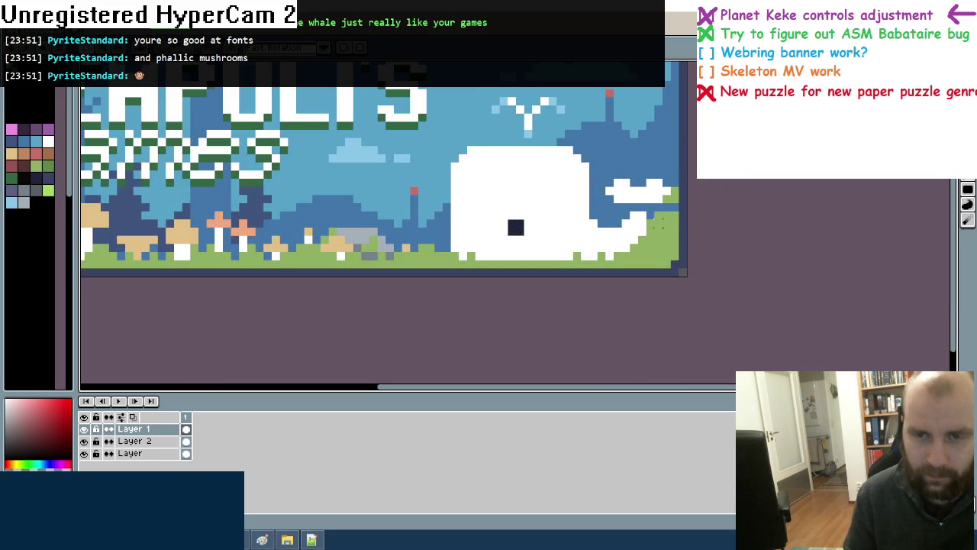
left_click(667, 200, "alt")
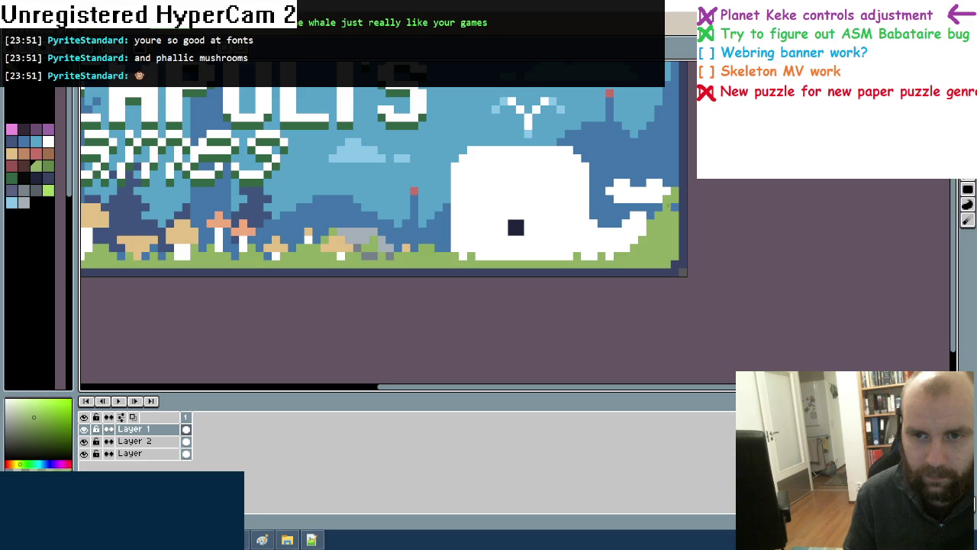
left_click(674, 190, "alt")
left_click(632, 209, "alt")
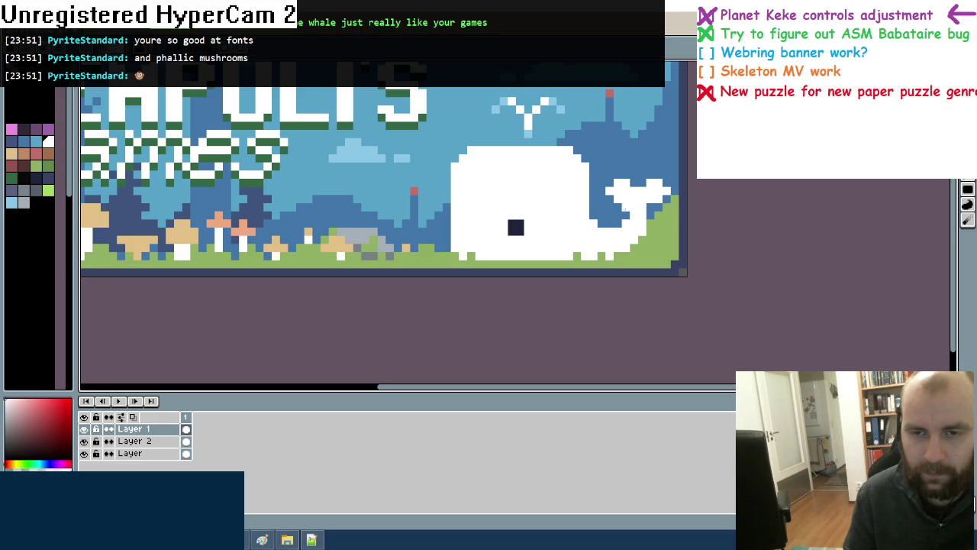
Pencil white pixels to shape the whale's raised tail fluke
scroll(628, 206, "down", 2)
scroll(629, 206, "up", 2)
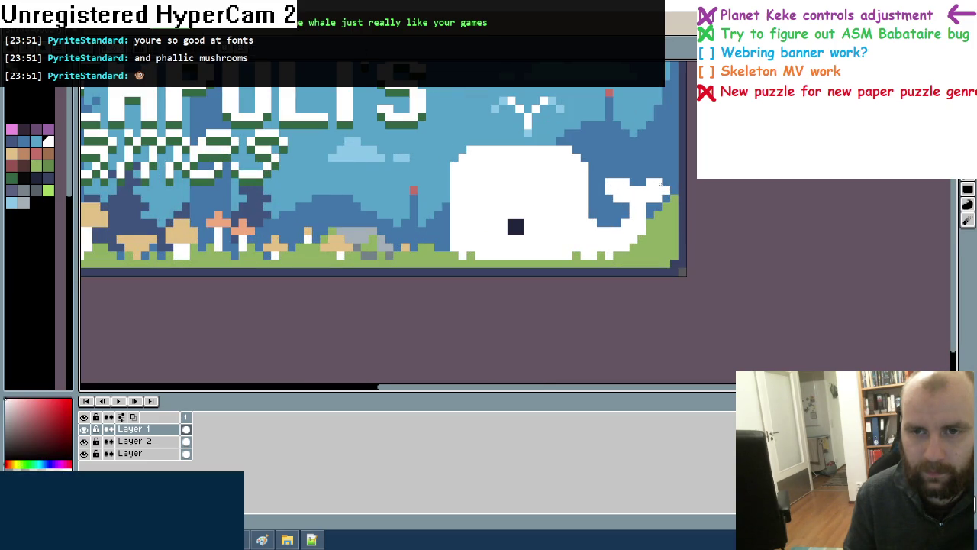
scroll(647, 205, "down", 2)
scroll(624, 182, "up", 2)
scroll(633, 183, "down", 2)
scroll(608, 183, "up", 2)
left_click_drag(658, 181, 645, 184)
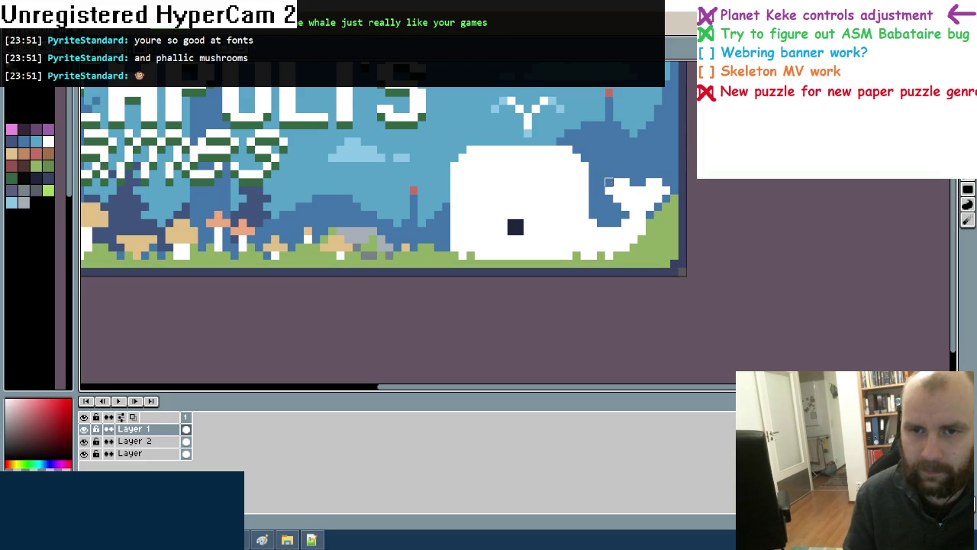
scroll(608, 182, "down", 3)
scroll(618, 214, "down", 2)
scroll(623, 231, "up", 2)
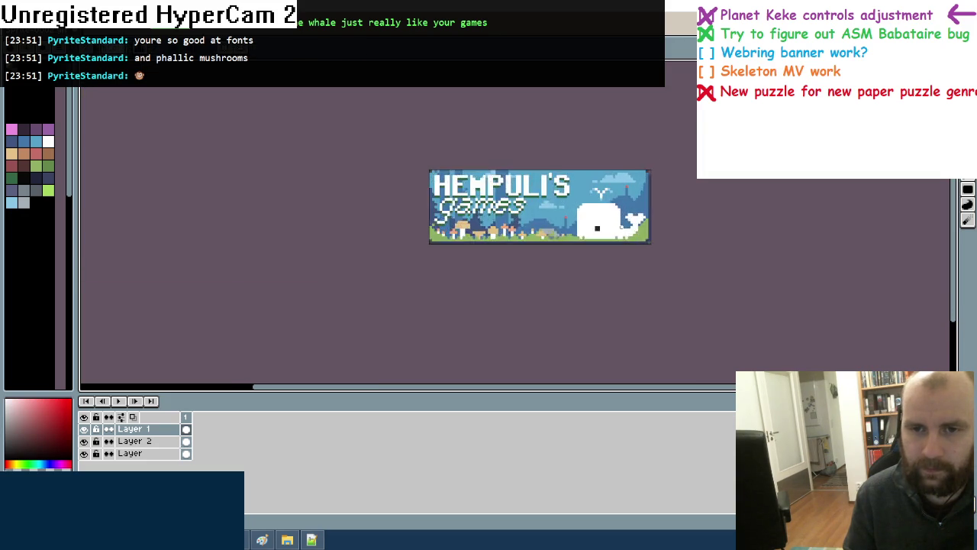
Undo the last two pixel edits on the whale's tail
scroll(628, 229, "up", 2)
key("ctrl+z")
key("ctrl+z")
key("ctrl+z")
key("ctrl+z")
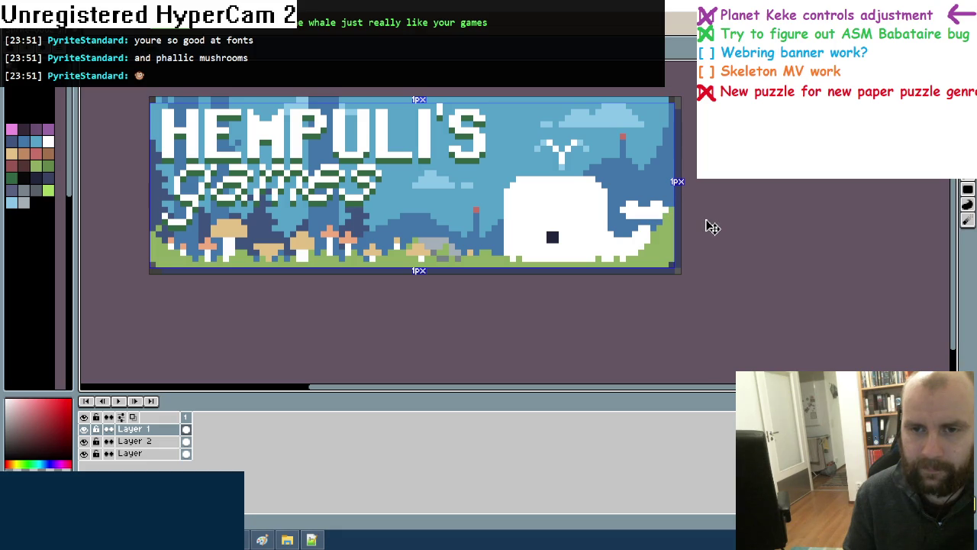
key("ctrl+z")
key("ctrl+z")
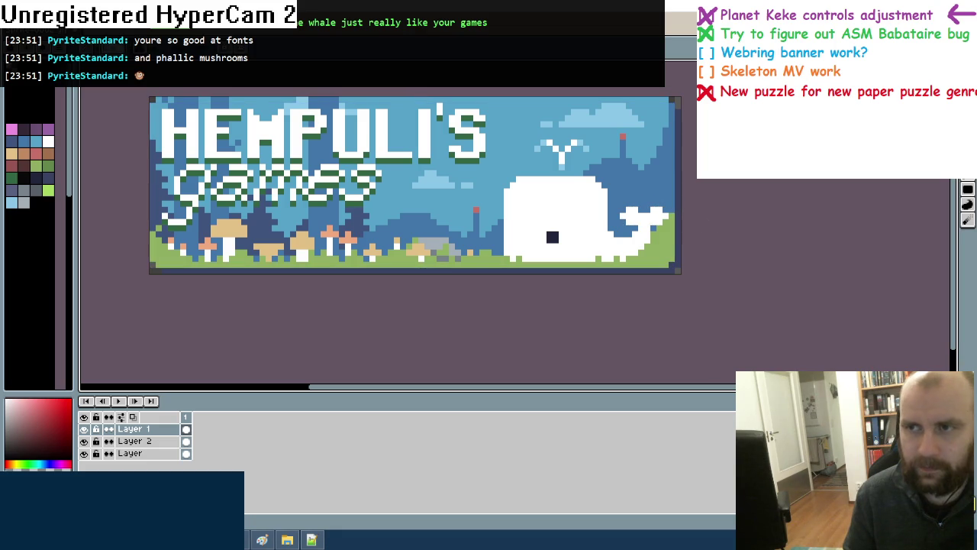
Zoom and pan across the whole finished banner to inspect it before saving
scroll(759, 229, "down", 3)
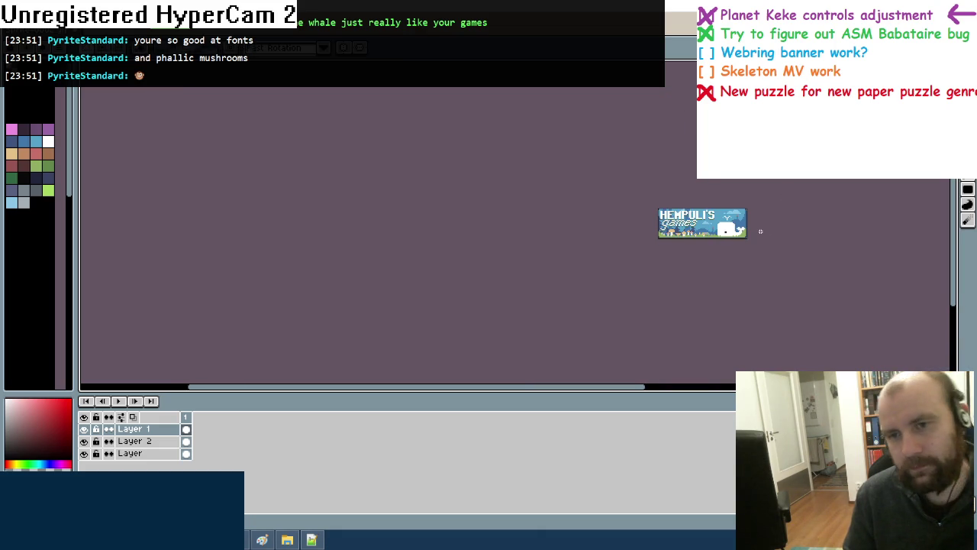
scroll(760, 230, "down", 1)
scroll(759, 231, "up", 1)
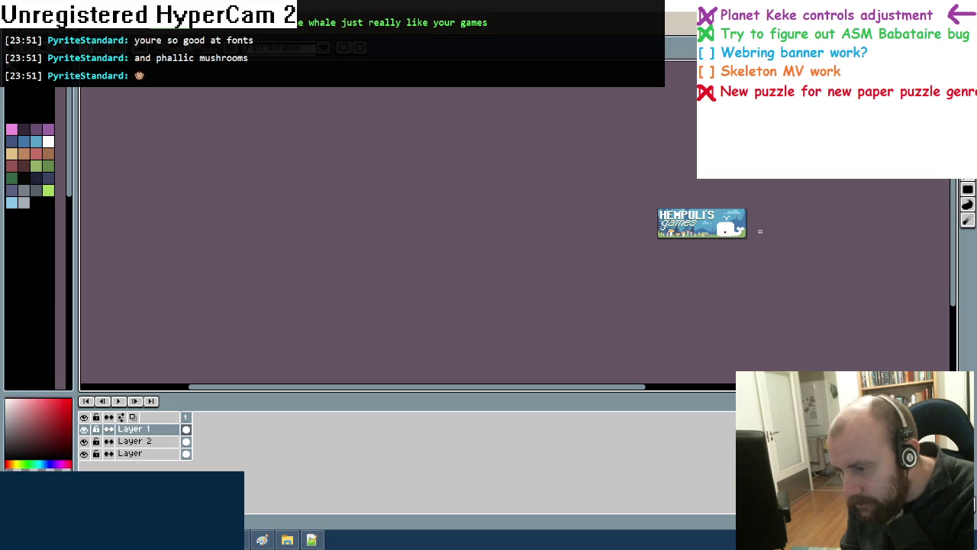
left_click_drag(760, 231, 687, 261)
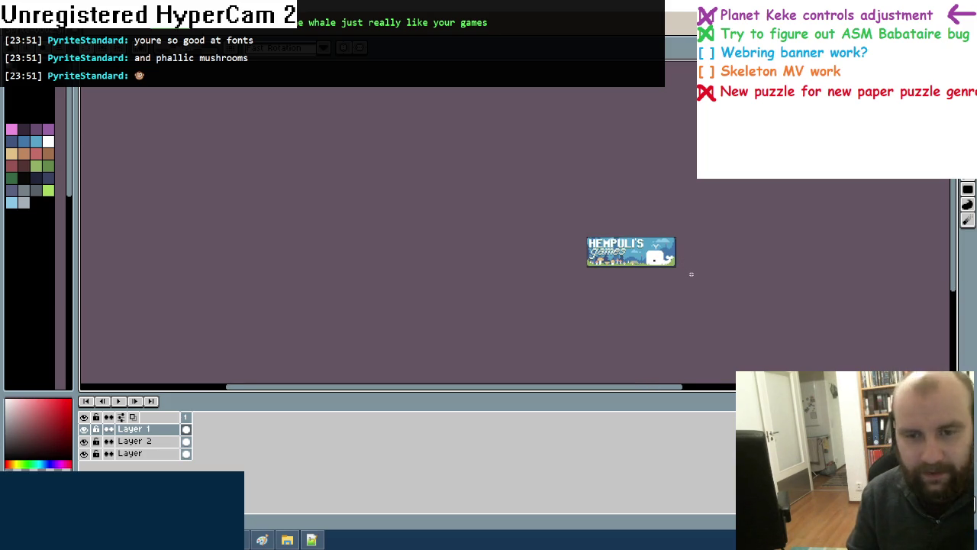
scroll(679, 269, "up", 1)
scroll(678, 269, "up", 1)
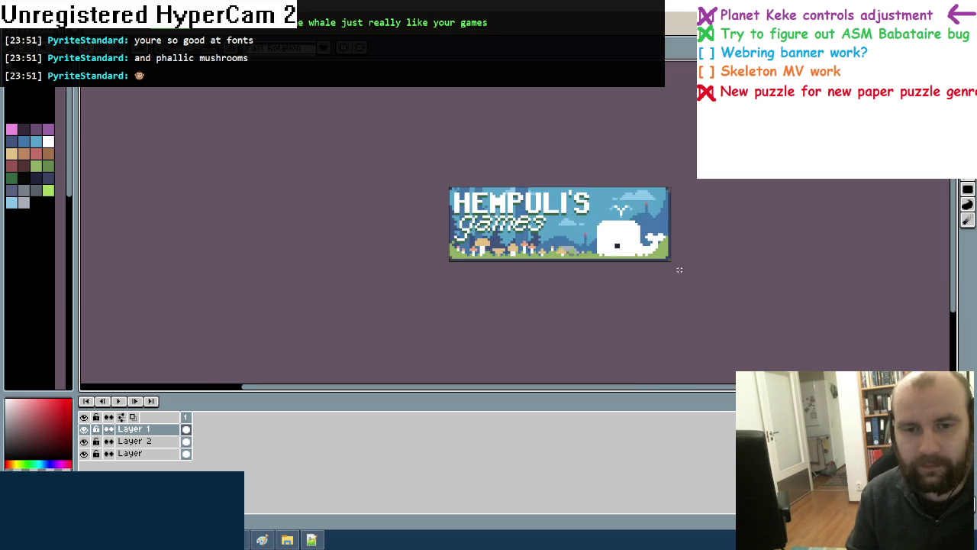
scroll(678, 270, "down", 2)
scroll(679, 269, "down", 1)
scroll(678, 269, "down", 1)
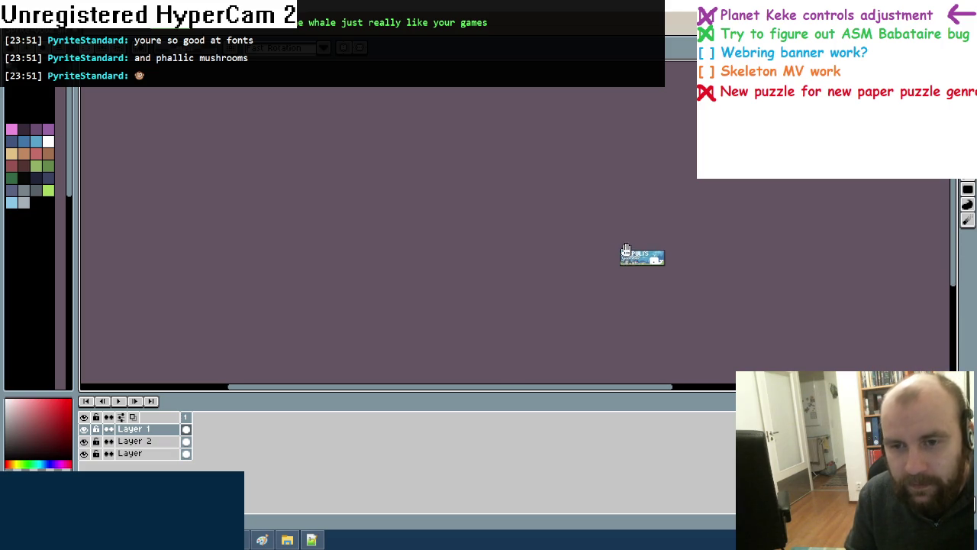
left_click_drag(686, 261, 644, 239)
scroll(616, 231, "up", 1)
scroll(617, 231, "down", 1)
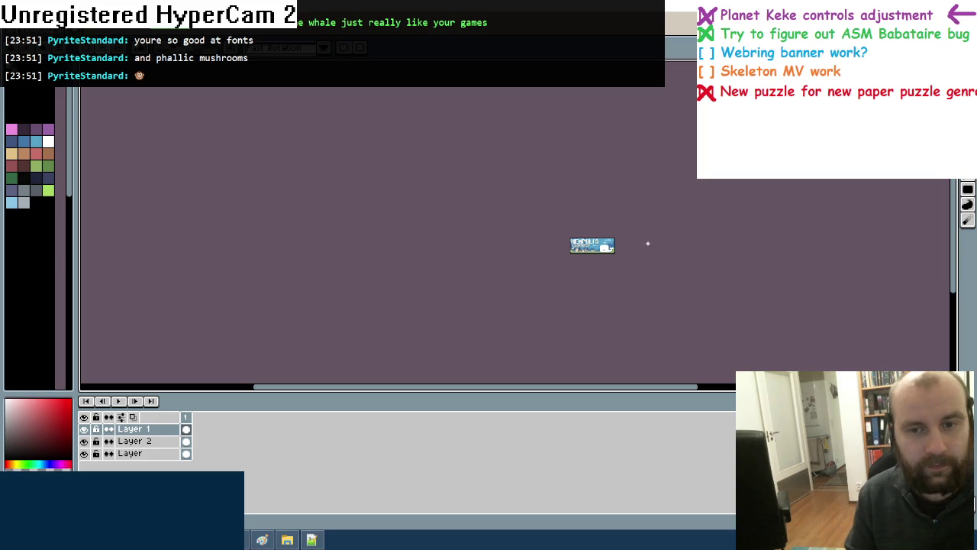
key("ctrl+shift+s")
Save the banner as banner.png in the Pictures > Kotisivu folder
left_click(339, 194)
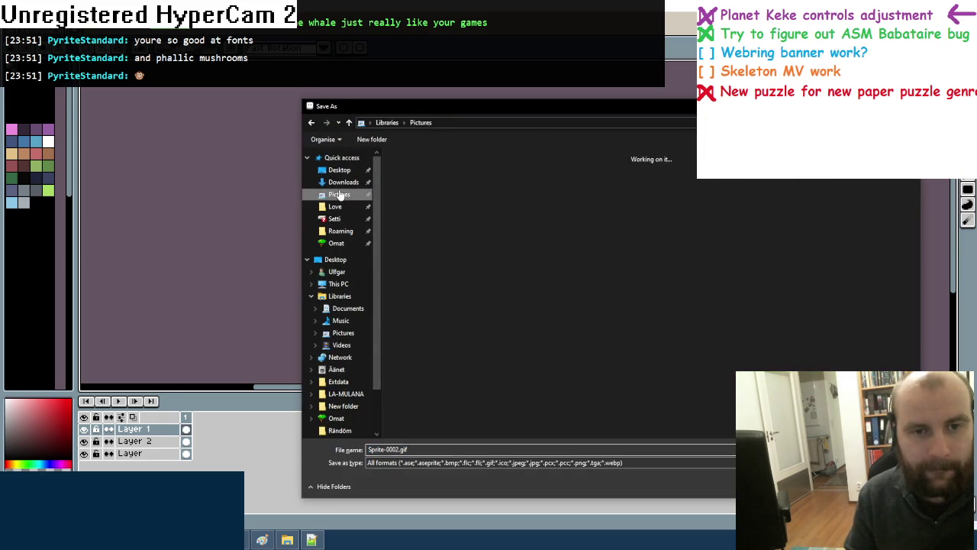
double_click(653, 166)
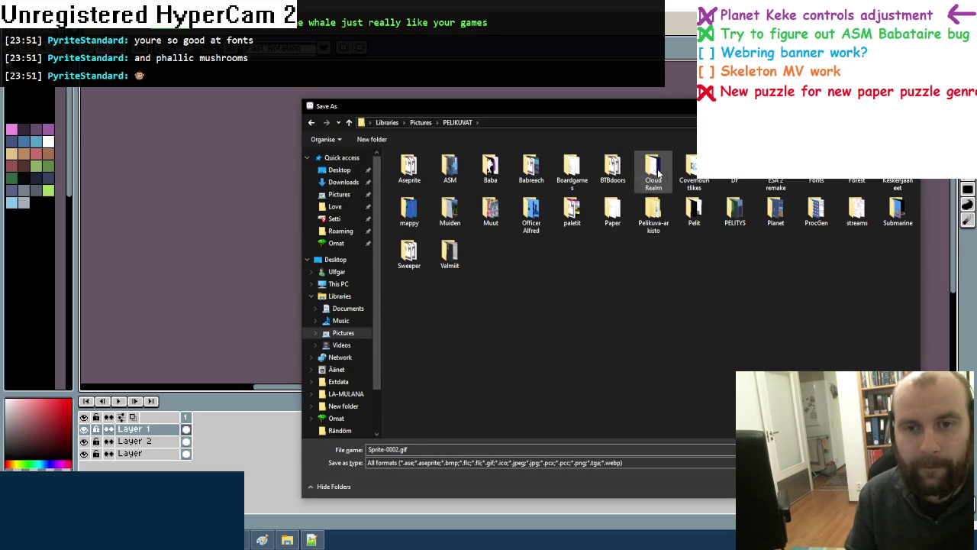
left_click(311, 122)
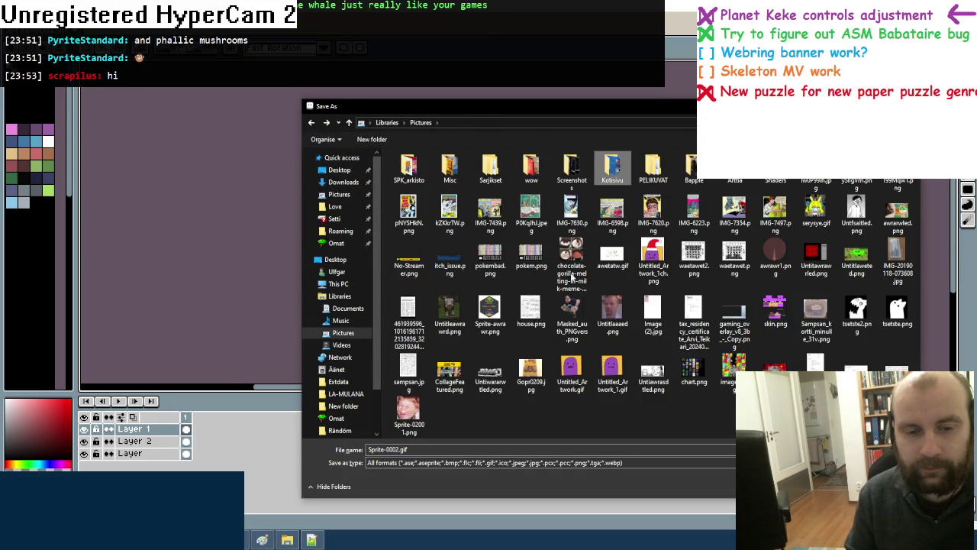
double_click(613, 168)
left_click(437, 461)
left_click(421, 429)
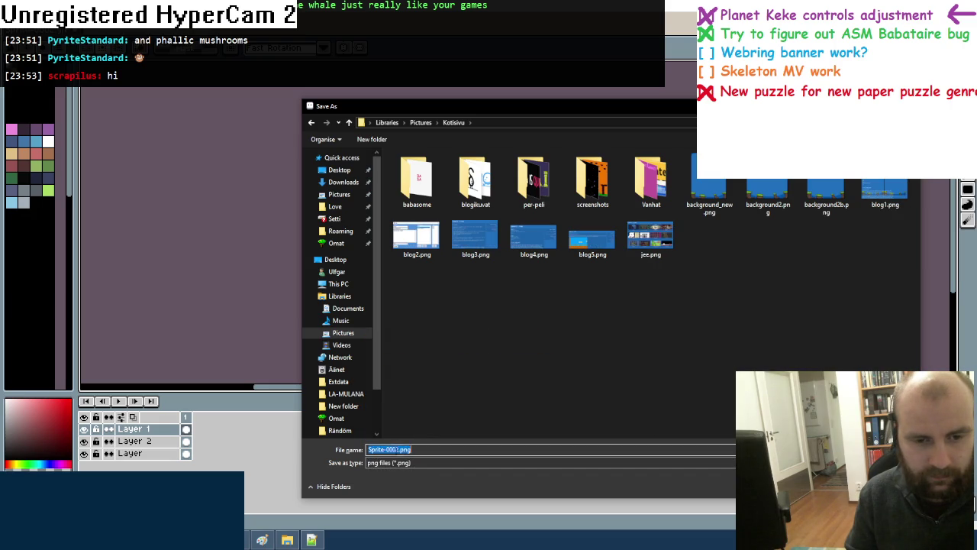
type("banner")
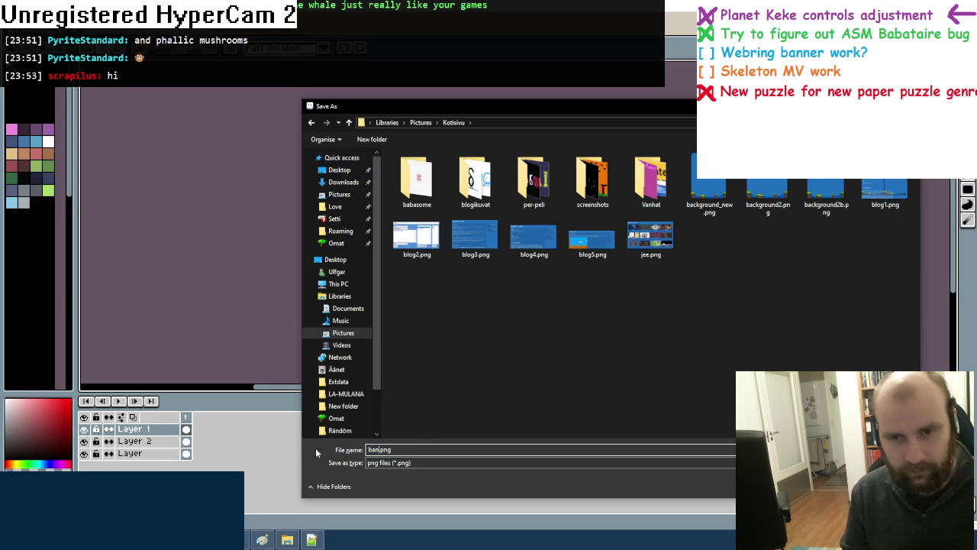
key("Return")
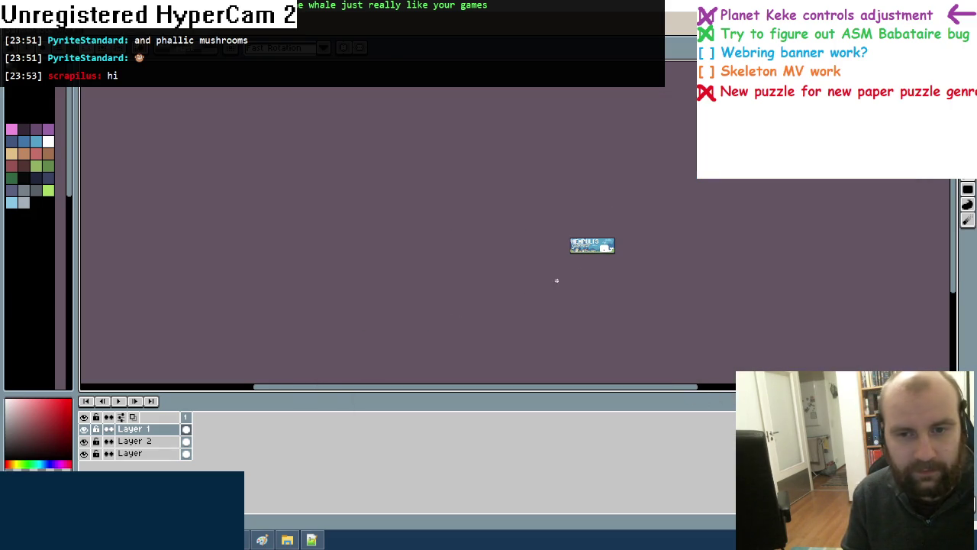
Save the layered banner as banner.ase in the same Kotisivu folder
key("ctrl+shift+s")
left_click(458, 463)
left_click(396, 345)
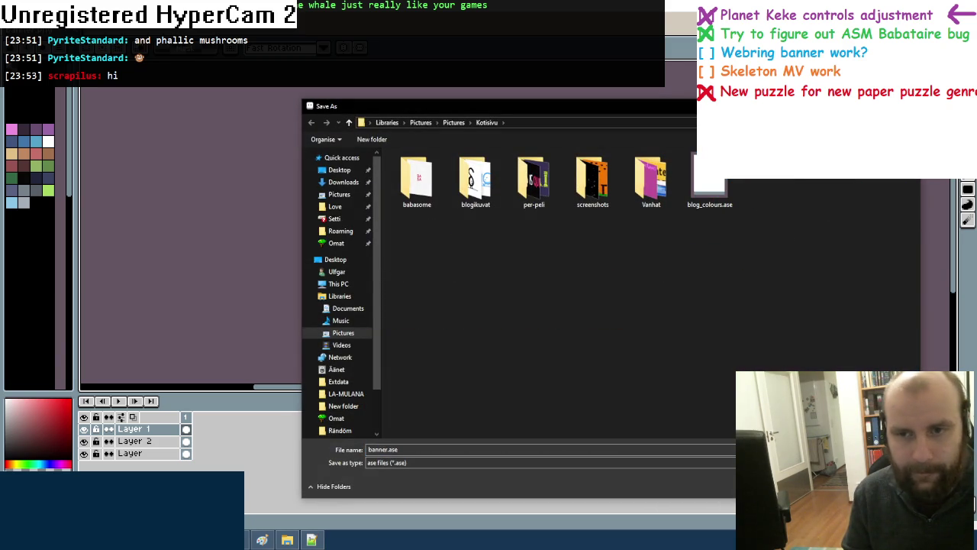
key("Return")
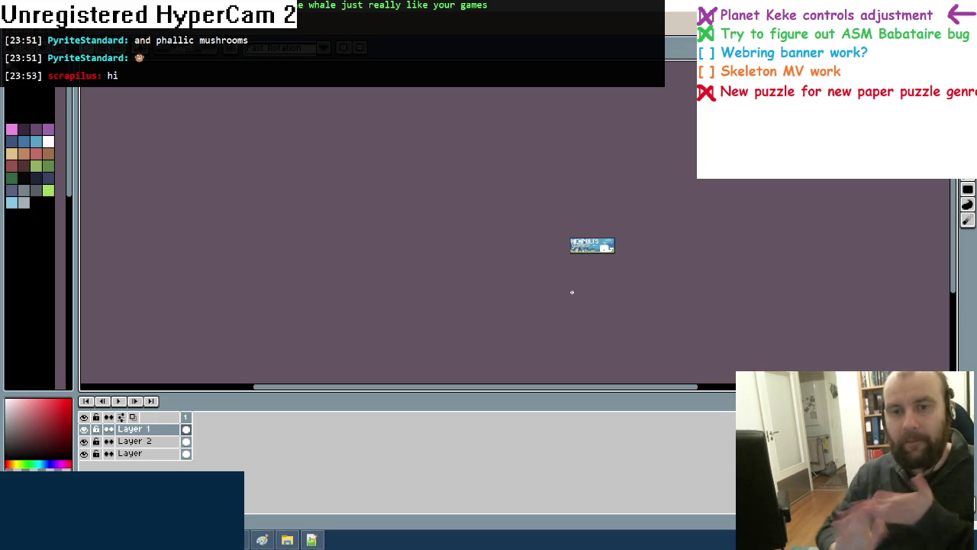
Bring the Paint to-do list window to the front from the taskbar
left_click(268, 540)
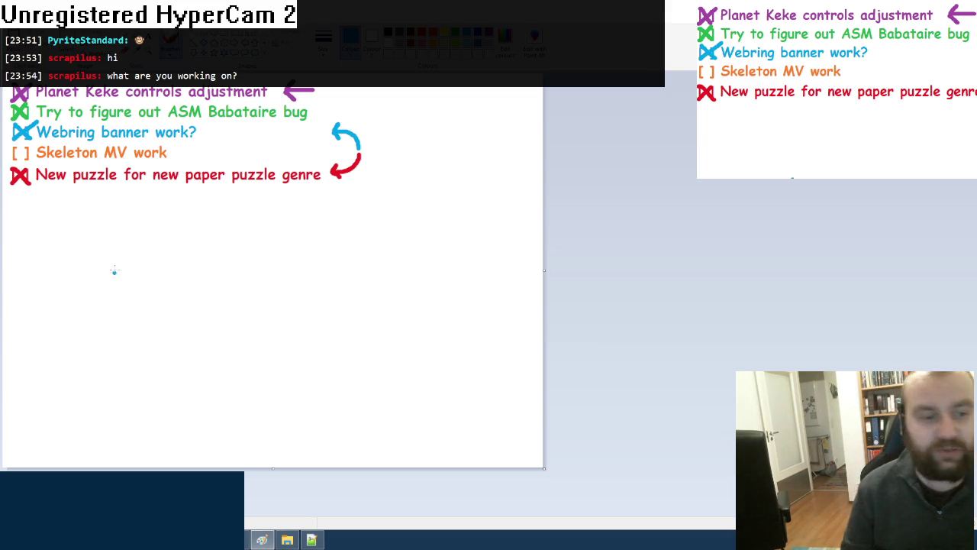
key("alt+Tab")
left_click_drag(490, 422, 440, 248)
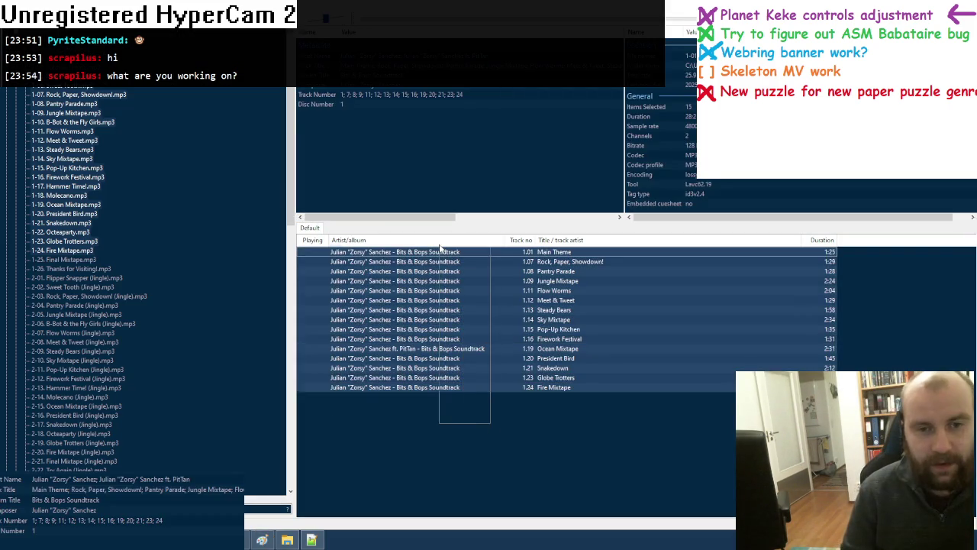
key("Delete")
left_click(35, 90)
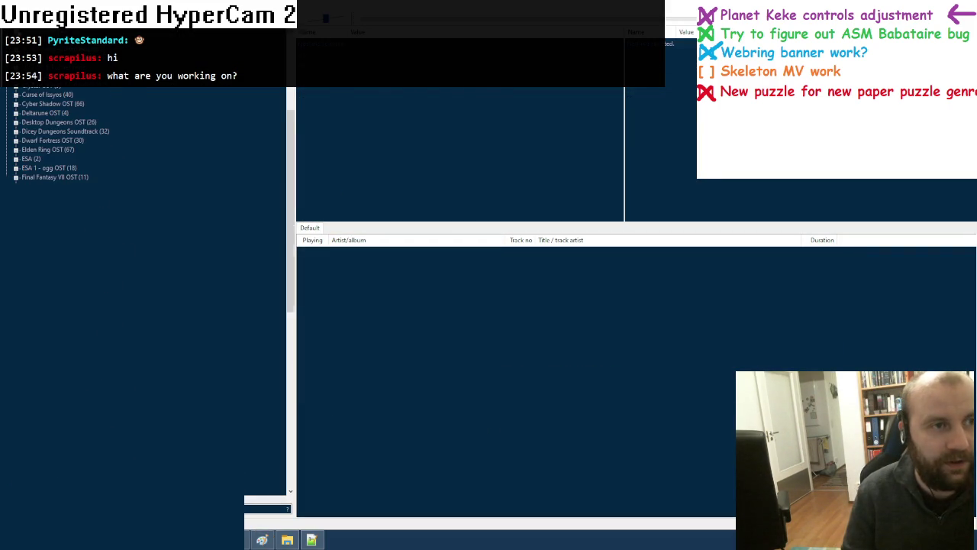
scroll(34, 90, "up", 4)
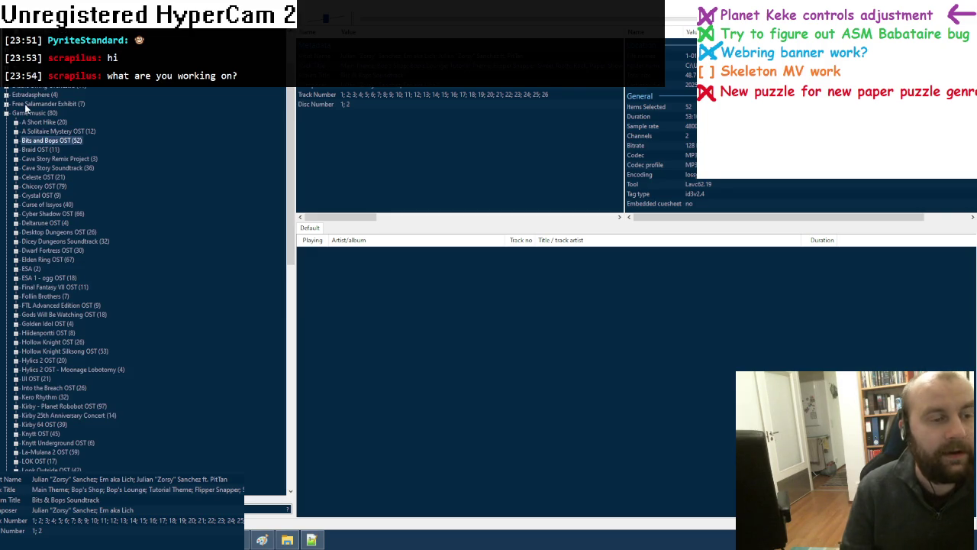
left_click(262, 540)
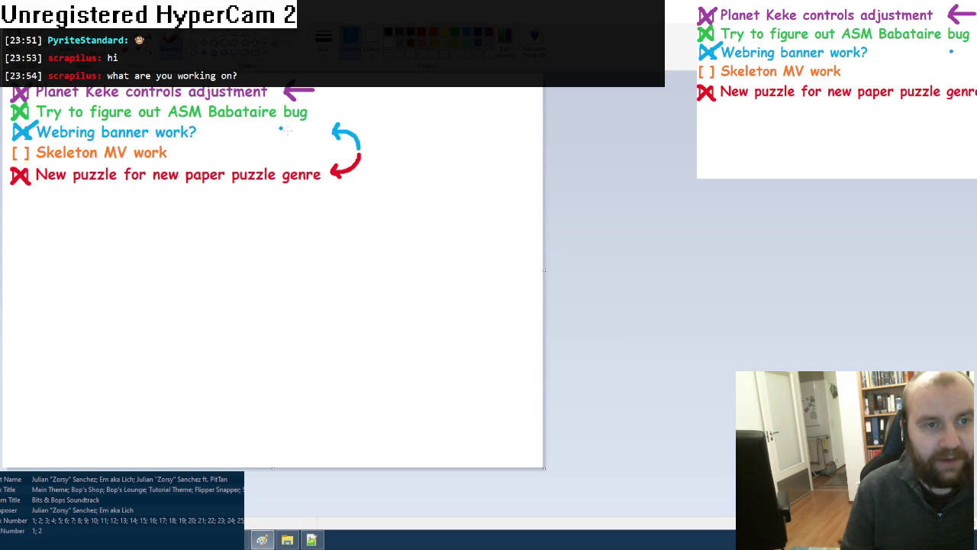
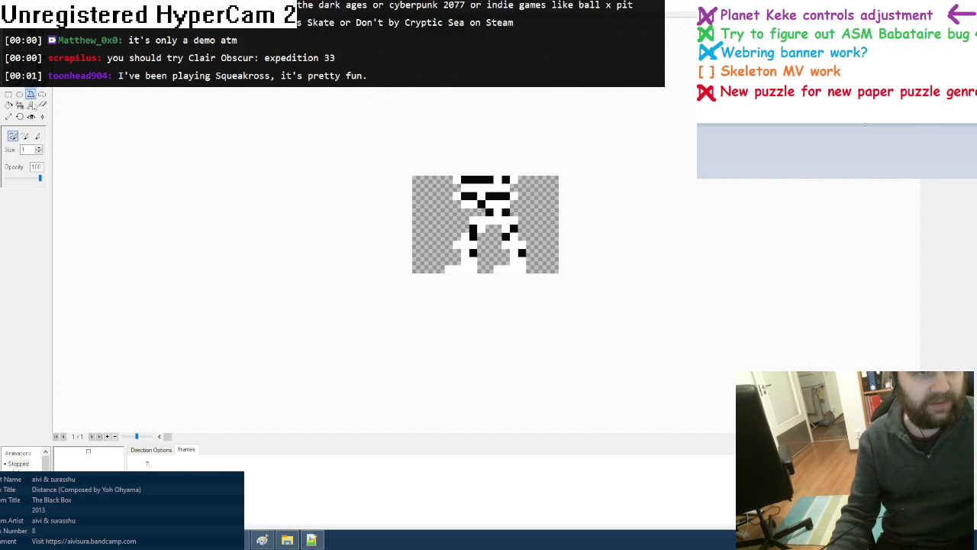
Review Body_mask's Stopped, Walking and Jumping animations and frame 5, then close the animation editor
left_click(30, 117)
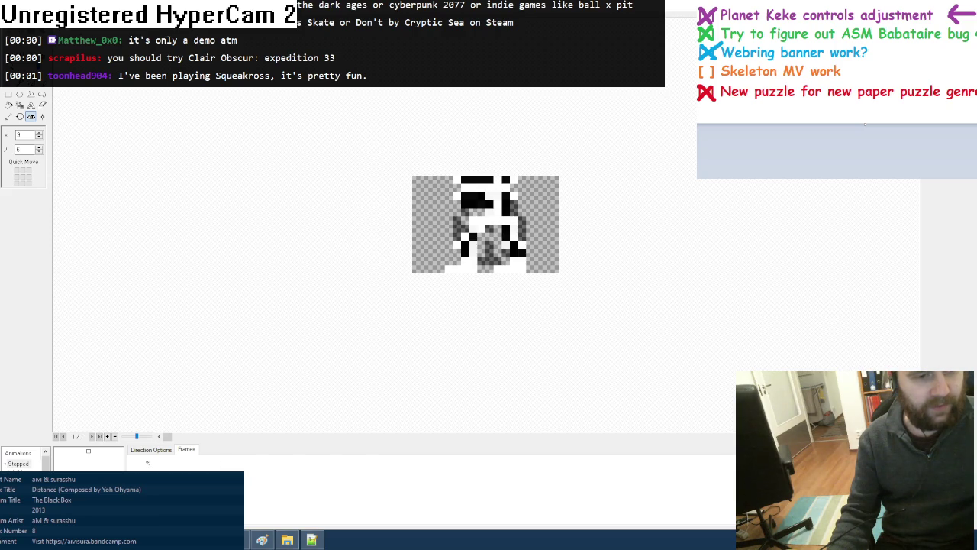
left_click(18, 463)
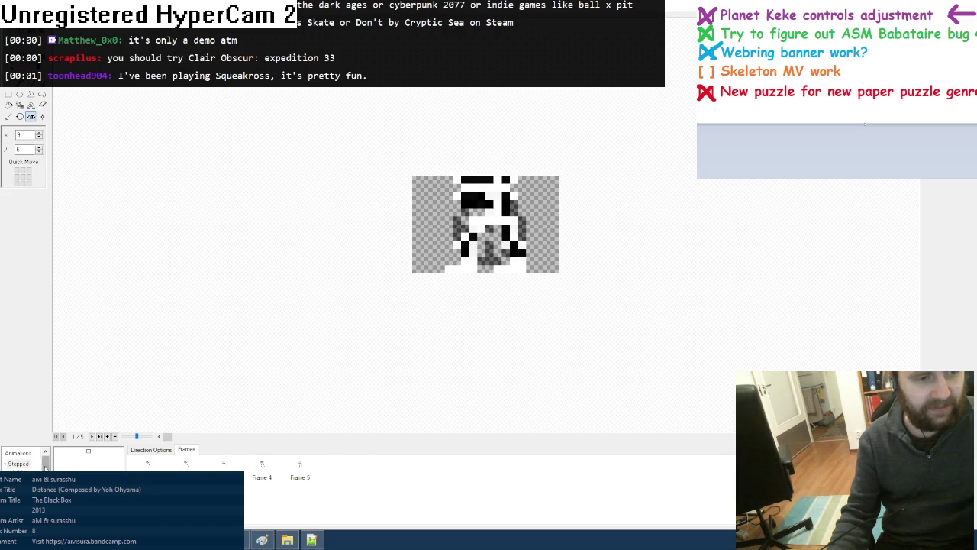
key("Down")
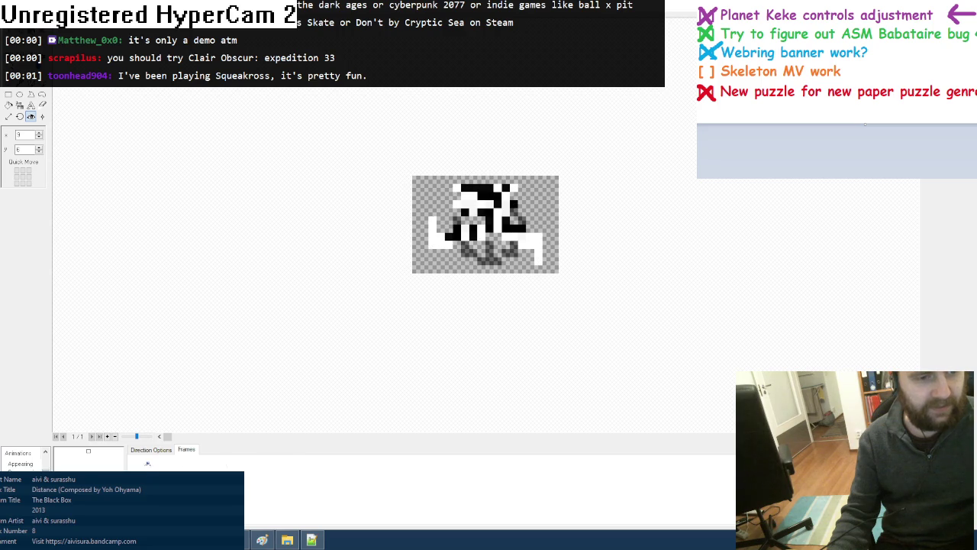
key("Down")
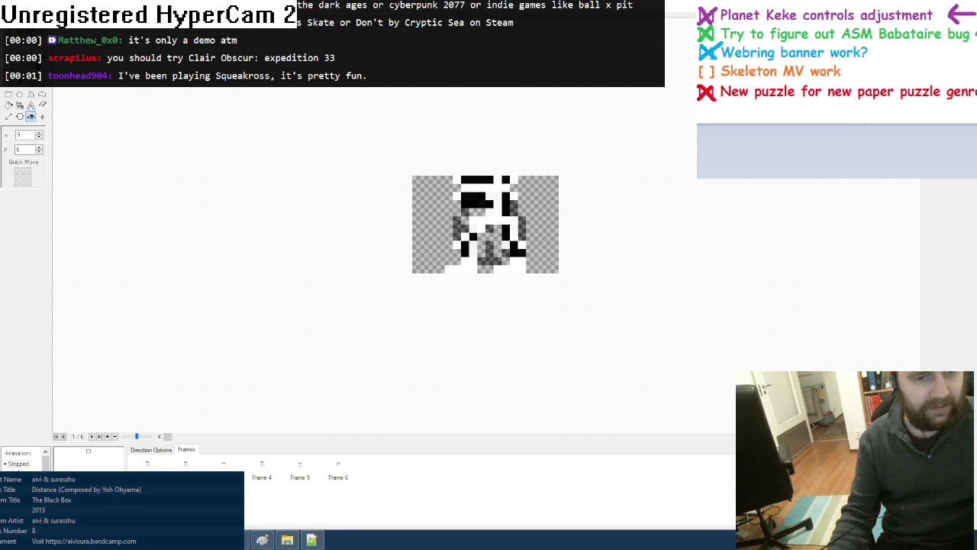
key("Down")
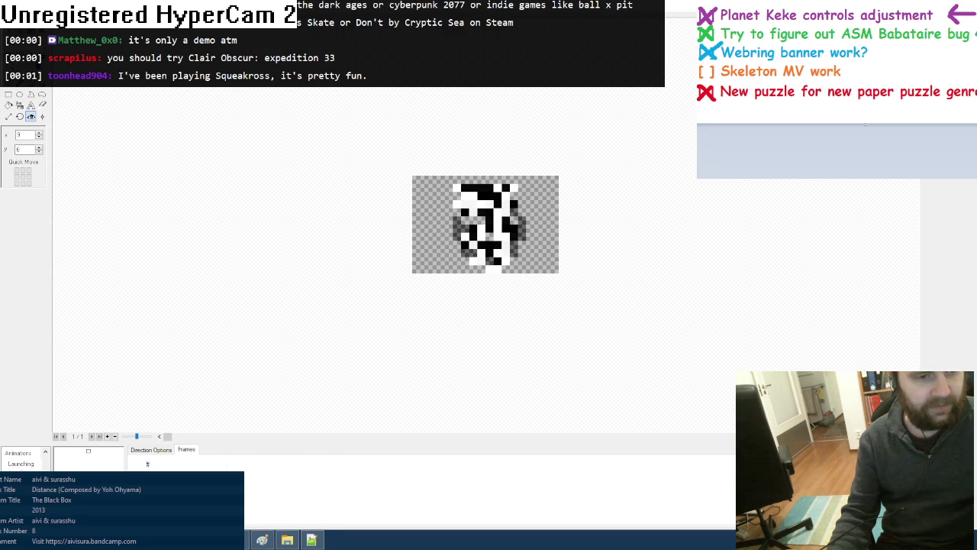
key("Down")
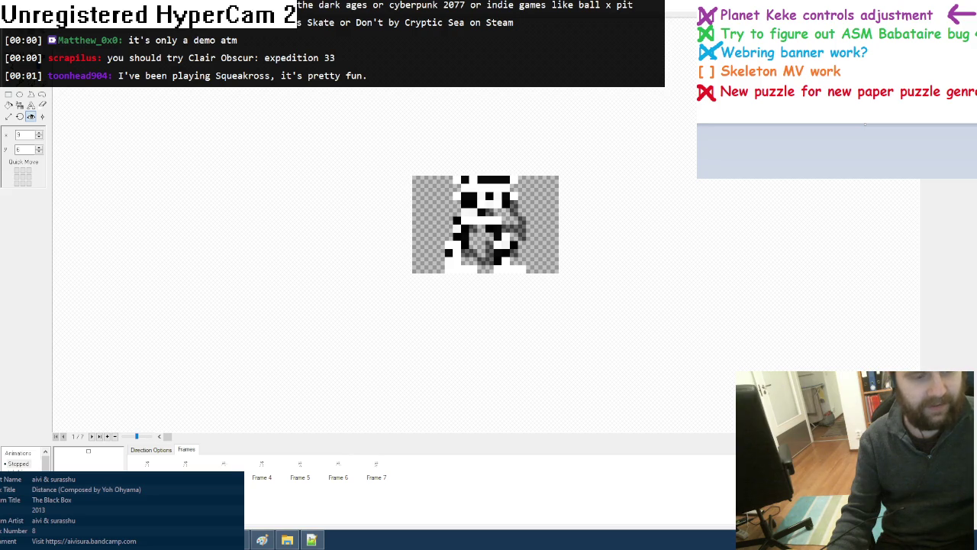
left_click(301, 475)
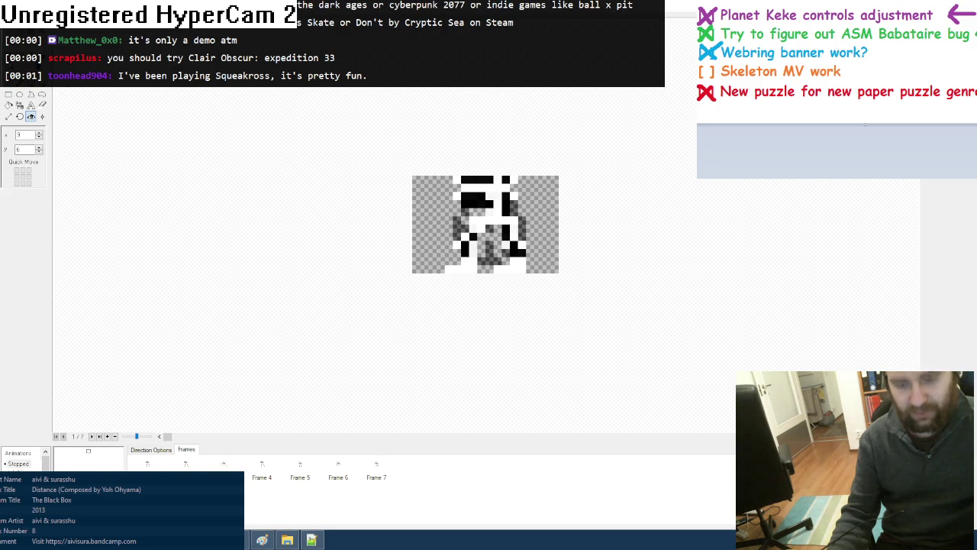
key("Return")
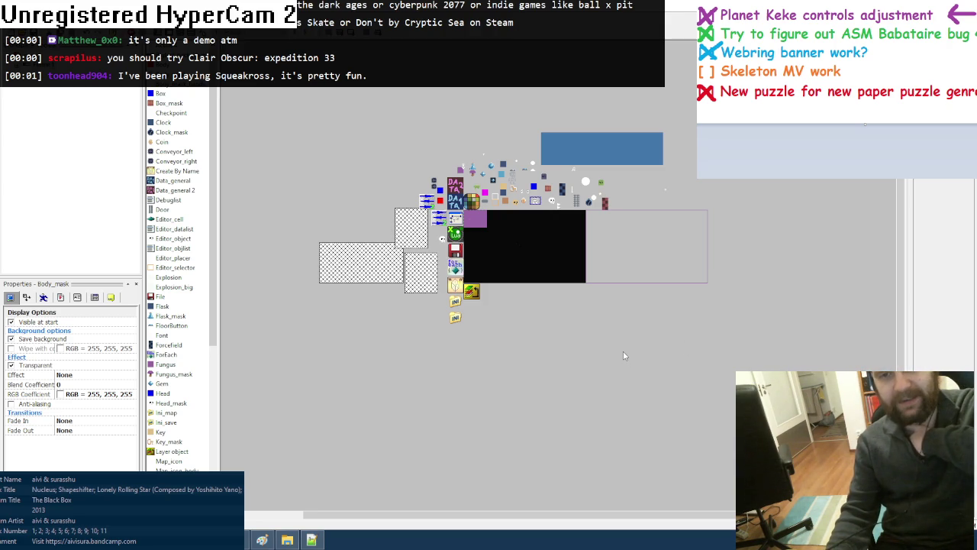
Switch to the event editor showing Body_mask's Animations group events
key("ctrl+e")
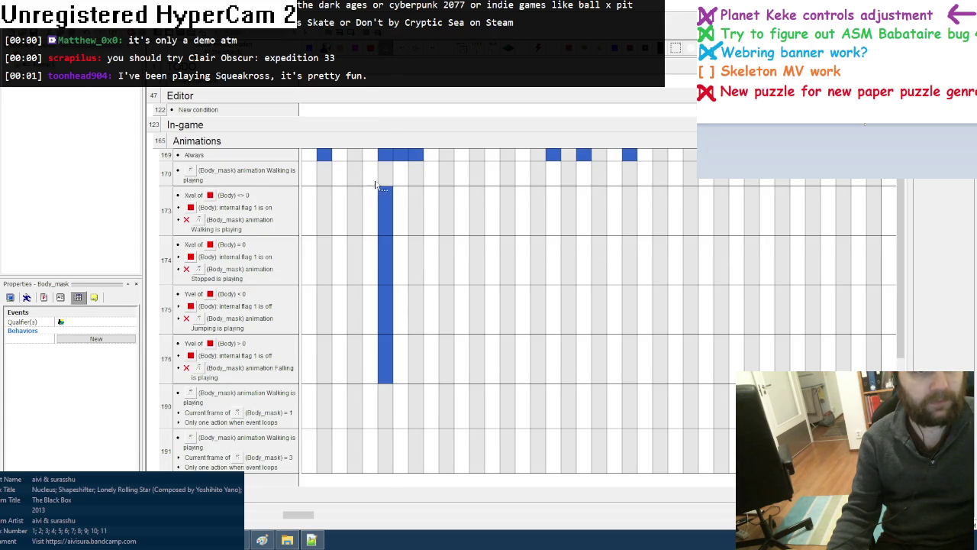
left_click(384, 181)
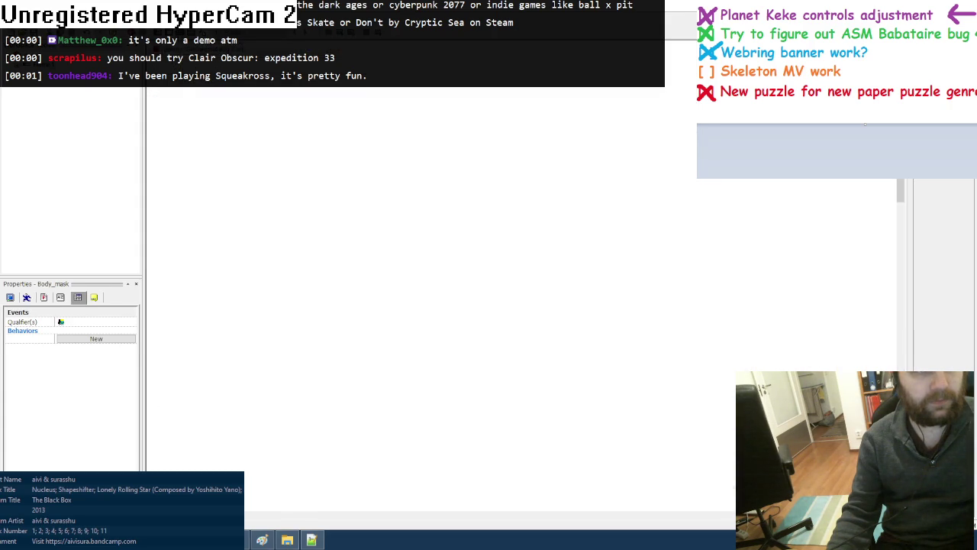
Replace event 170's condition with Body_mask's Alterable String B equals "walk"
right_click(254, 174)
left_click(275, 191)
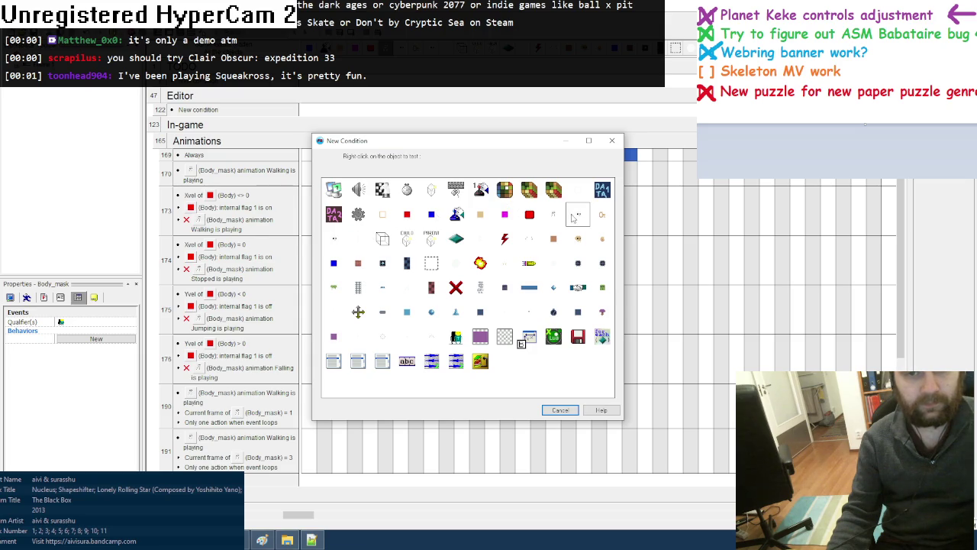
right_click(558, 210)
left_click(710, 308)
left_click(442, 216)
left_click(353, 262)
type("walk")
left_click(536, 331)
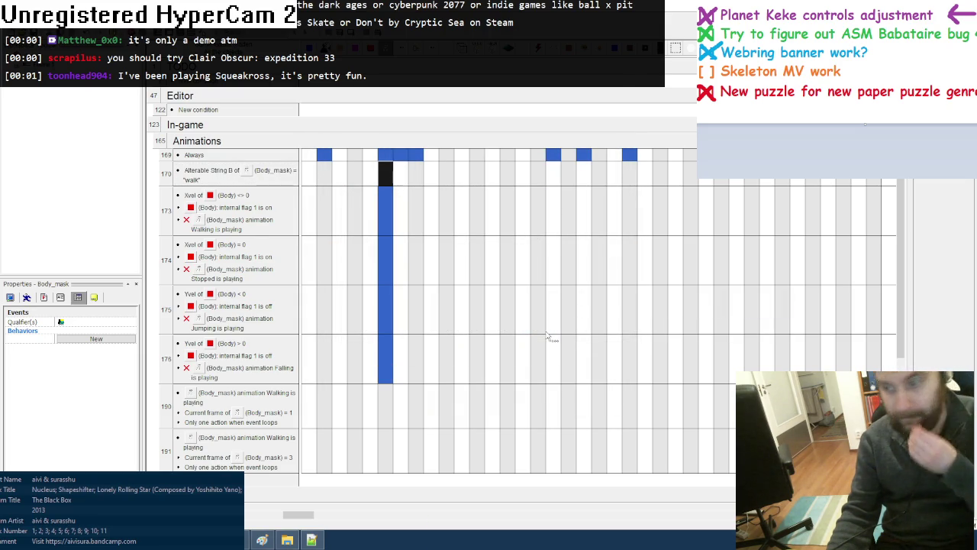
key("alt+Tab")
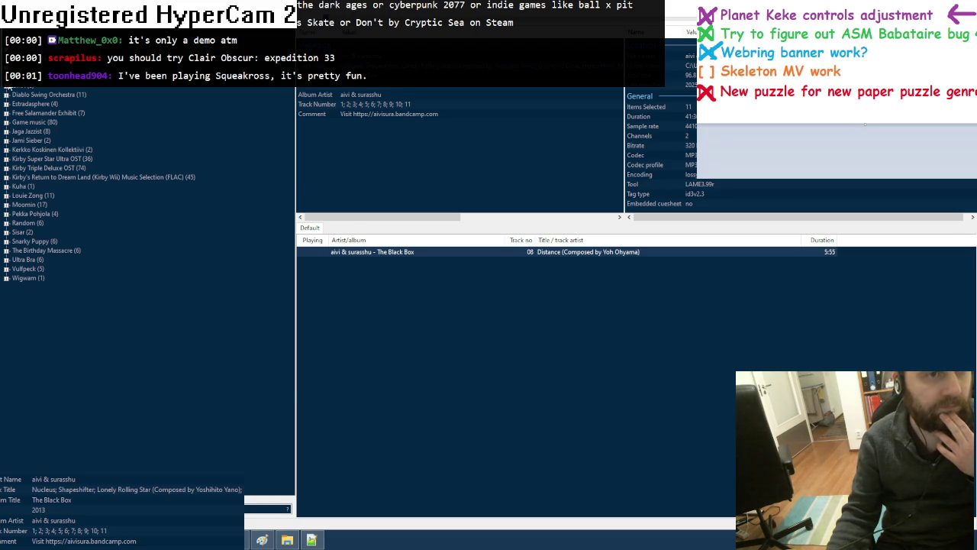
Add Sisar's "Aurinko nousee illalla" to the foobar2000 playlist and play it
left_click(7, 232)
left_click_drag(22, 245, 393, 268)
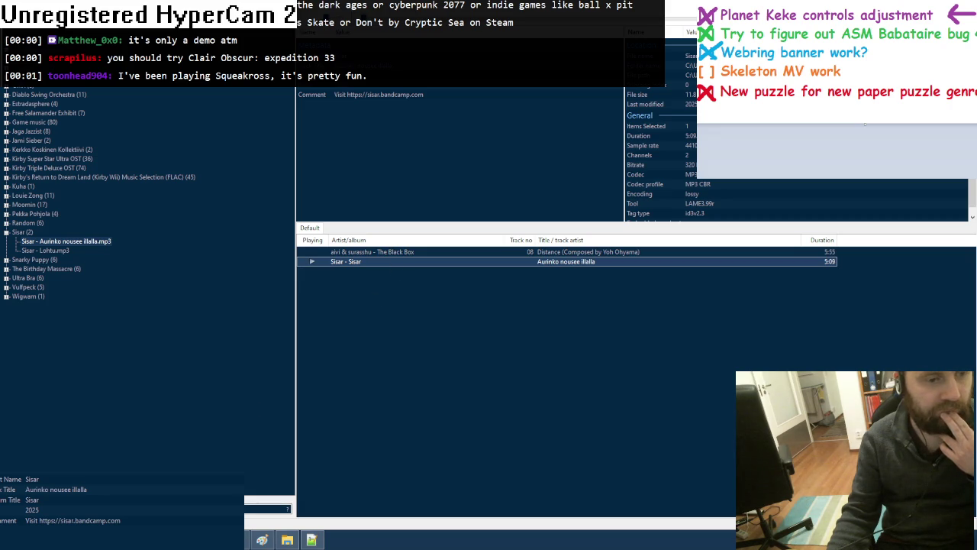
key("alt+Tab")
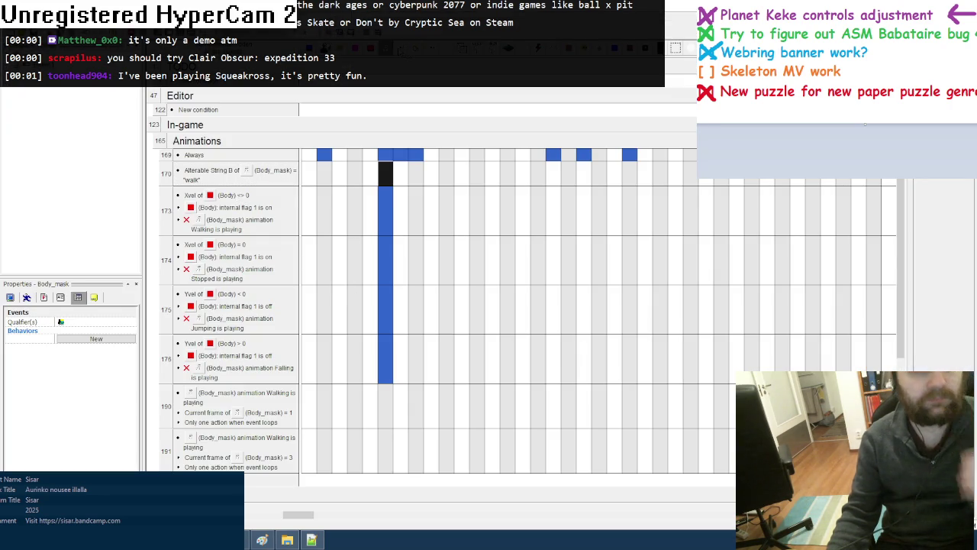
Make the ForEach loop condition apply to the Masks group
left_click(272, 197)
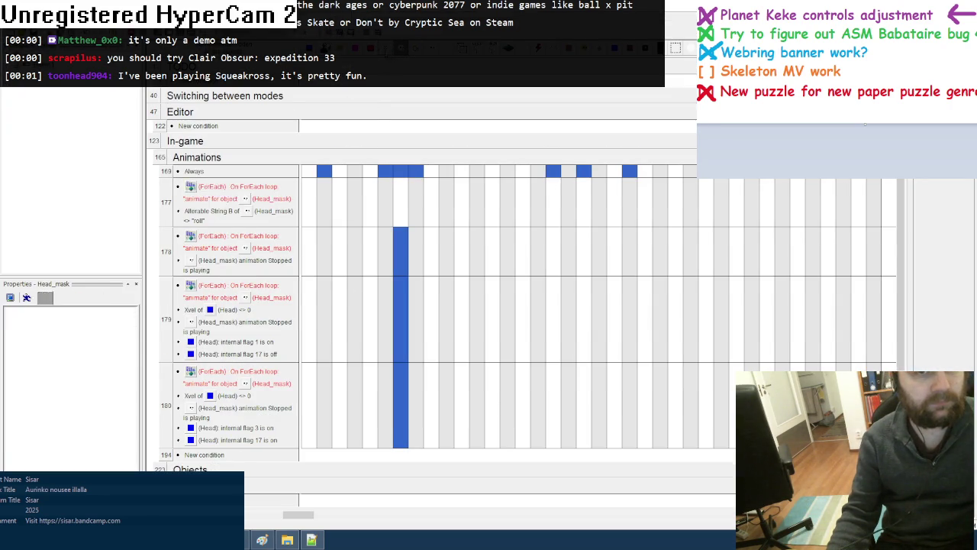
left_click(258, 220)
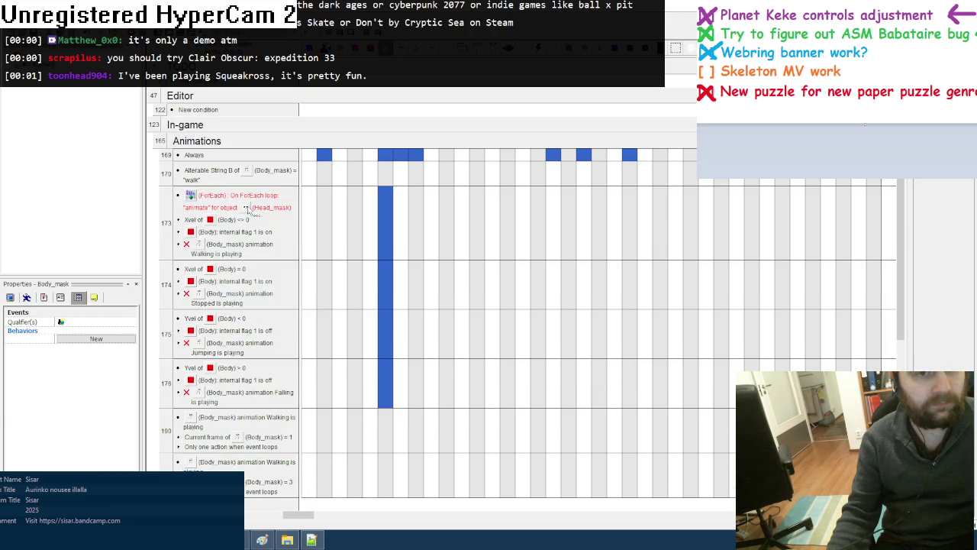
key("Insert")
double_click(477, 305)
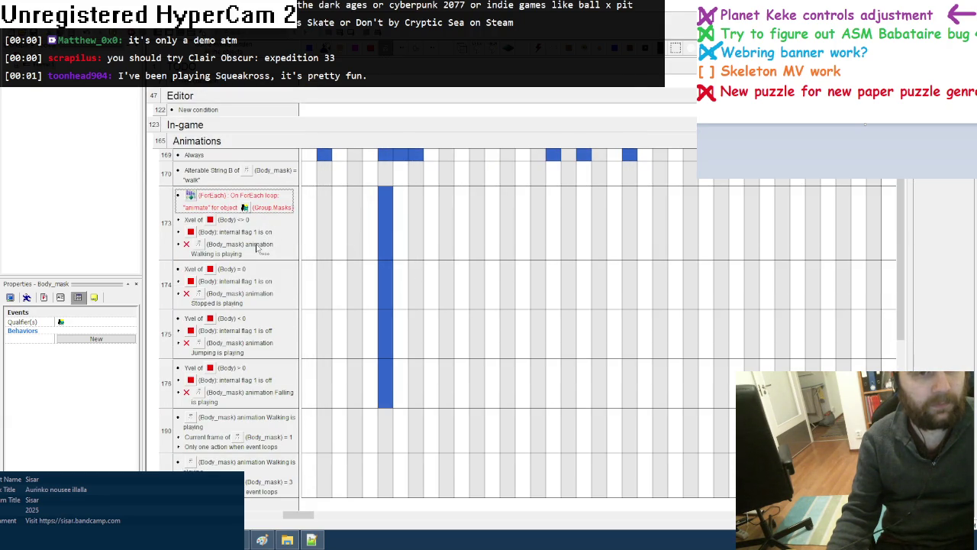
Copy the "walk" string condition into event 173 as Alterable String B <> "walk"
left_click(274, 178)
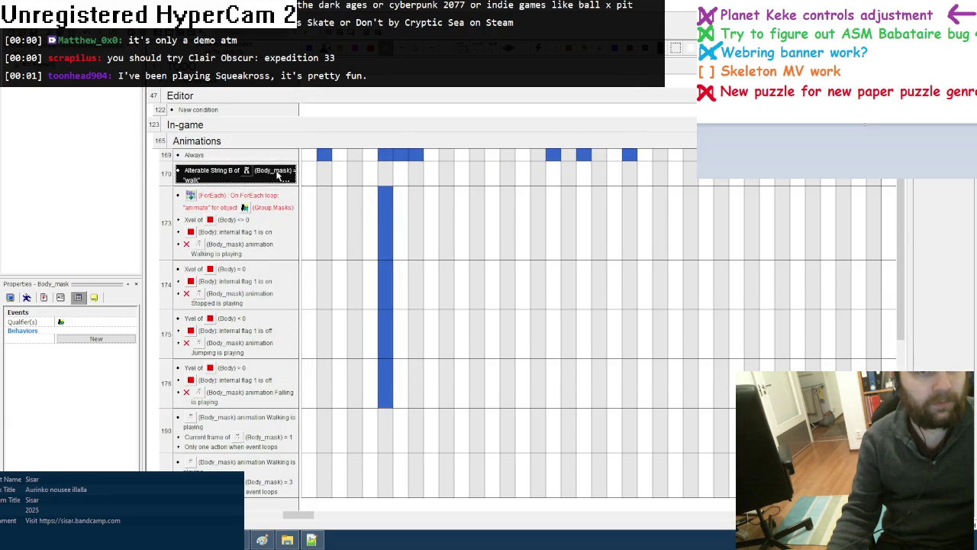
left_click_drag(275, 176, 267, 248)
right_click(281, 251)
left_click(305, 260)
left_click(374, 238)
left_click(371, 250)
left_click(537, 330)
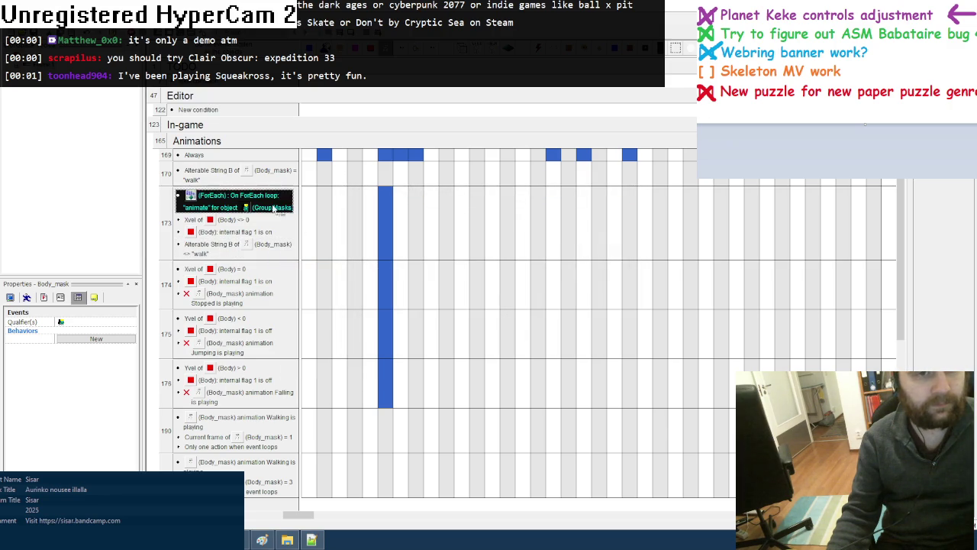
Give event 174 the loop and Alterable String B <> "idle" conditions
left_click(236, 270)
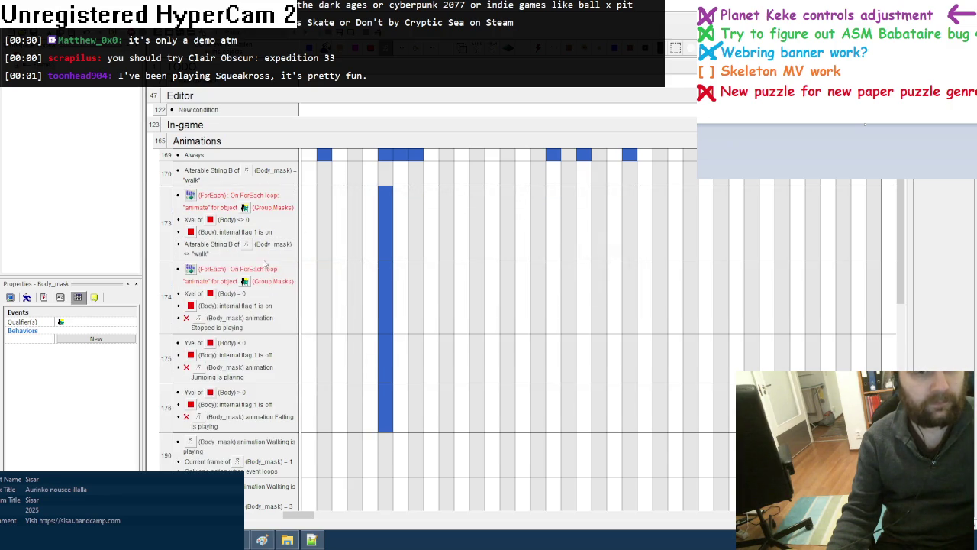
left_click_drag(281, 248, 267, 328)
right_click(268, 324)
left_click(288, 328)
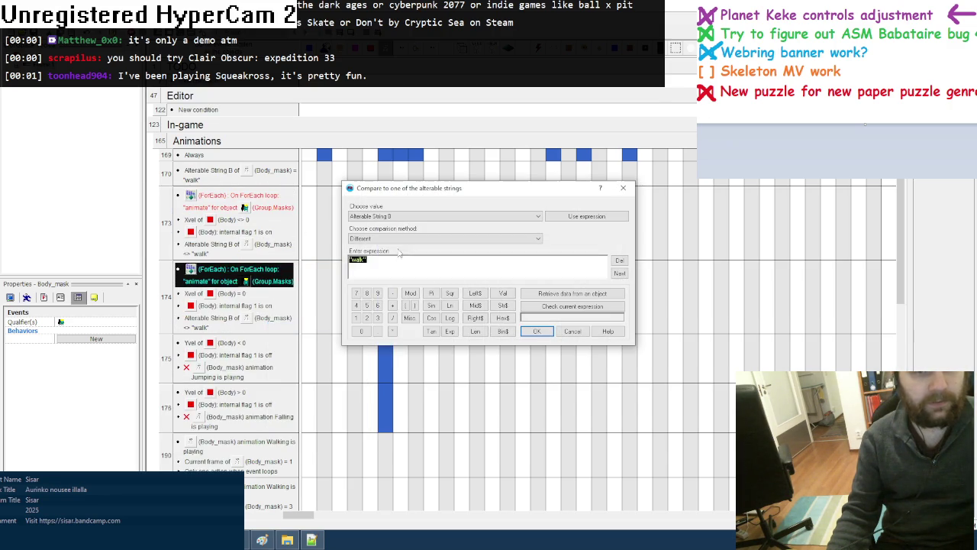
type("\"f")
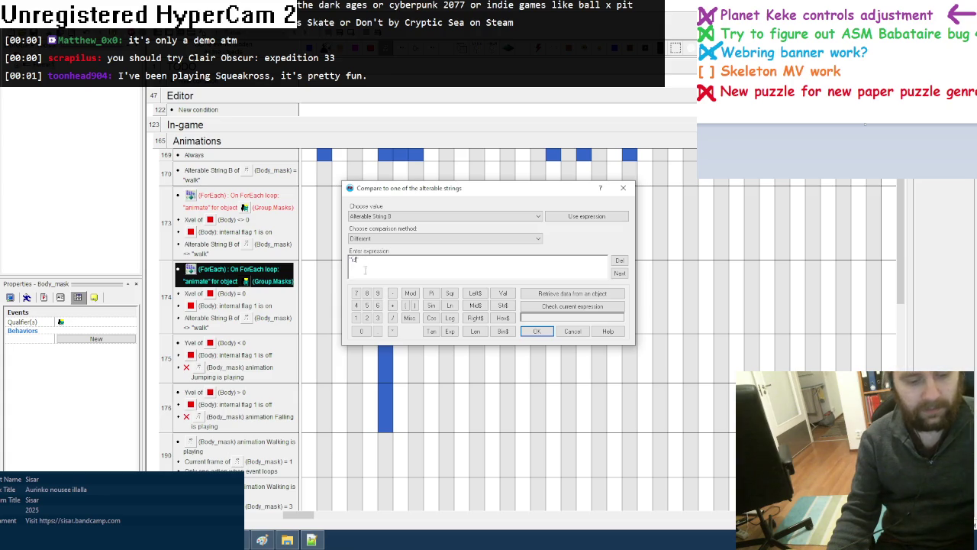
left_click(537, 331)
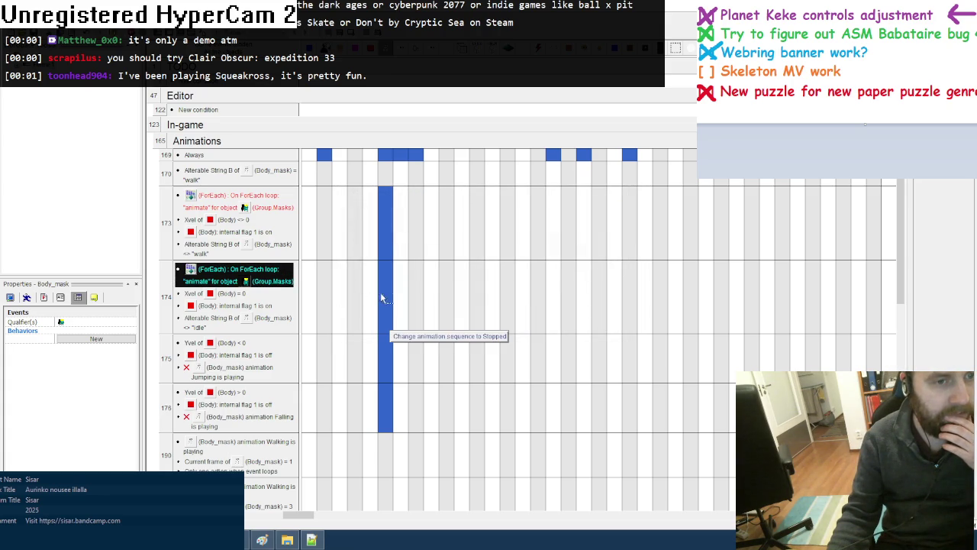
Change event 175's string condition to Alterable String B <> "jump"
left_click(229, 343)
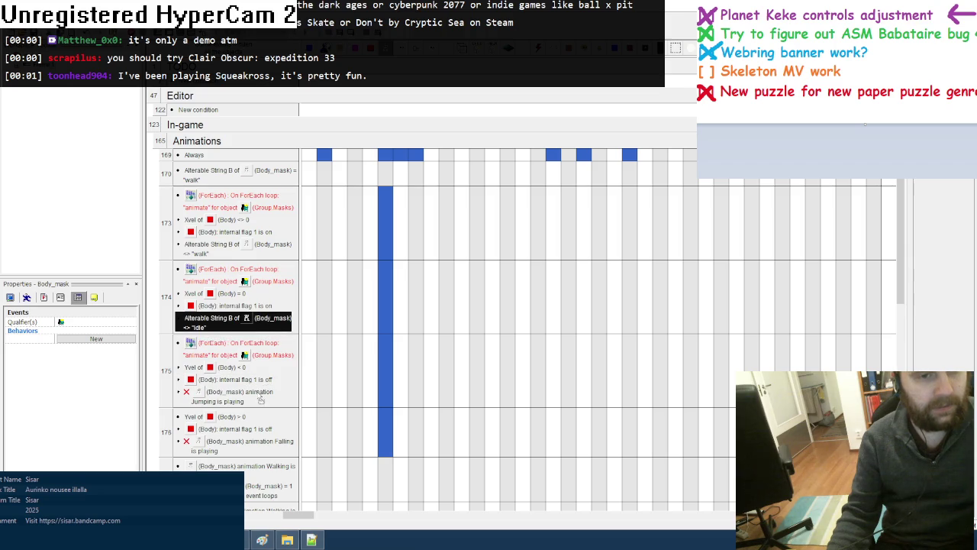
right_click(264, 395)
left_click(286, 400)
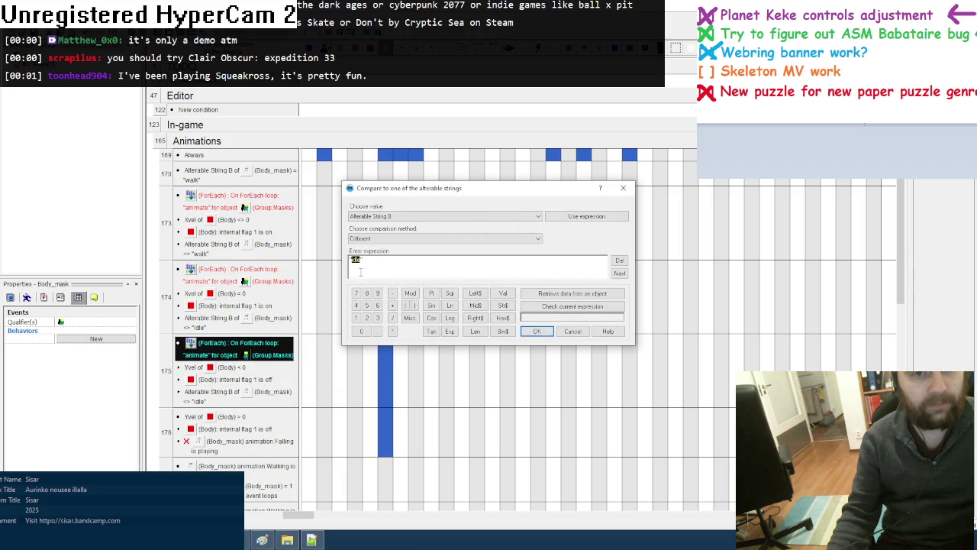
type("\"w")
left_click(537, 330)
Give event 176 the loop condition and replace its Falling check with Alterable String B <> "fall"
scroll(282, 343, "down", 1)
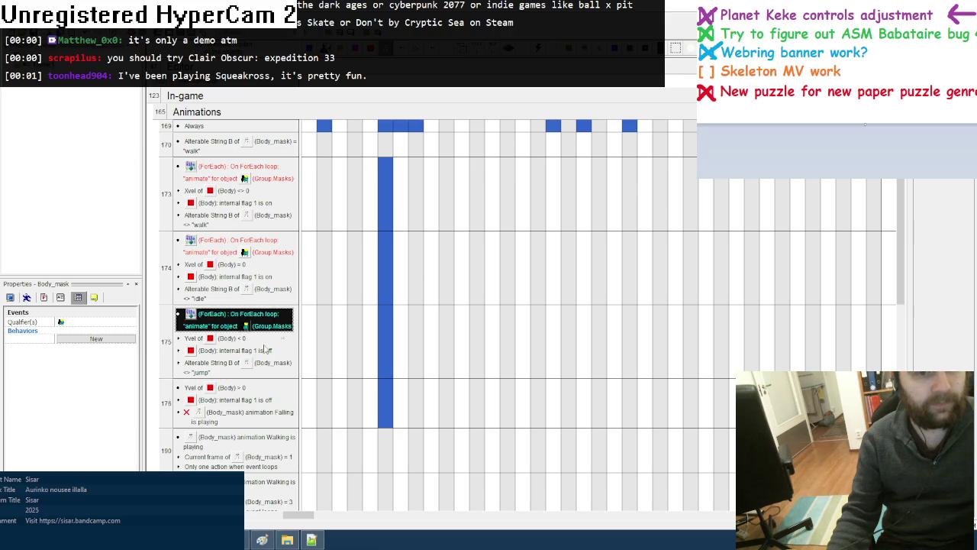
left_click(280, 400)
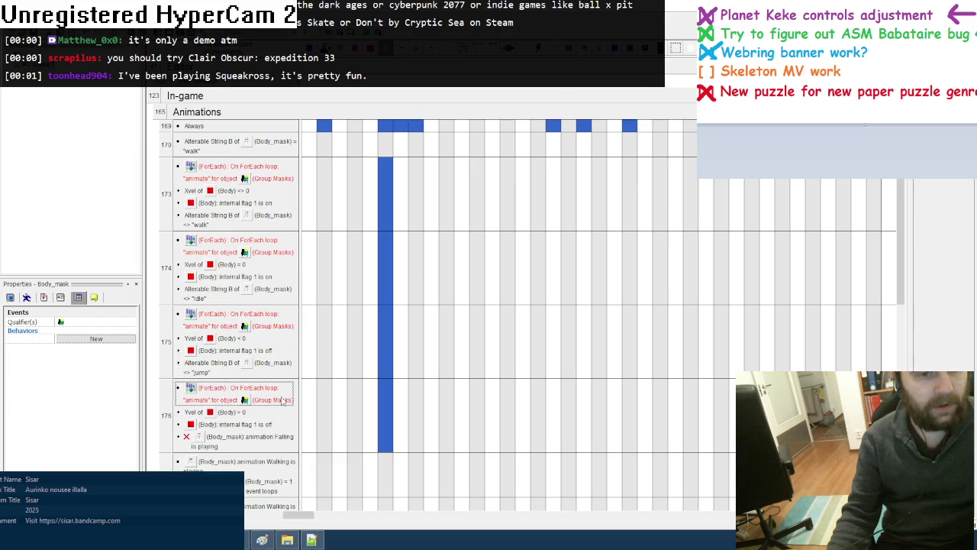
key("ctrl+v")
scroll(281, 400, "down", 1)
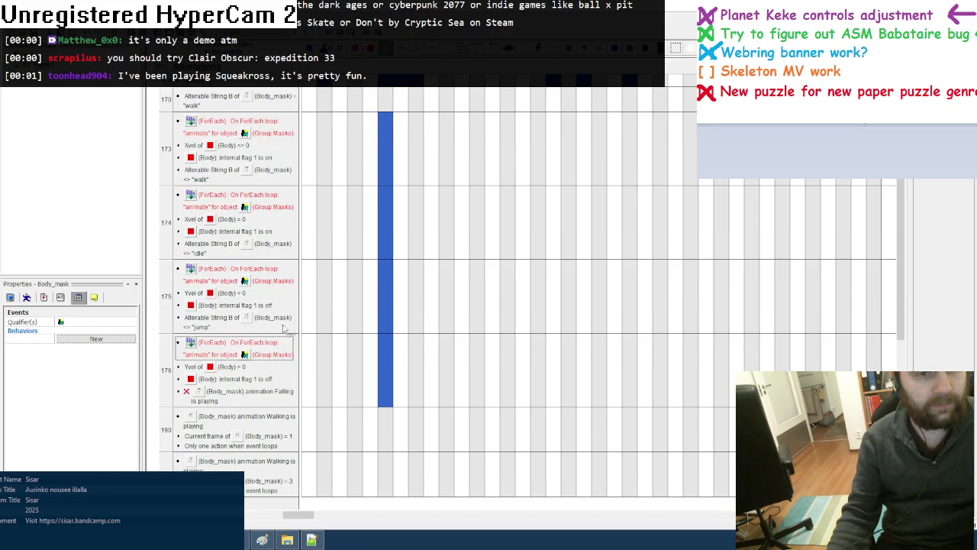
left_click_drag(287, 320, 278, 397)
right_click(276, 395)
left_click(297, 398)
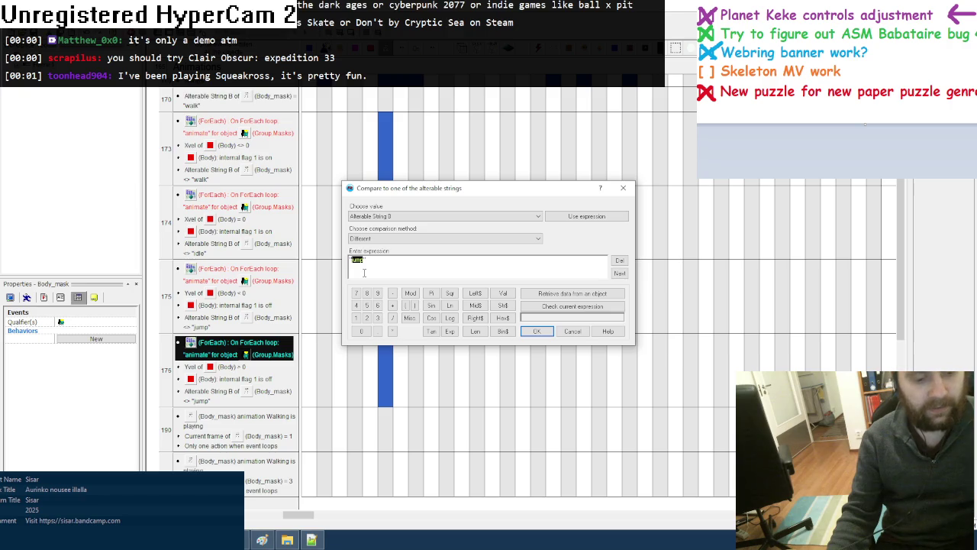
type("\"fall")
left_click(536, 331)
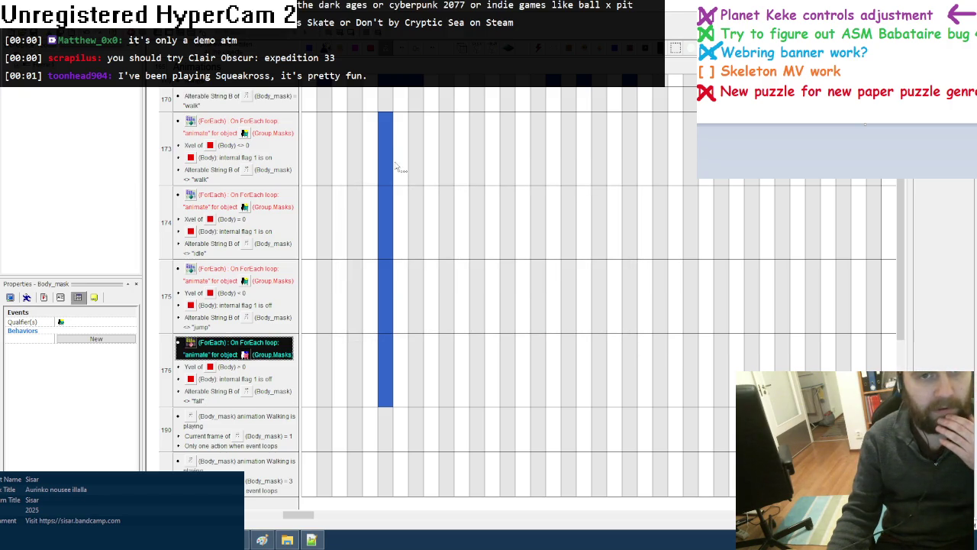
scroll(349, 366, "down", 2)
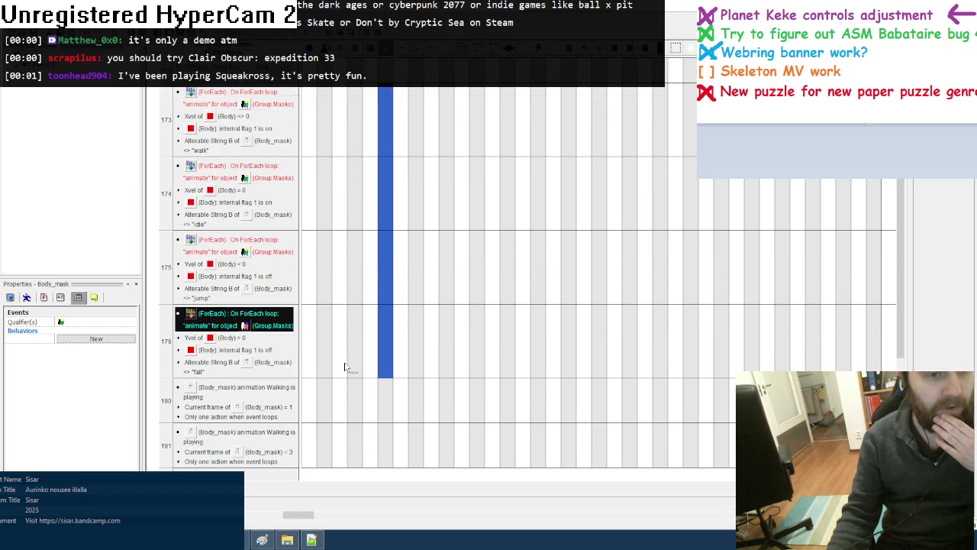
left_click(311, 539)
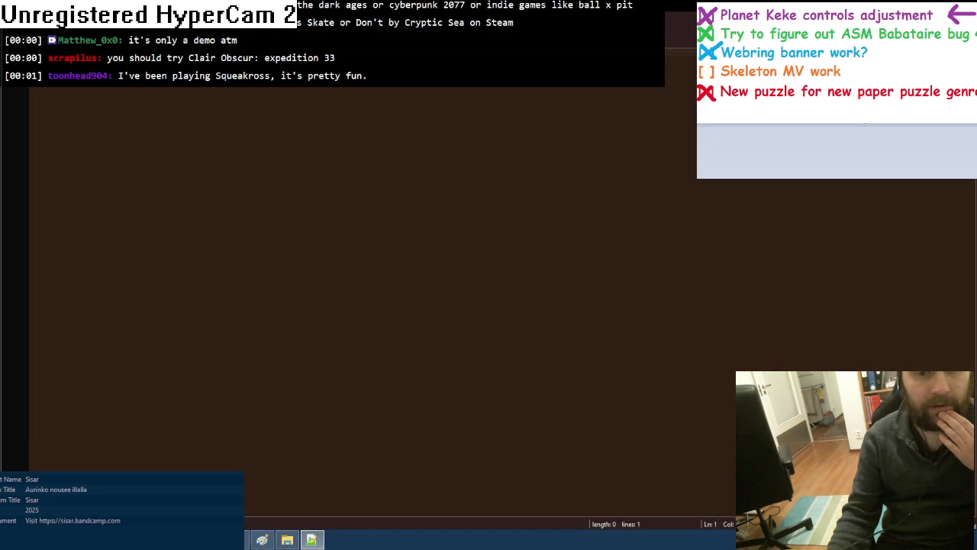
Navigate up into the game's project folder and open general.lua
left_click(287, 539)
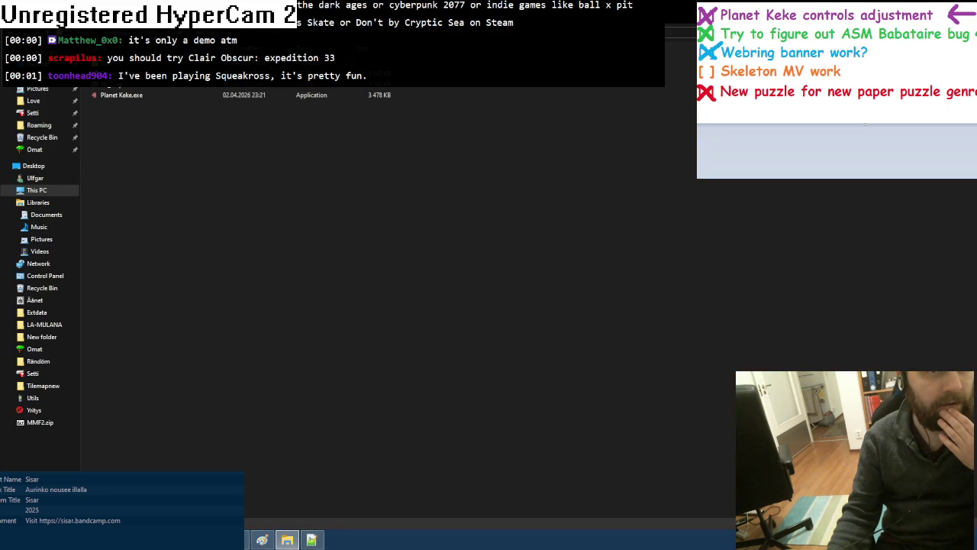
key("BackSpace")
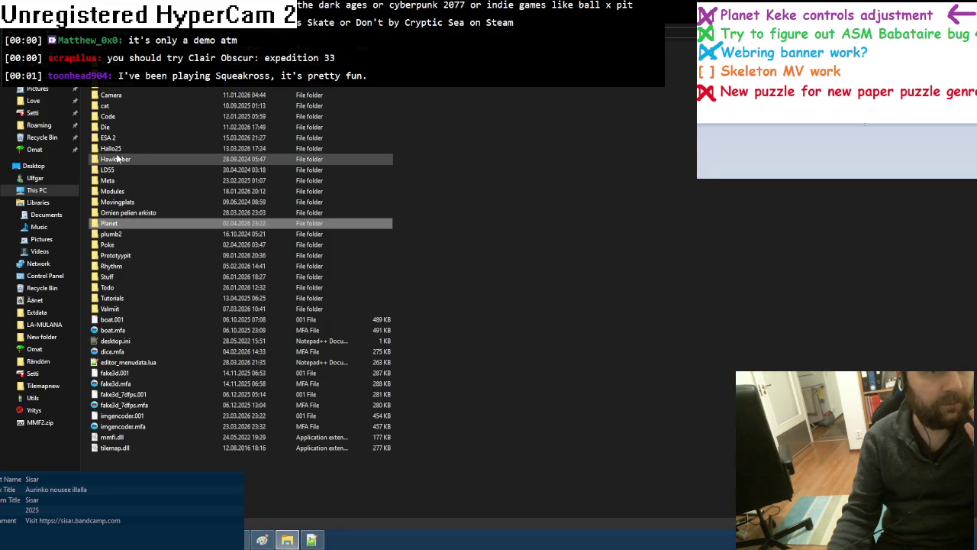
double_click(118, 157)
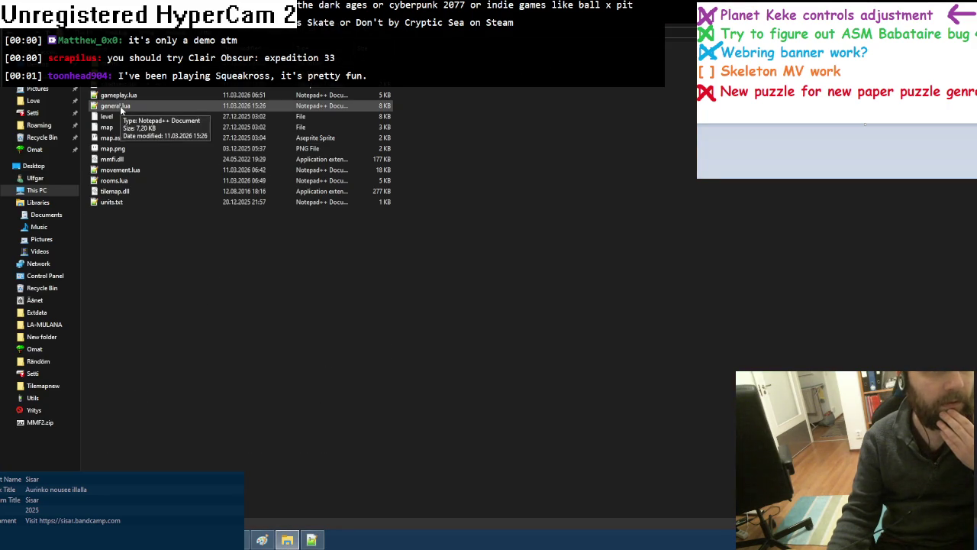
double_click(115, 105)
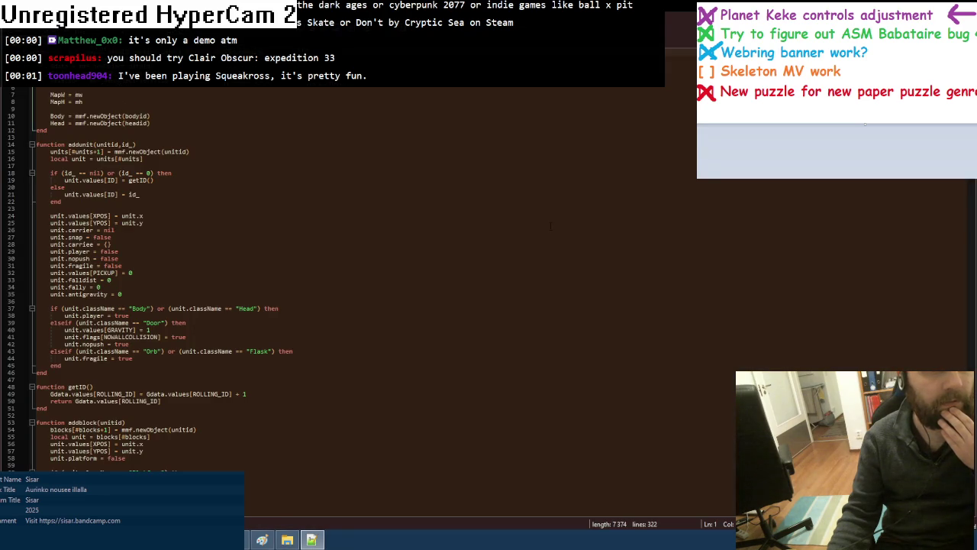
Scroll general.lua to its closing animate and setanim functions
scroll(305, 275, "down", 20)
scroll(305, 275, "down", 20)
scroll(305, 274, "down", 20)
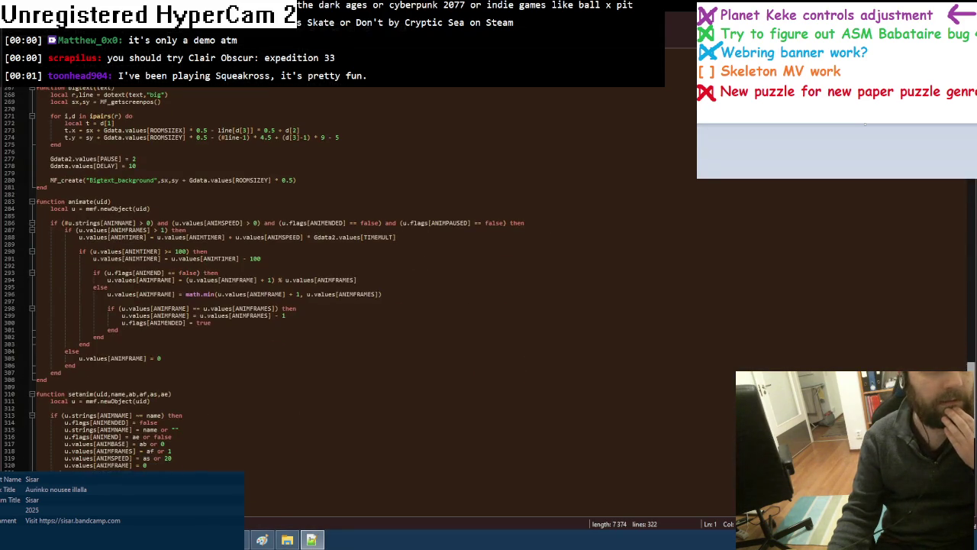
scroll(305, 275, "down", 2)
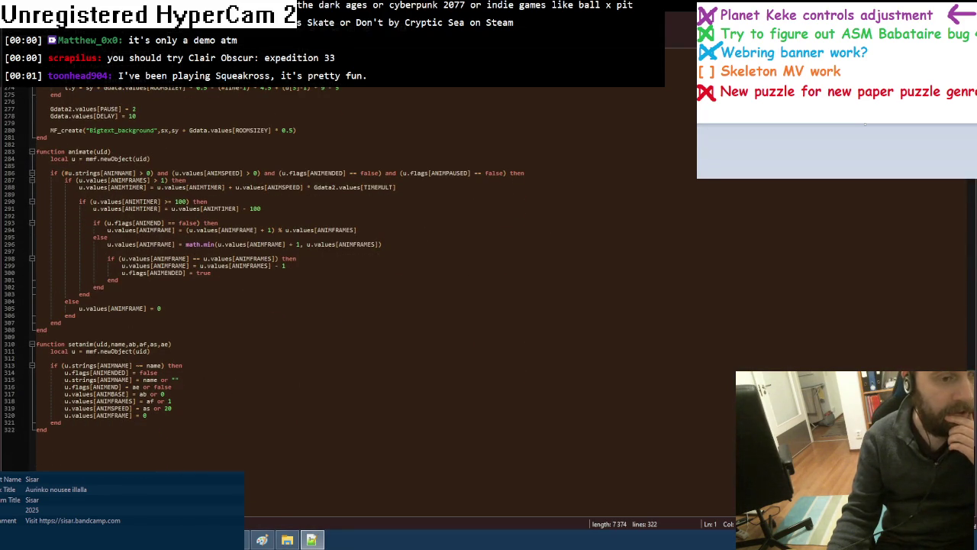
key("alt+Tab")
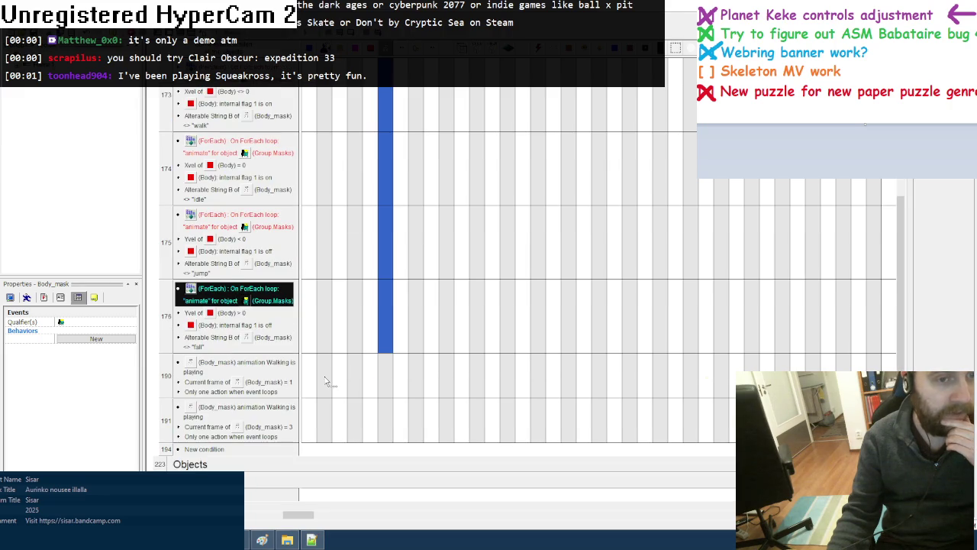
Copy the walk comparison from event 173 into events 190 and 191 with the Equal comparison
left_click(219, 122)
left_click_drag(215, 382, 216, 368)
right_click(248, 363)
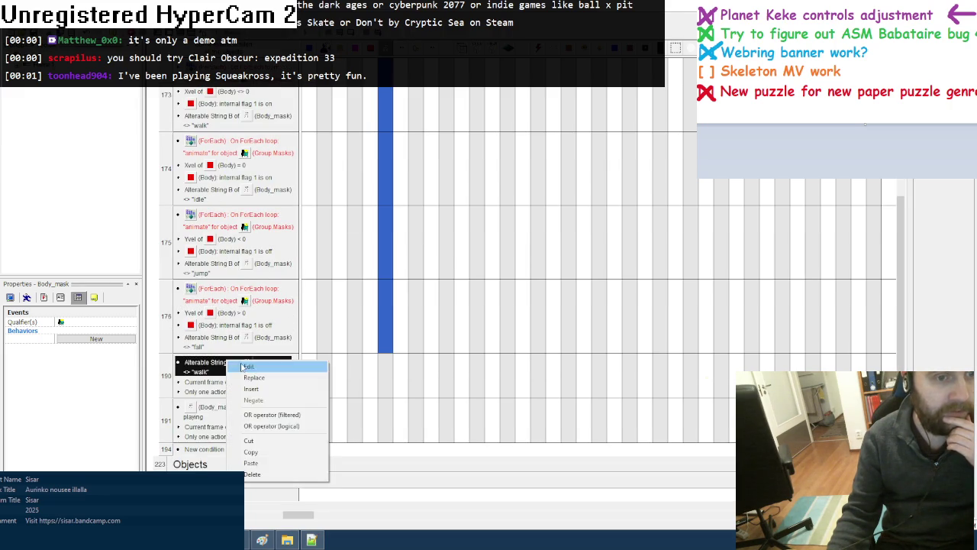
left_click(271, 366)
left_click(442, 238)
left_click(366, 246)
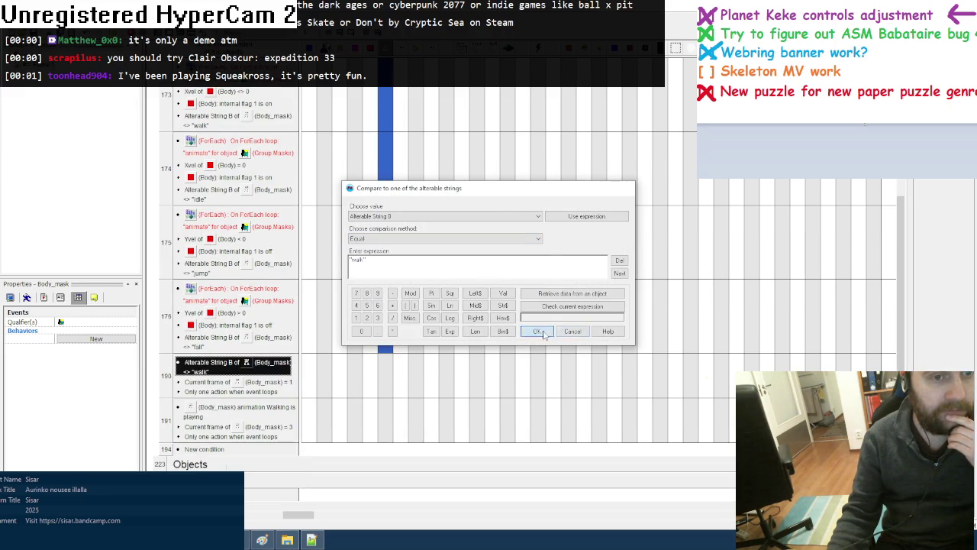
left_click(537, 330)
left_click_drag(229, 363, 228, 412)
scroll(336, 412, "down", 3)
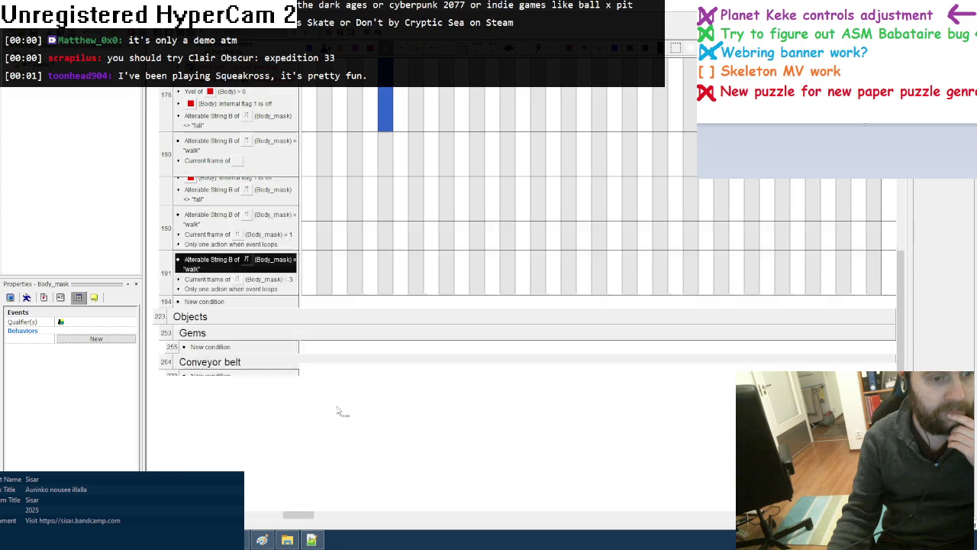
scroll(338, 412, "up", 4)
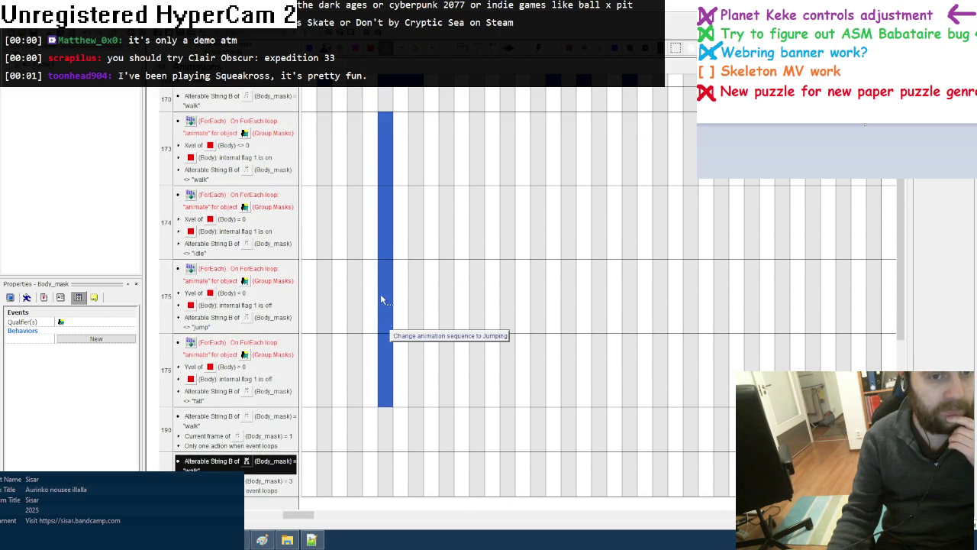
left_click_drag(289, 514, 655, 514)
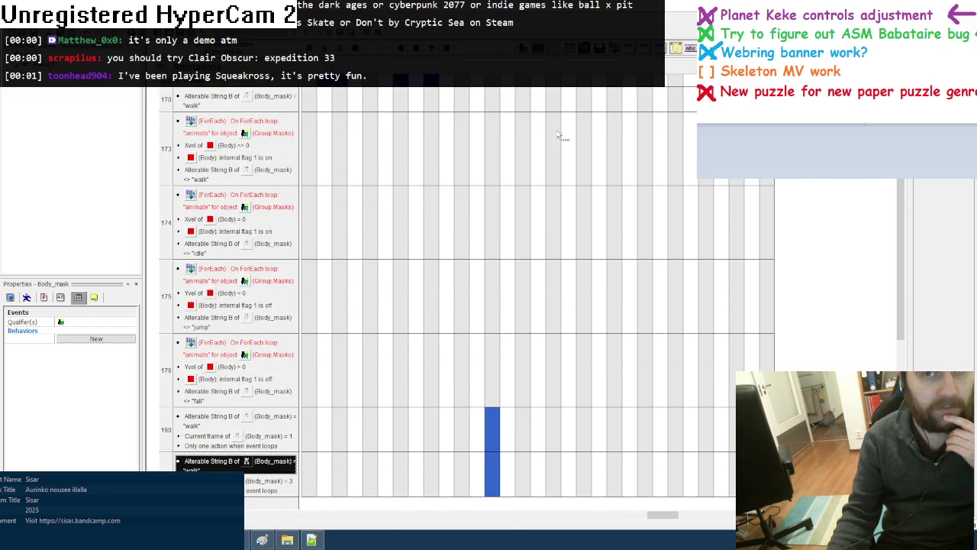
Add a Lua Push Integer Parameter action to event 173 using Body_mask's fixed value
left_click(311, 539)
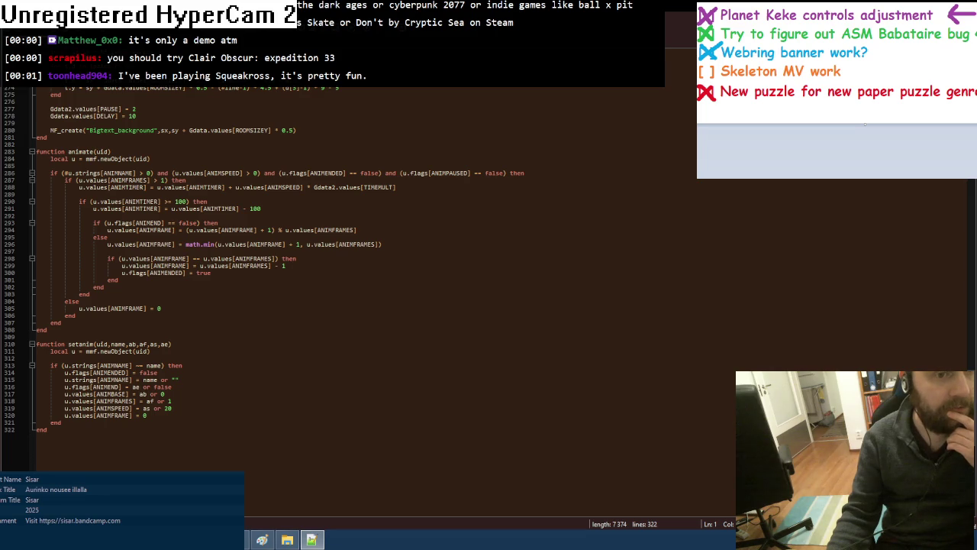
left_click(311, 539)
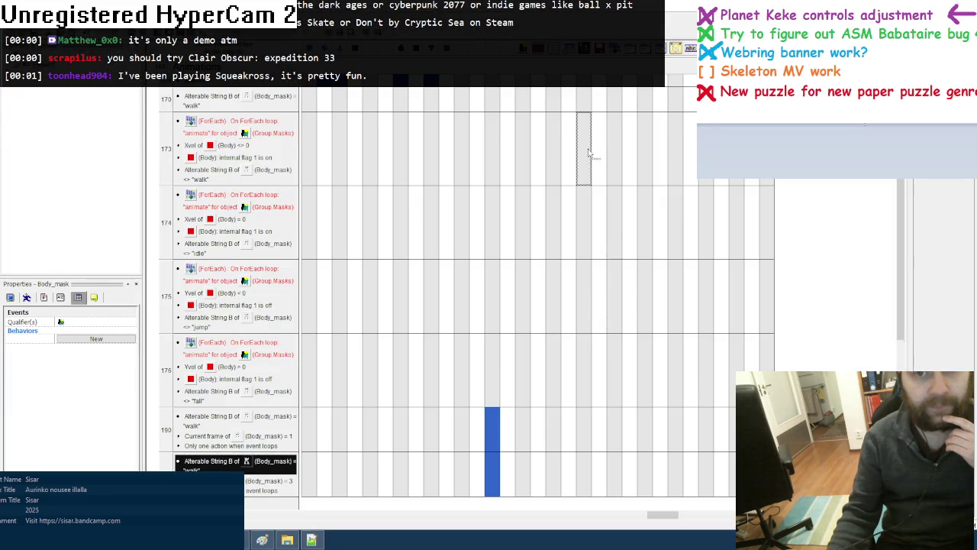
right_click(584, 149)
left_click(733, 231)
left_click(565, 311)
right_click(553, 217)
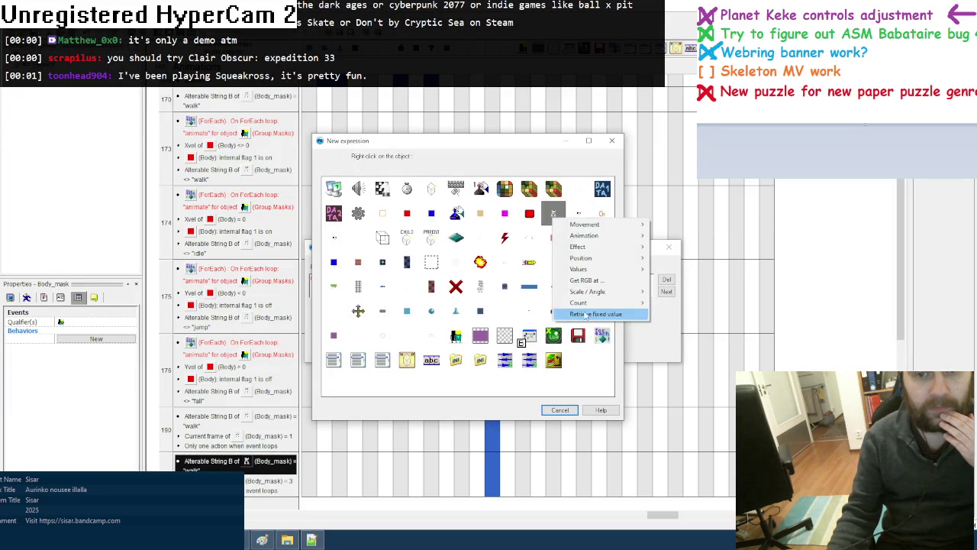
left_click(588, 309)
left_click(500, 348)
Add a Push String Parameter and another Push Integer Parameter action to event 173
right_click(582, 140)
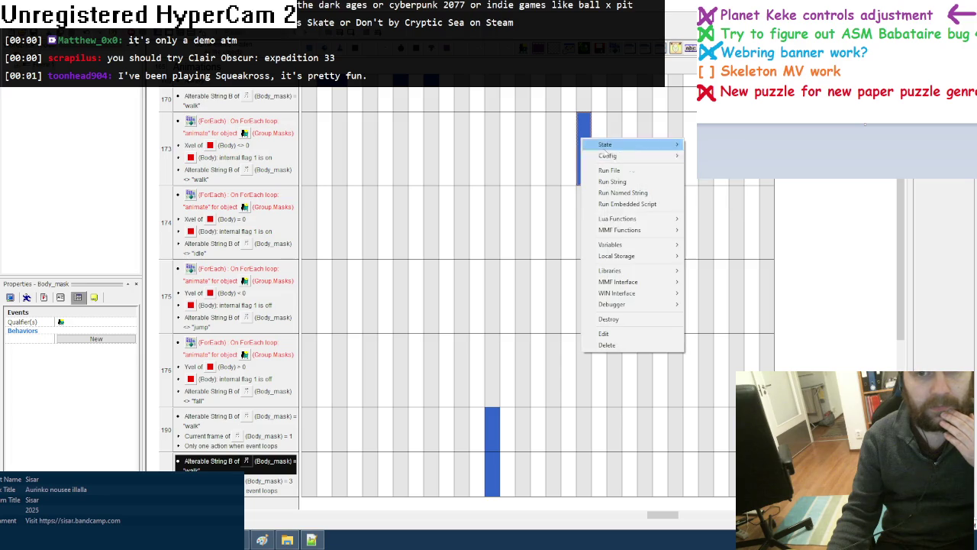
left_click(729, 240)
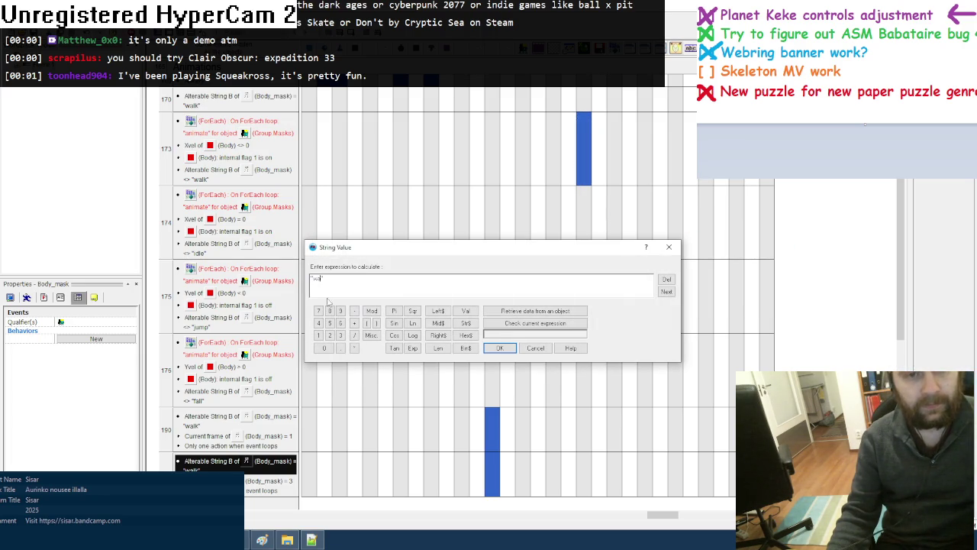
left_click(500, 348)
left_click(311, 540)
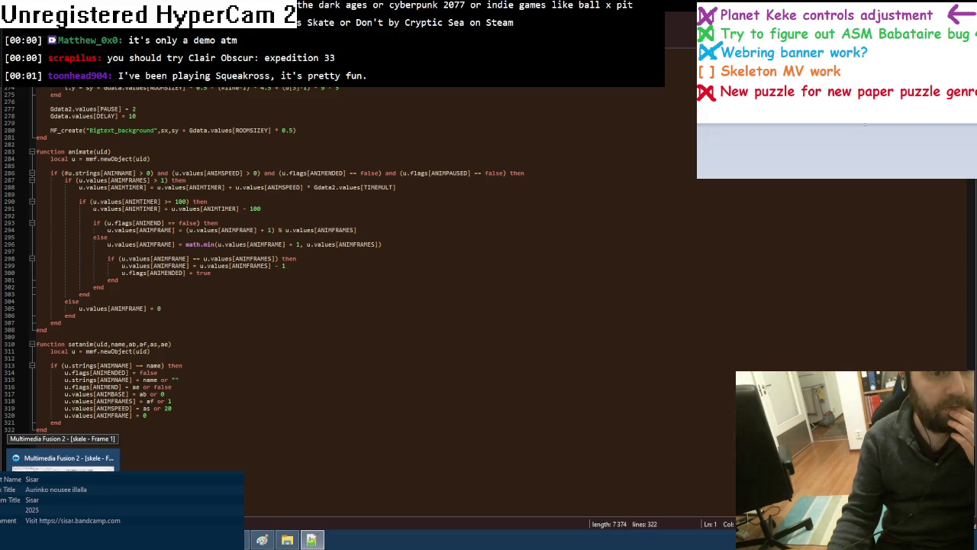
left_click(65, 462)
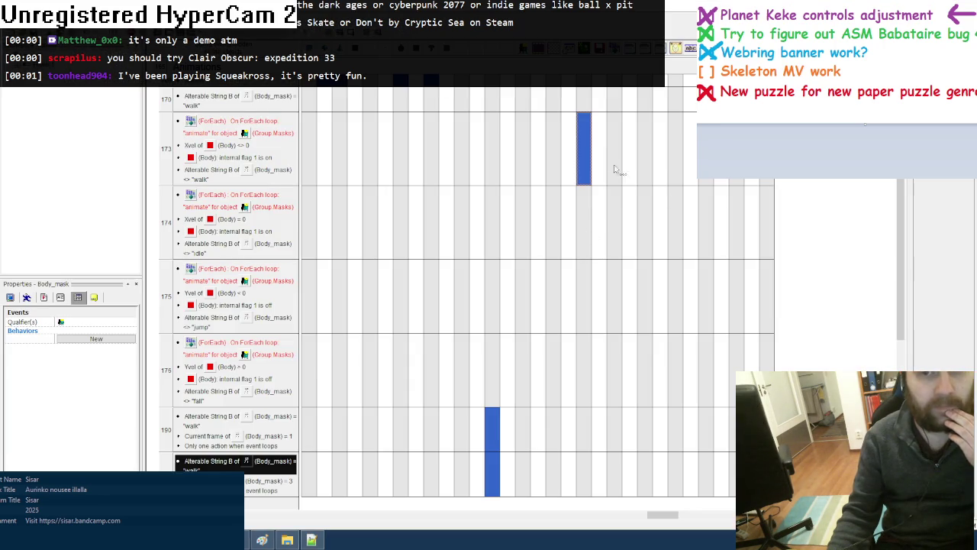
left_click(592, 145)
left_click(733, 226)
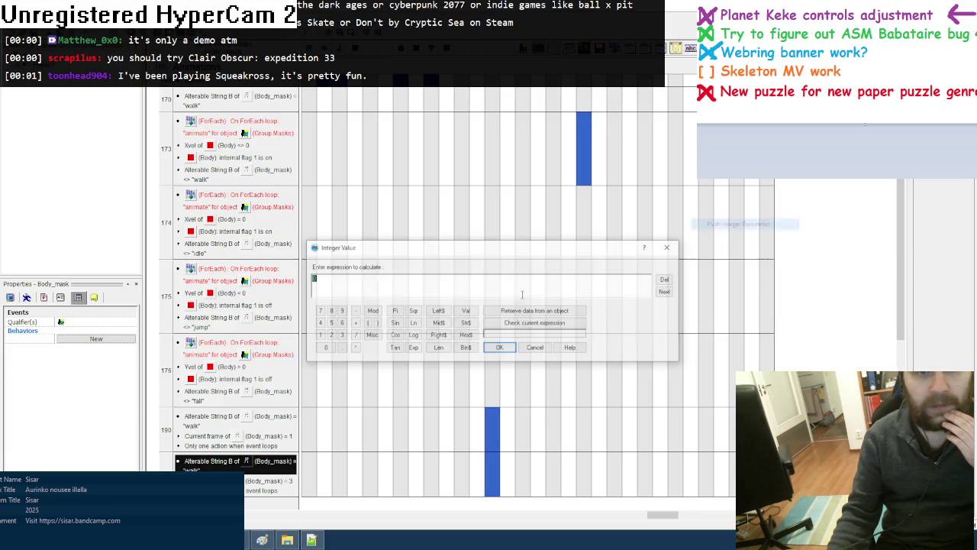
left_click(500, 348)
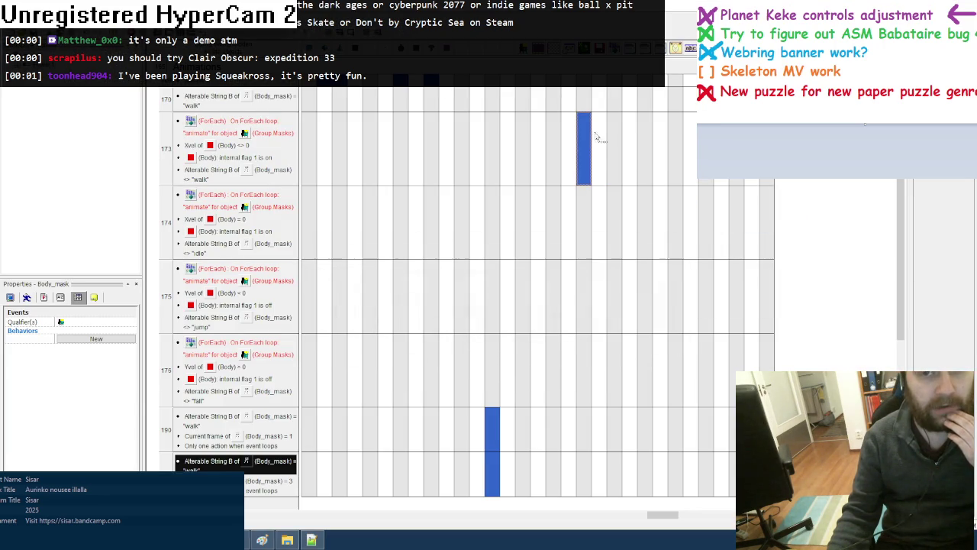
Add one more Push Integer Parameter action to event 173, checking it against the Lua script
left_click(311, 540)
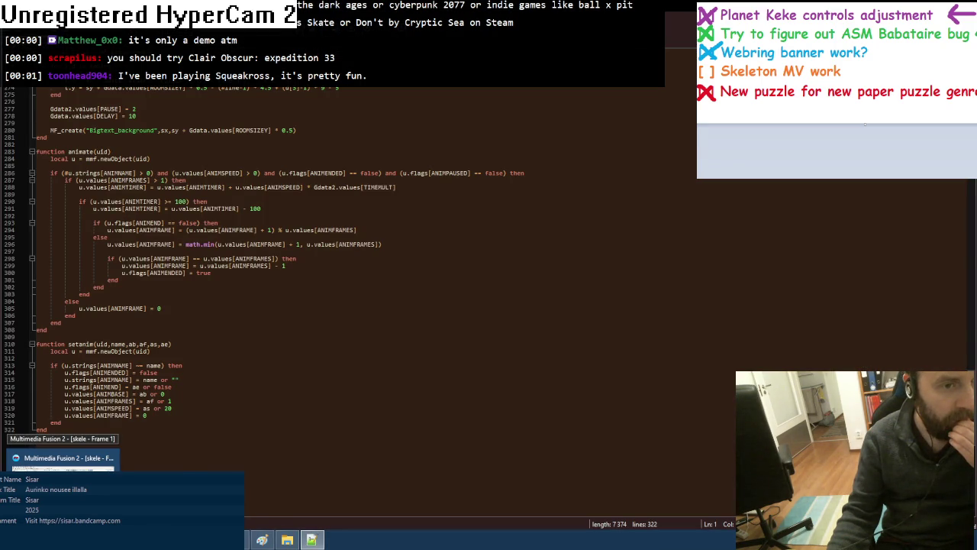
left_click(61, 462)
right_click(582, 143)
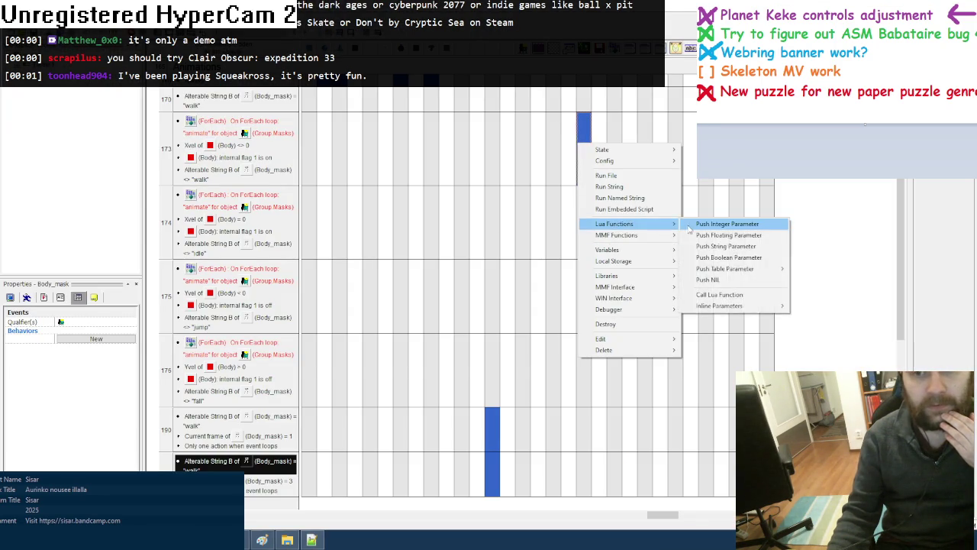
left_click(691, 224)
left_click(499, 348)
key("alt+Tab")
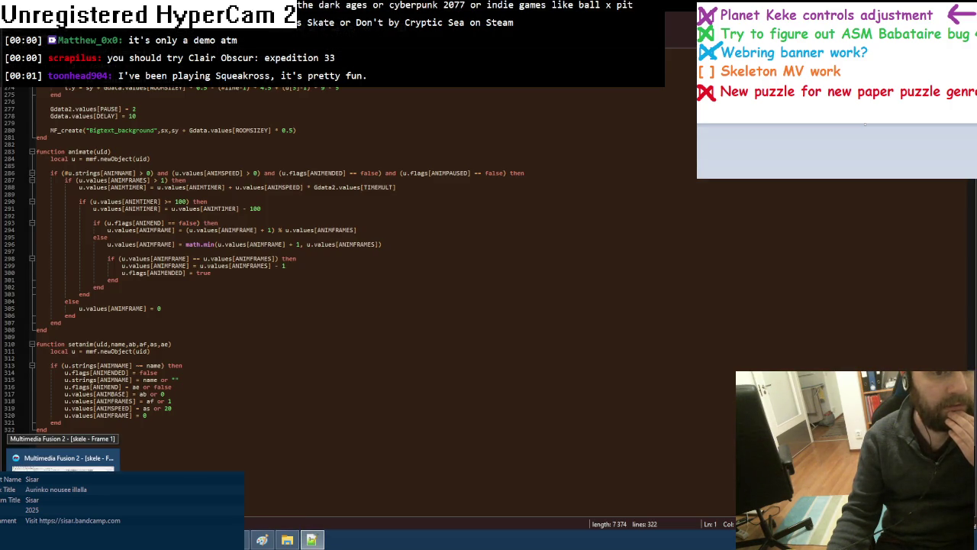
left_click(65, 463)
right_click(584, 163)
key("Escape")
key("ctrl+m")
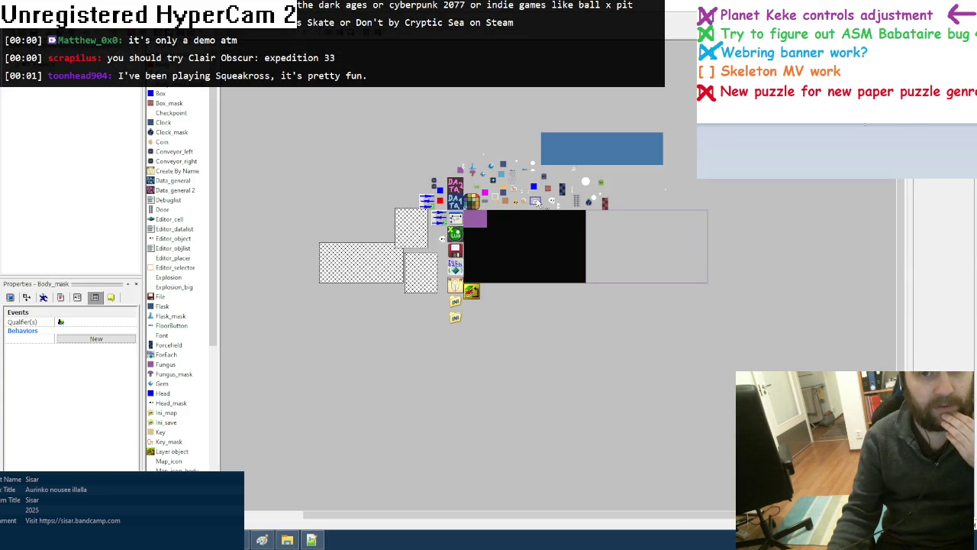
double_click(537, 201)
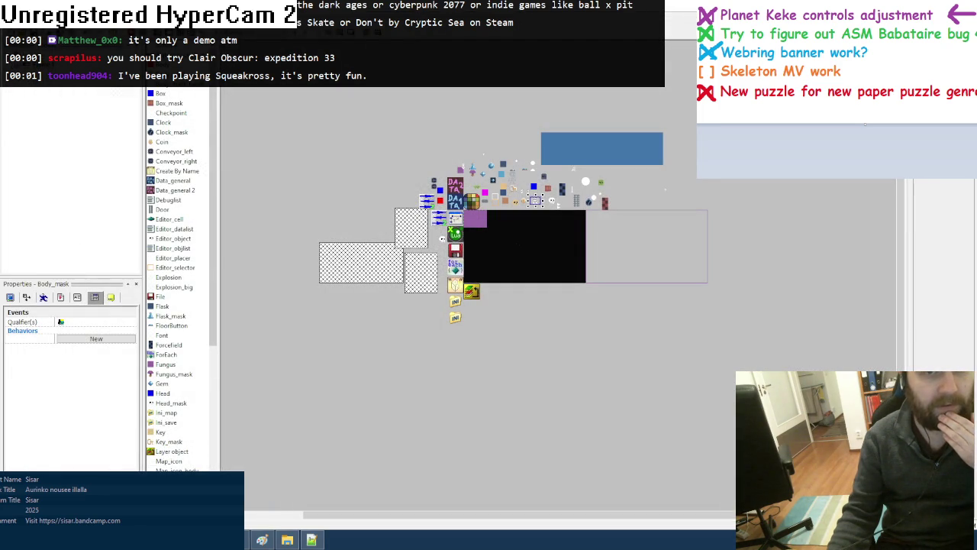
key("ctrl+e")
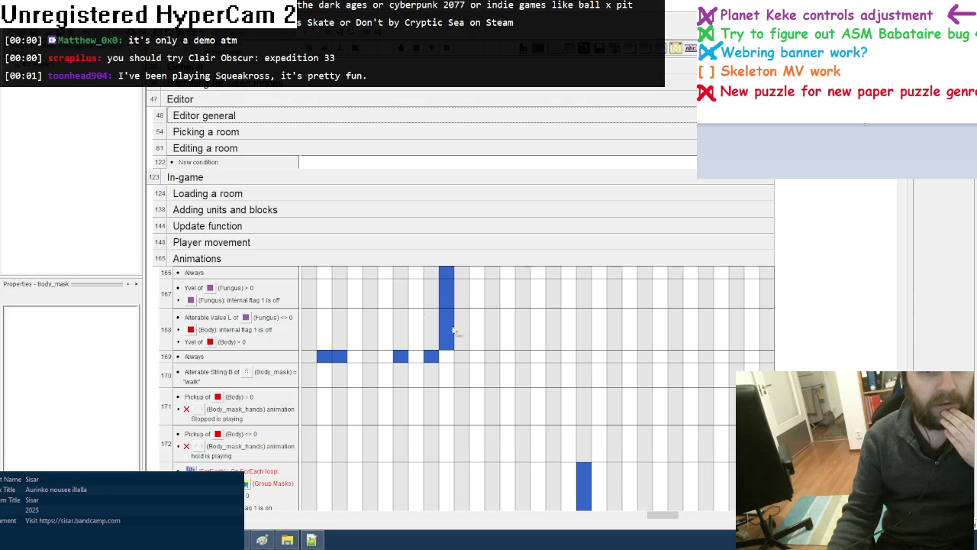
Add Lua actions to event 173 pushing integer 20 and calling function "setanim"
scroll(541, 351, "down", 2)
scroll(540, 358, "down", 3)
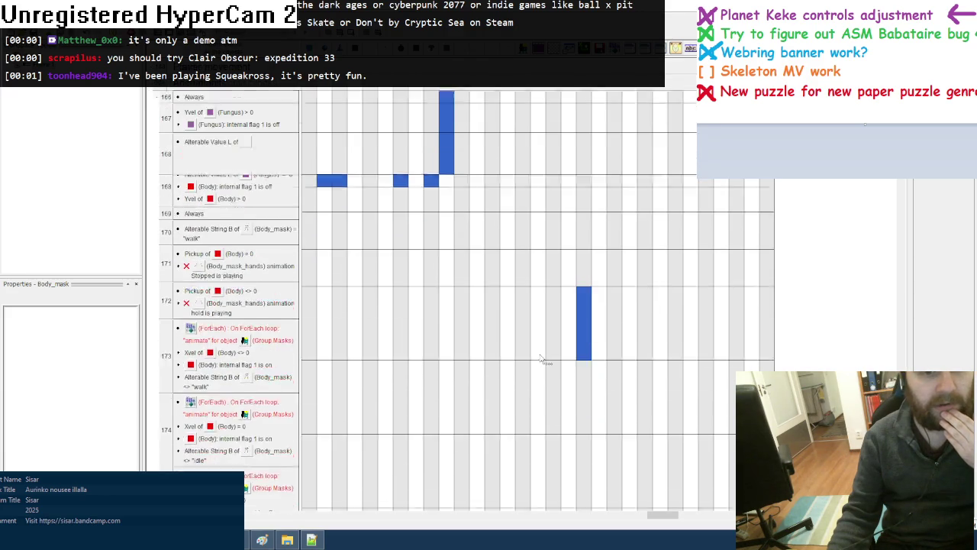
right_click(583, 308)
left_click(718, 388)
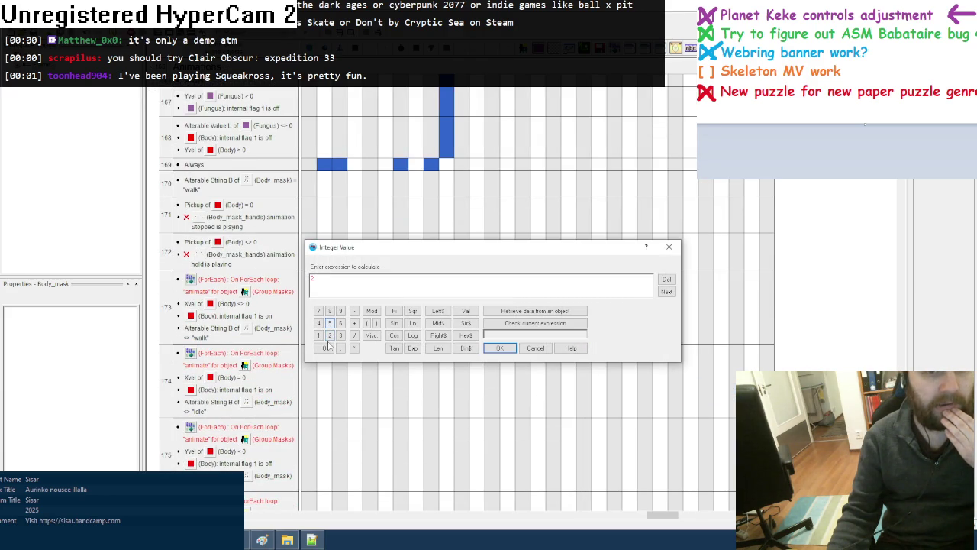
left_click(500, 348)
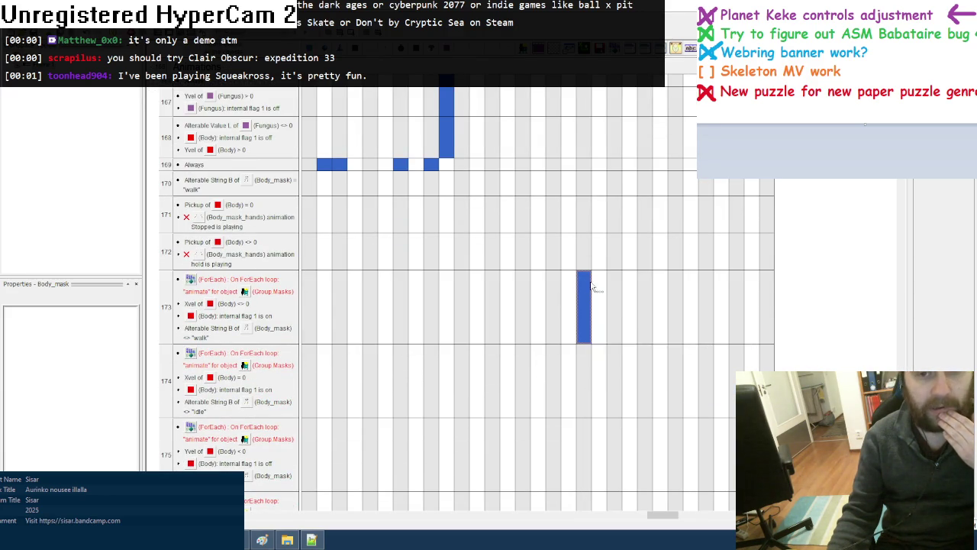
right_click(588, 284)
left_click(721, 434)
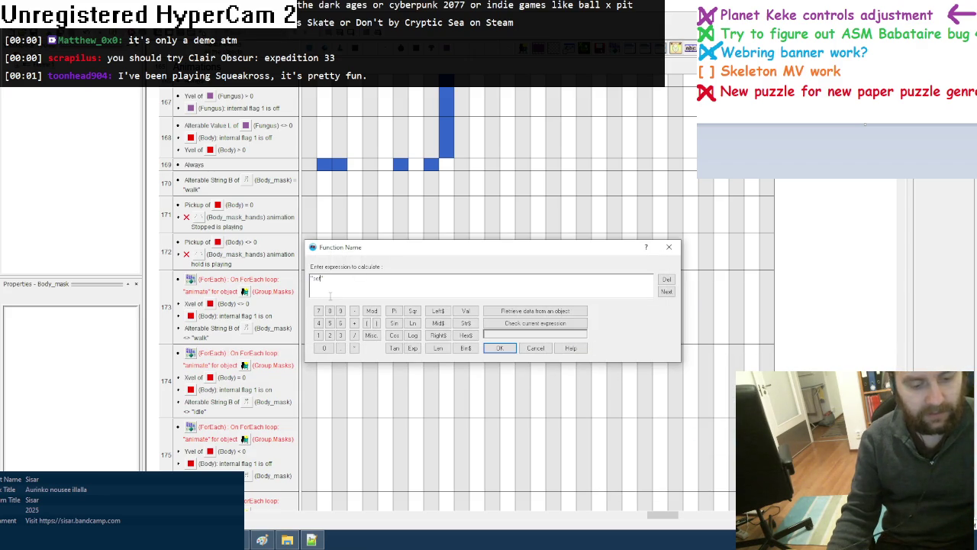
left_click(499, 348)
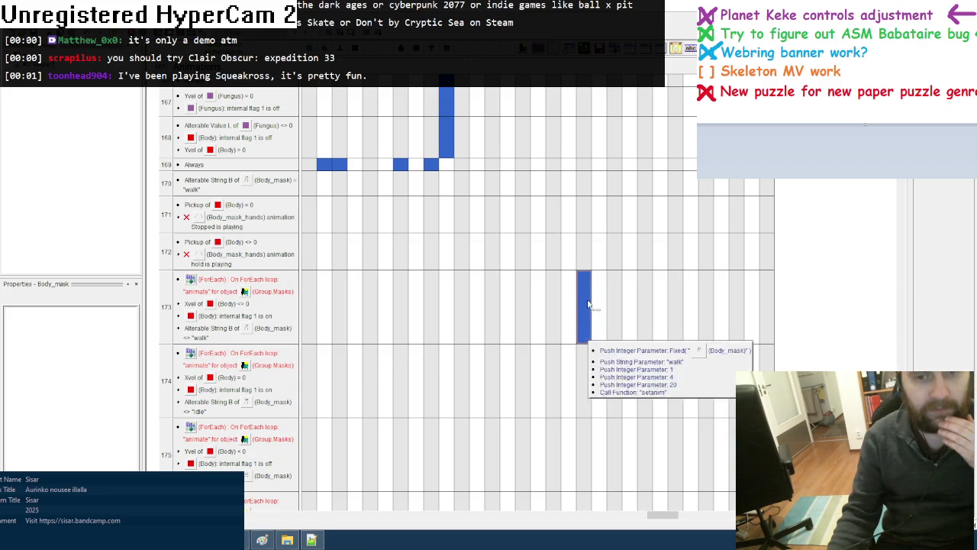
Delete the redundant extra action from the action list
right_click(227, 87)
left_click(258, 139)
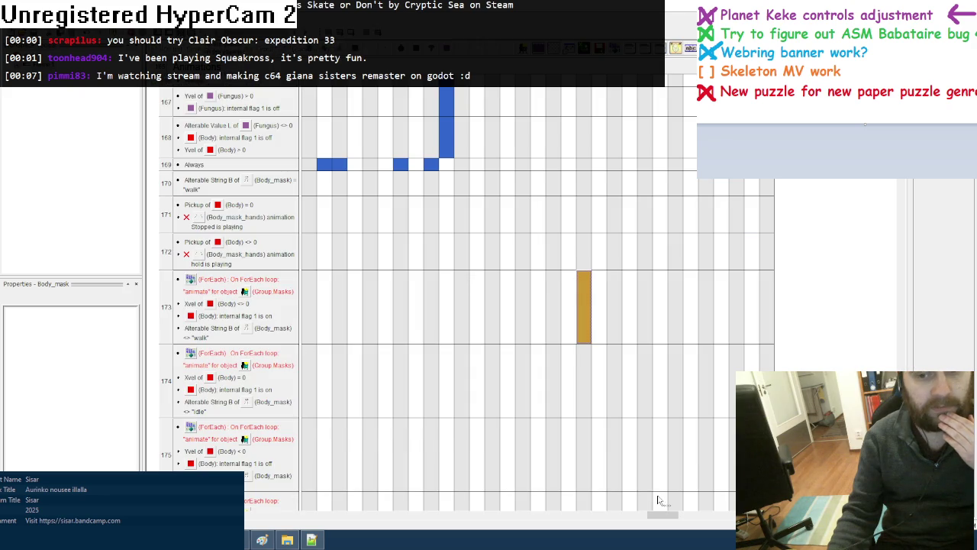
left_click_drag(660, 515, 290, 514)
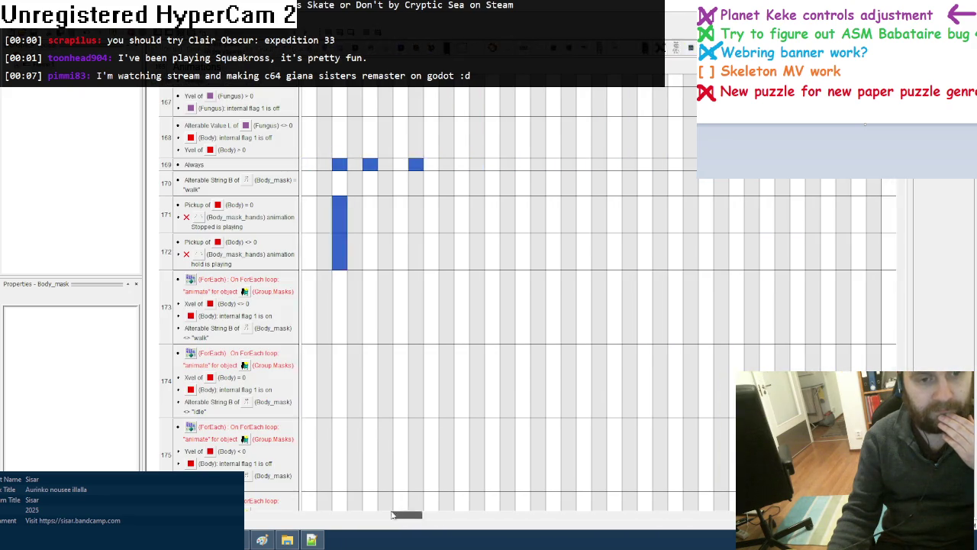
Change the idle event's setanim string to "idle" and its first integer to 0
scroll(404, 370, "down", 3)
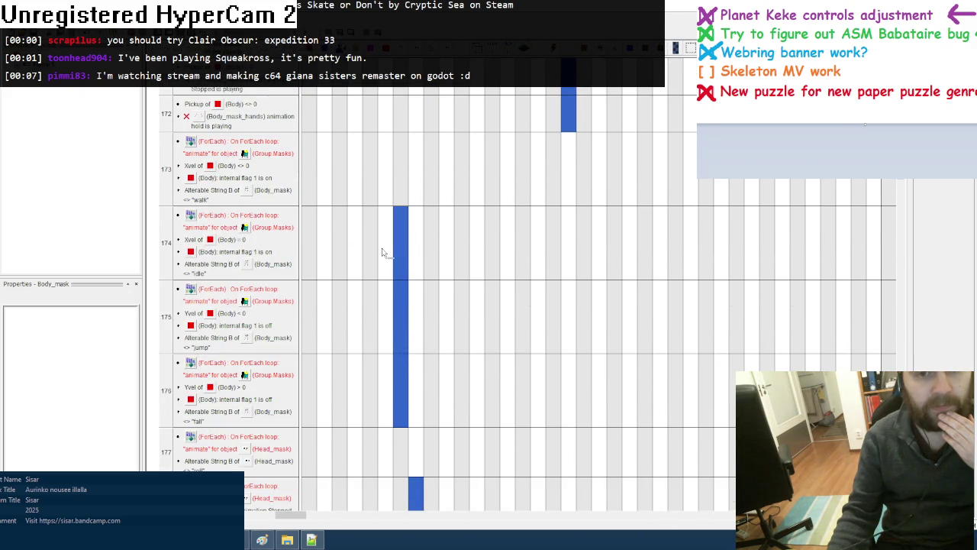
left_click_drag(290, 514, 693, 514)
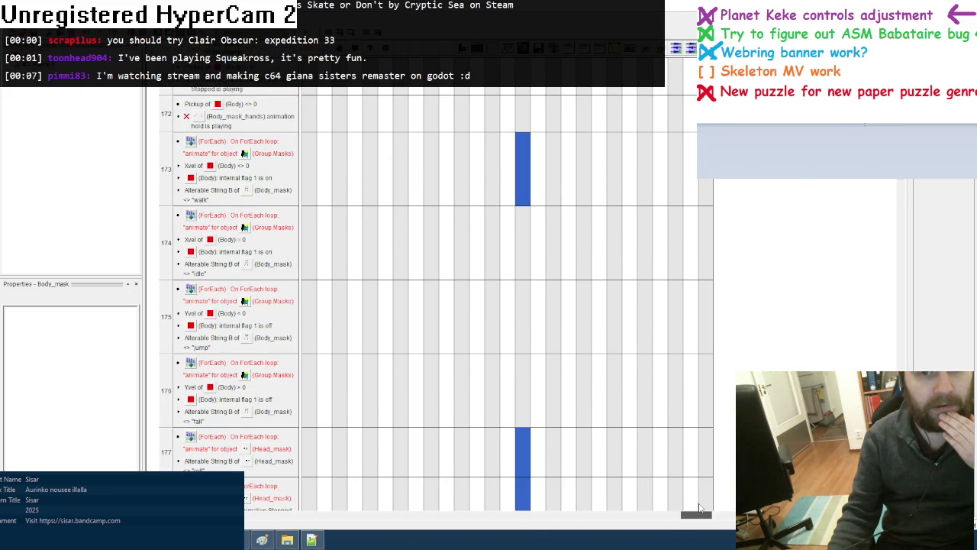
right_click(519, 245)
left_click(656, 453)
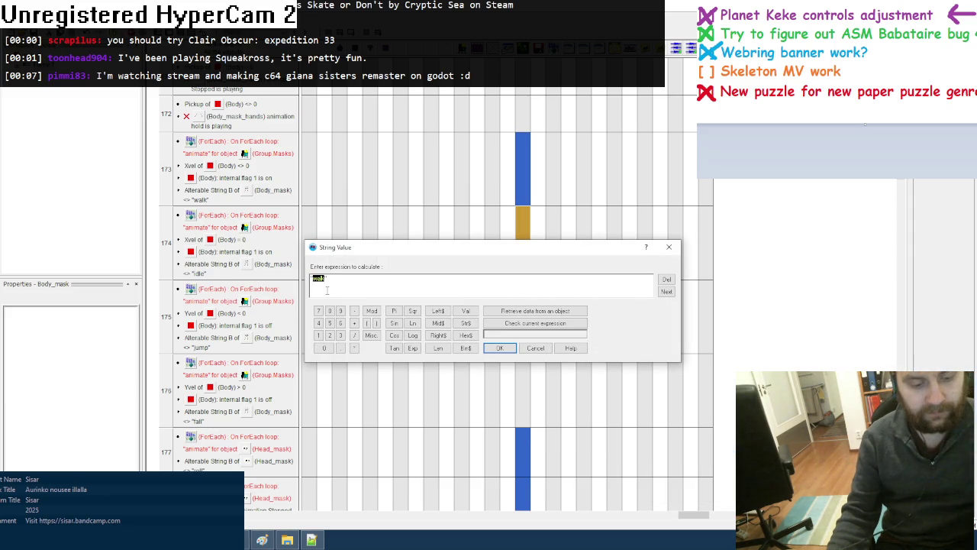
left_click(499, 347)
mouse_move(522, 243)
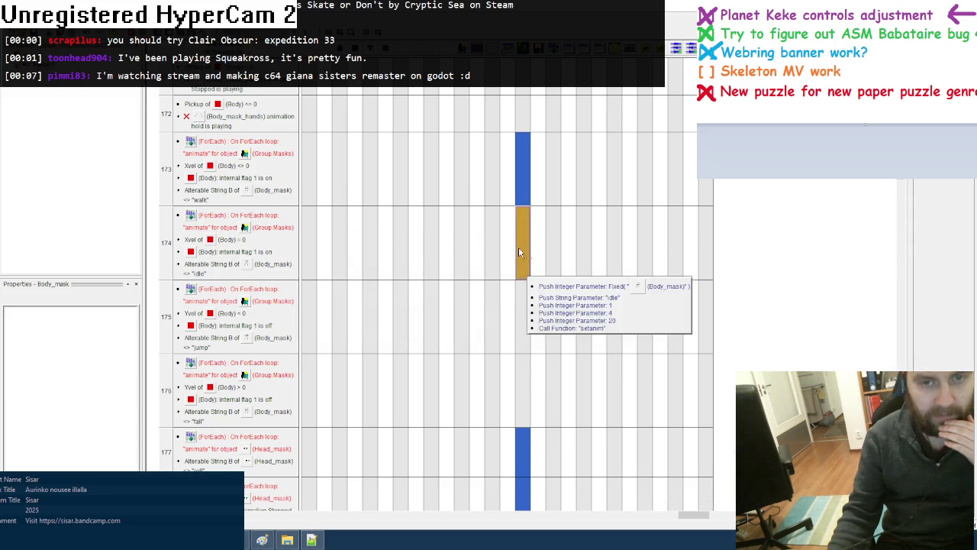
right_click(519, 254)
left_click(664, 466)
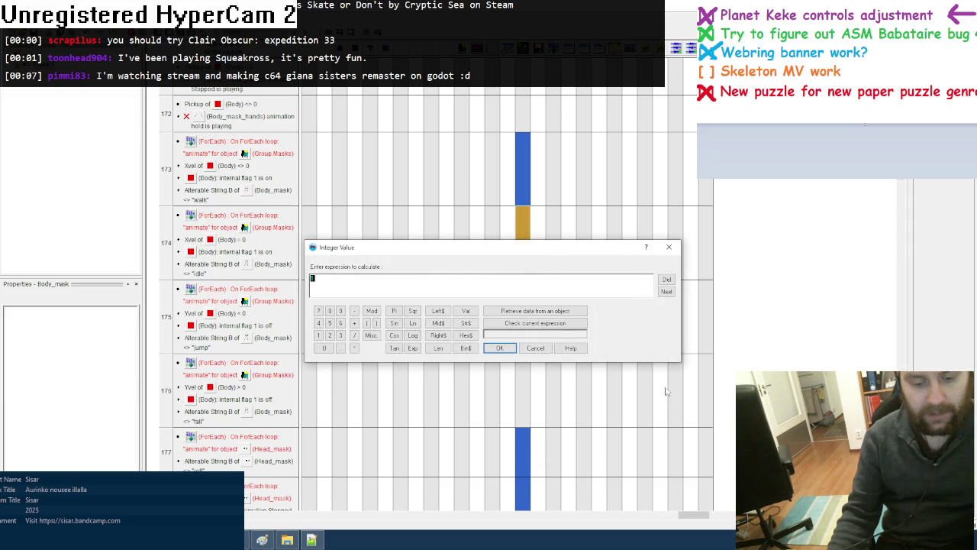
left_click(498, 346)
Set the remaining integers to 1 and 0, then copy the idle setanim actions to the jump event
right_click(523, 221)
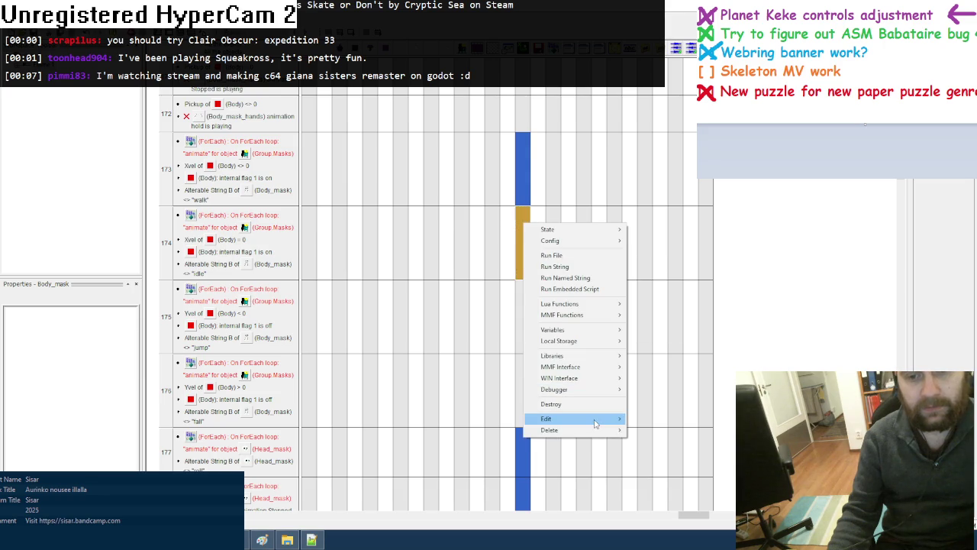
left_click(681, 452)
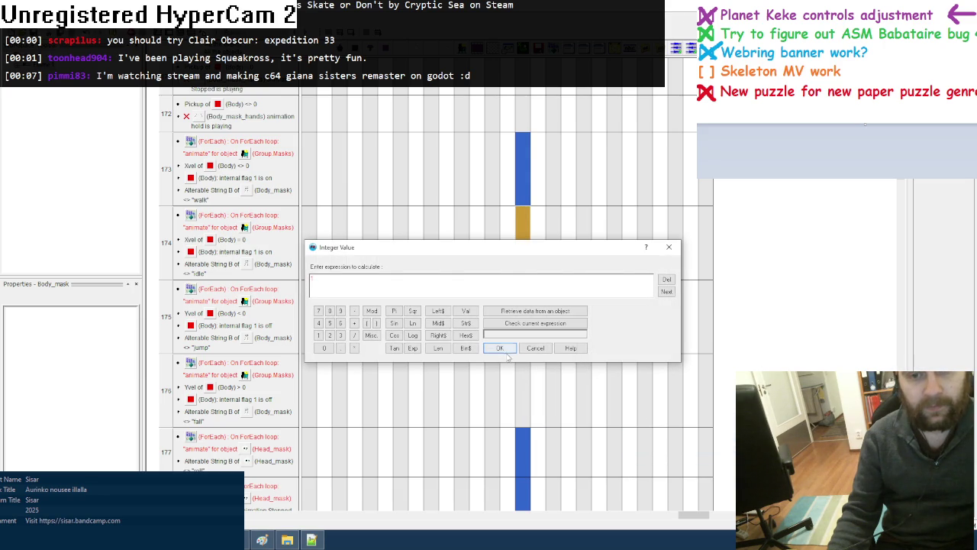
left_click(503, 350)
right_click(519, 234)
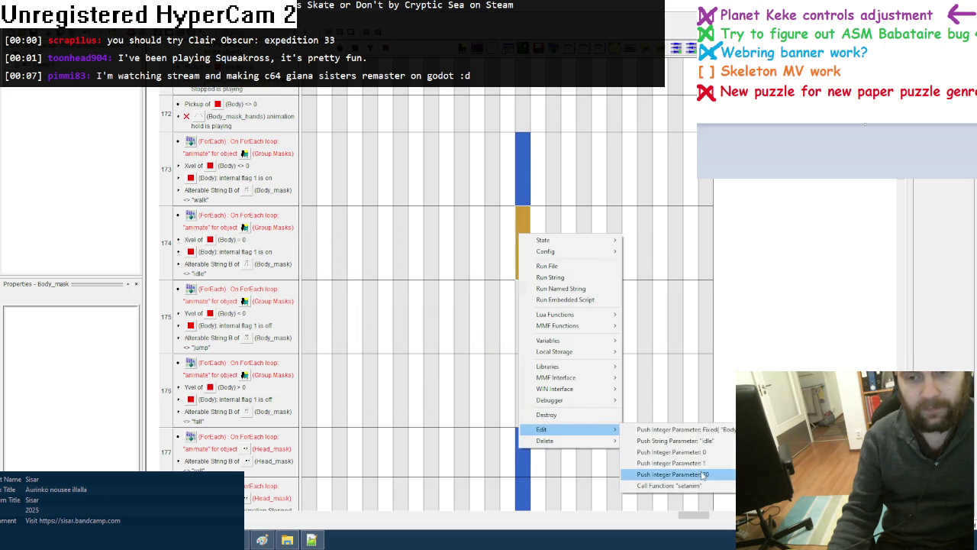
left_click(703, 474)
left_click(502, 346)
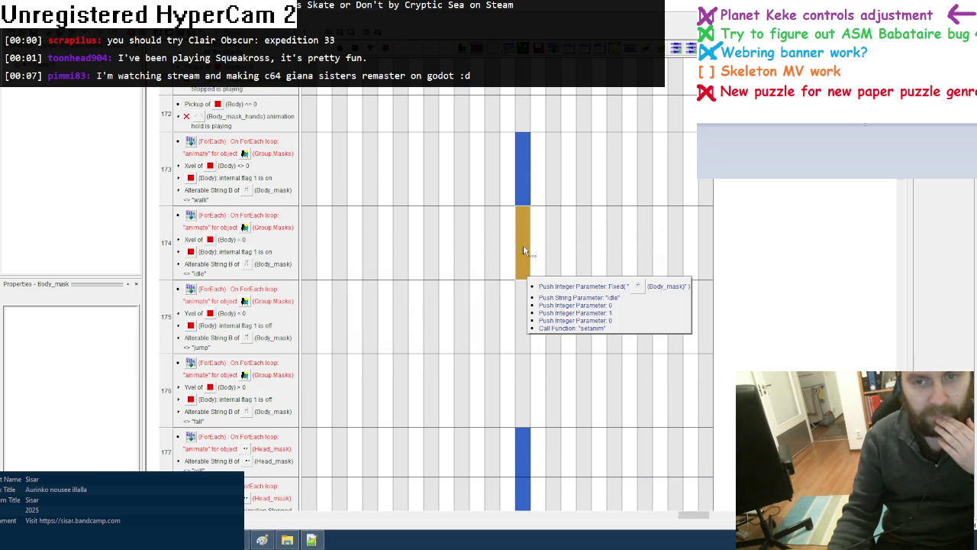
left_click_drag(523, 246, 522, 313)
right_click(521, 313)
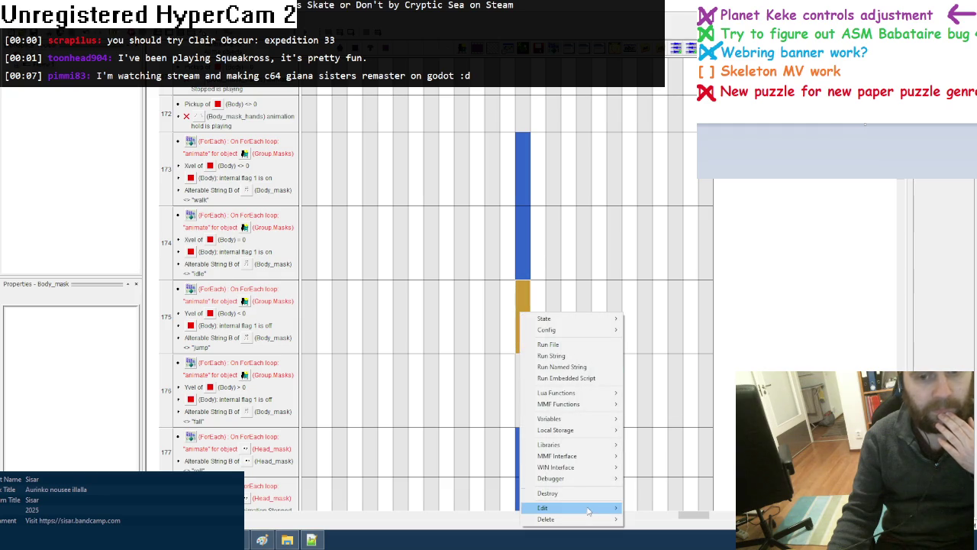
Set the jump event's setanim string to "jump" and check the sprite's animation frames
mouse_move(543, 508)
left_click(672, 462)
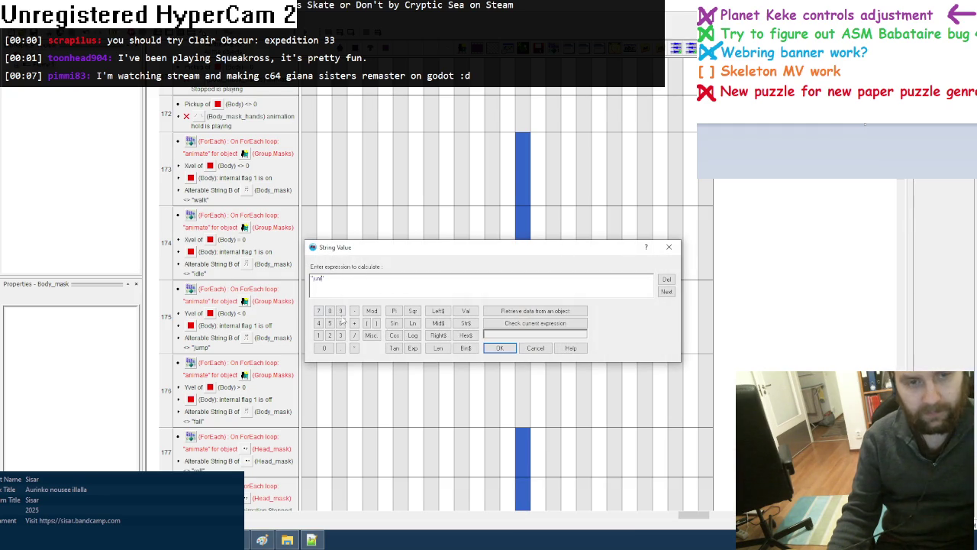
left_click(497, 348)
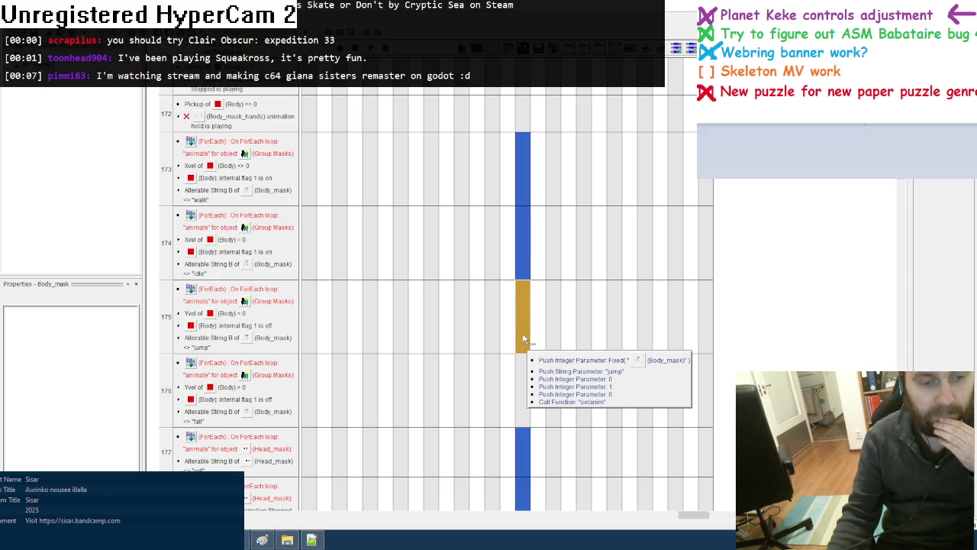
key("ctrl+m")
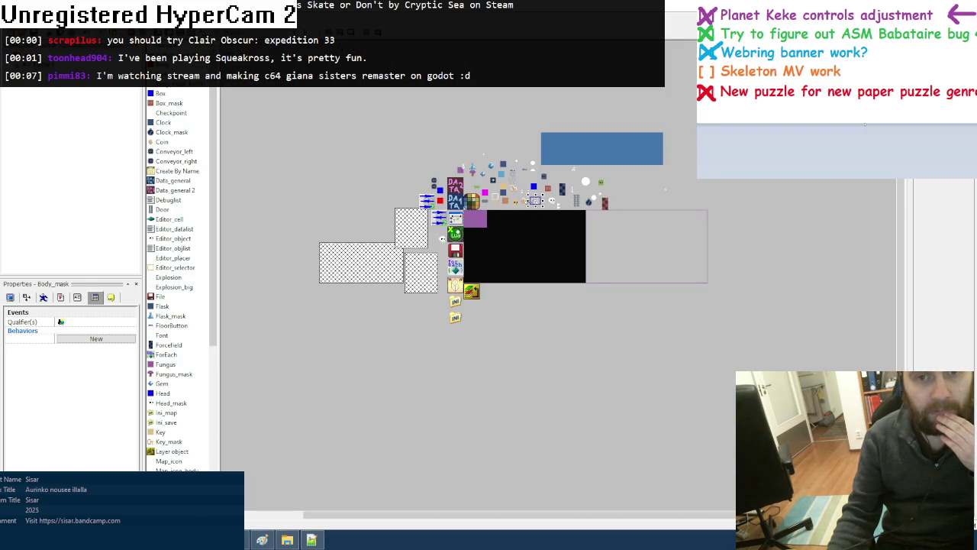
double_click(536, 202)
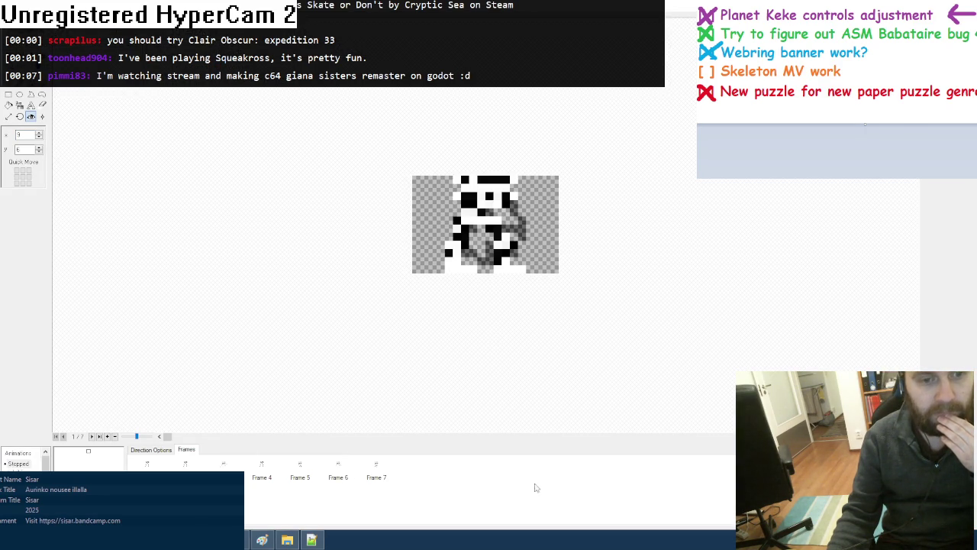
key("Escape")
key("ctrl+e")
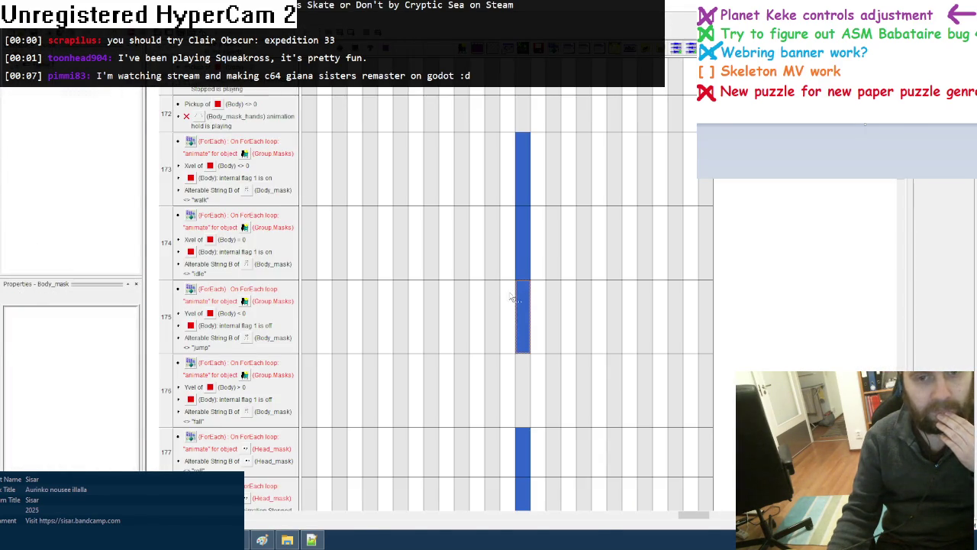
Change an integer parameter of the jump event's setanim call
left_click(519, 348)
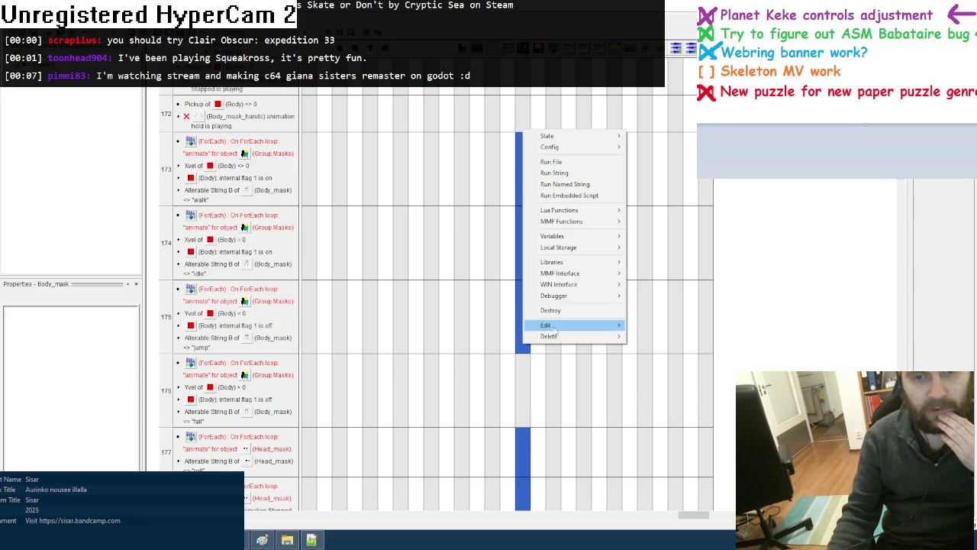
left_click(678, 348)
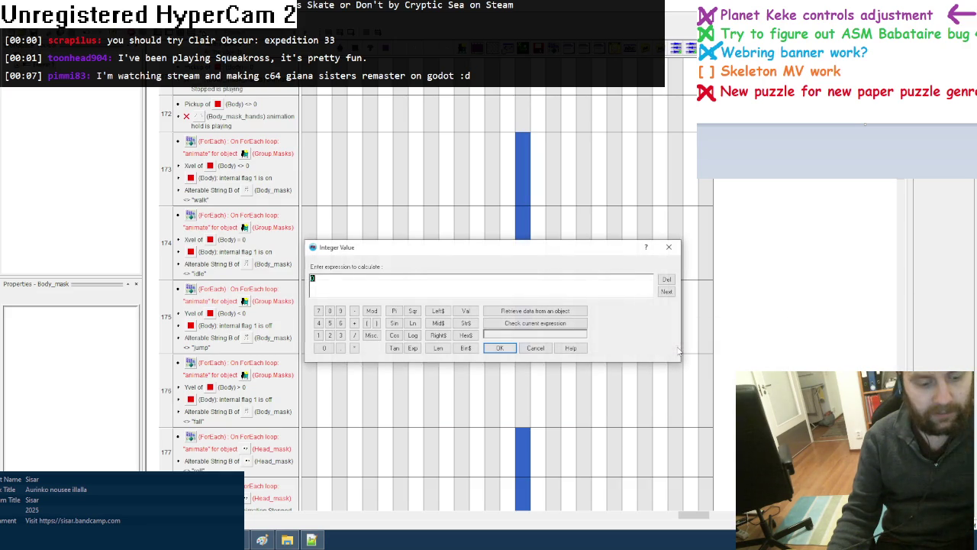
left_click(500, 348)
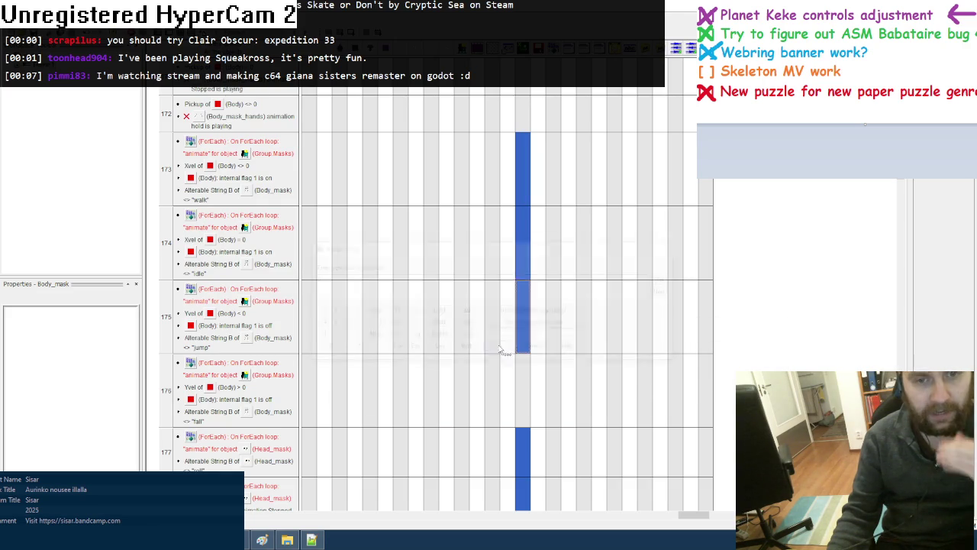
left_click(523, 309)
key("Escape")
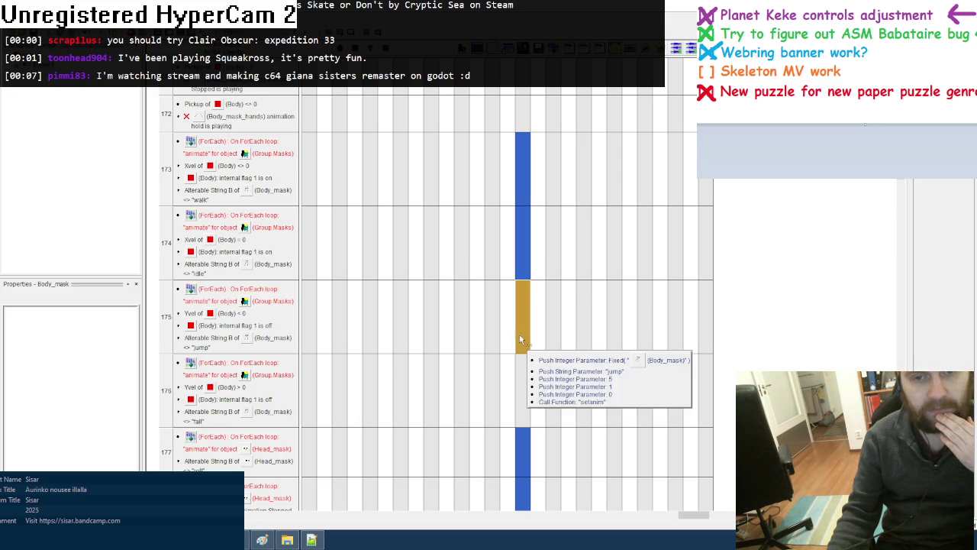
Set the fall event's string to "fall" and replace its integer value of 5
left_click(525, 387)
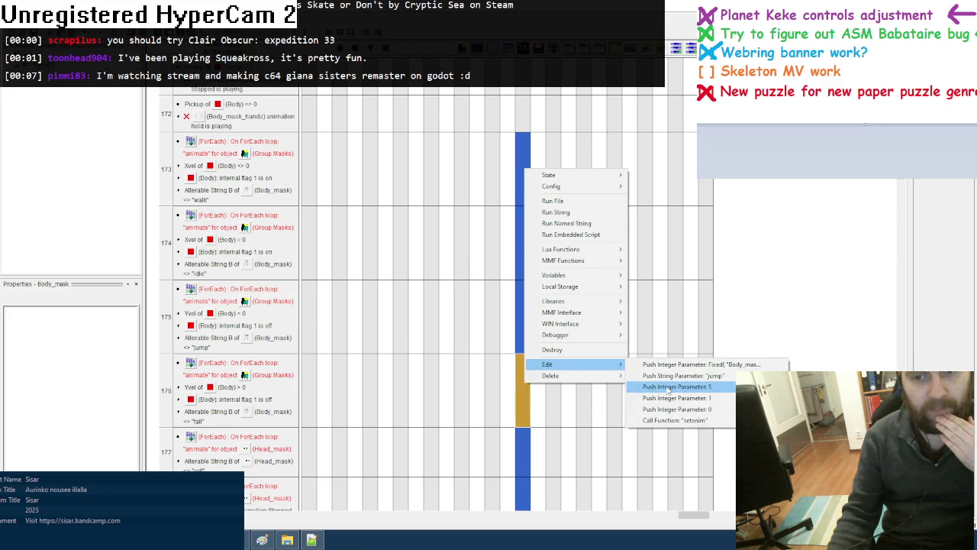
left_click(668, 379)
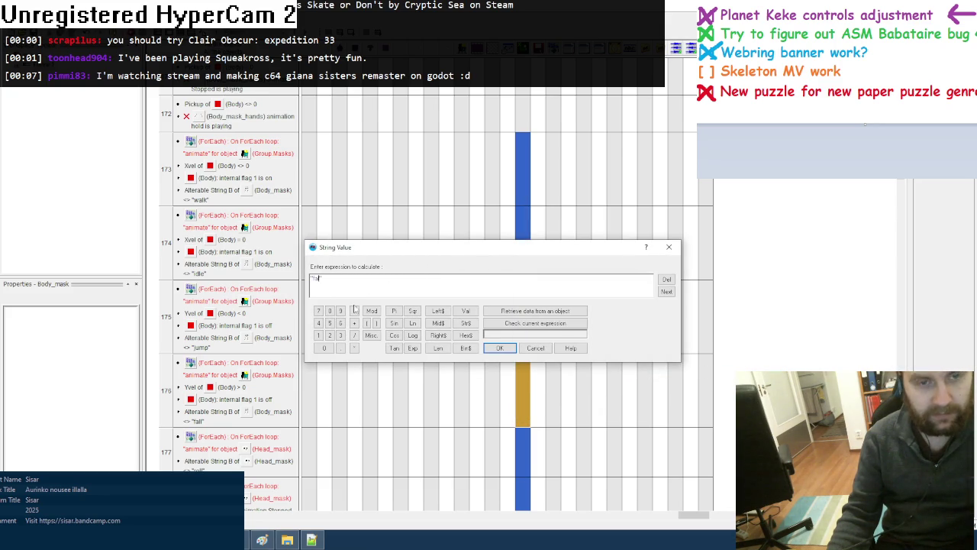
left_click(499, 348)
left_click(520, 395)
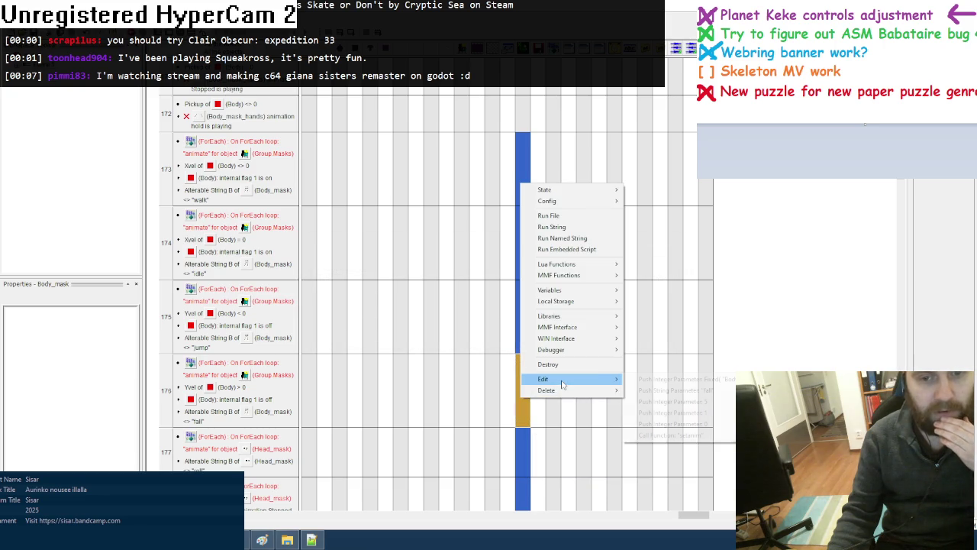
left_click(661, 400)
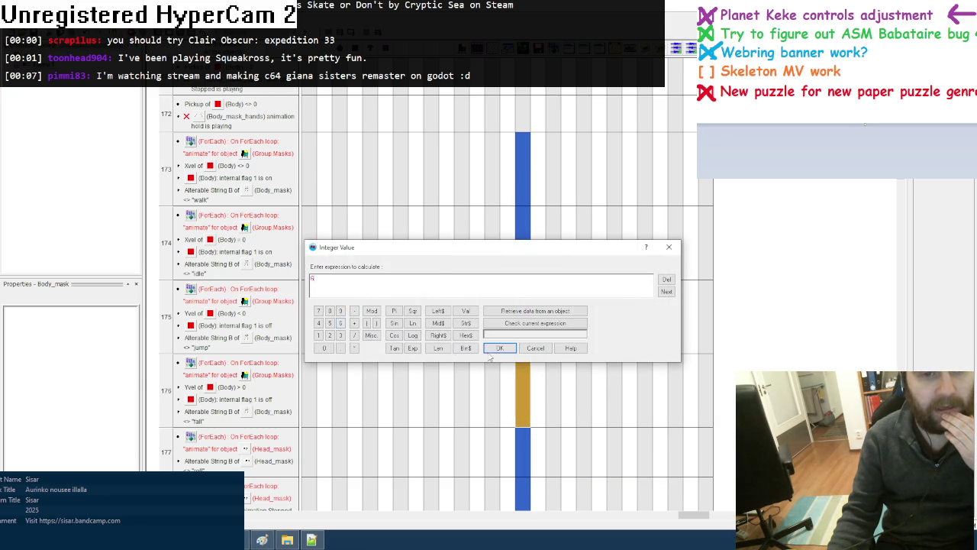
left_click(499, 348)
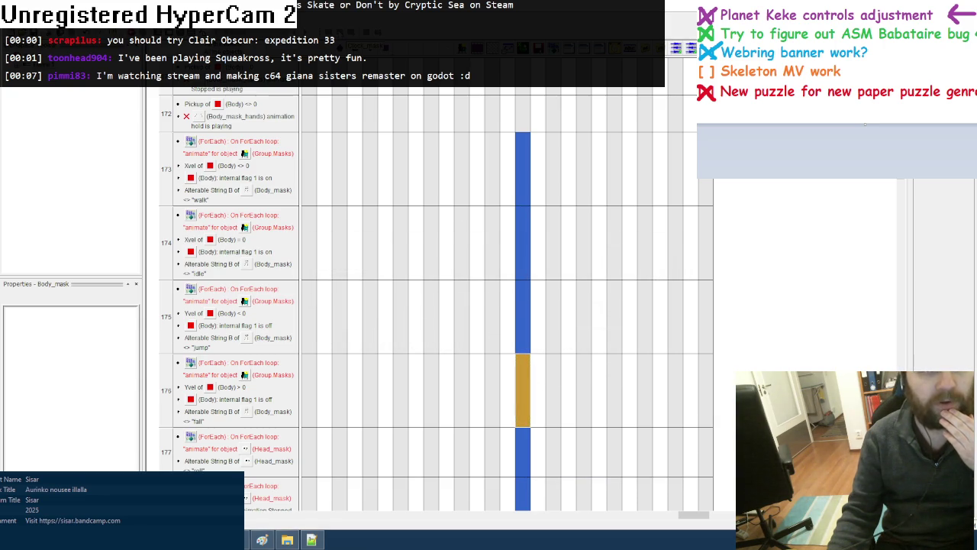
Test-run the game to check the animations, then bring up the Lua code
key("F7")
key("Escape")
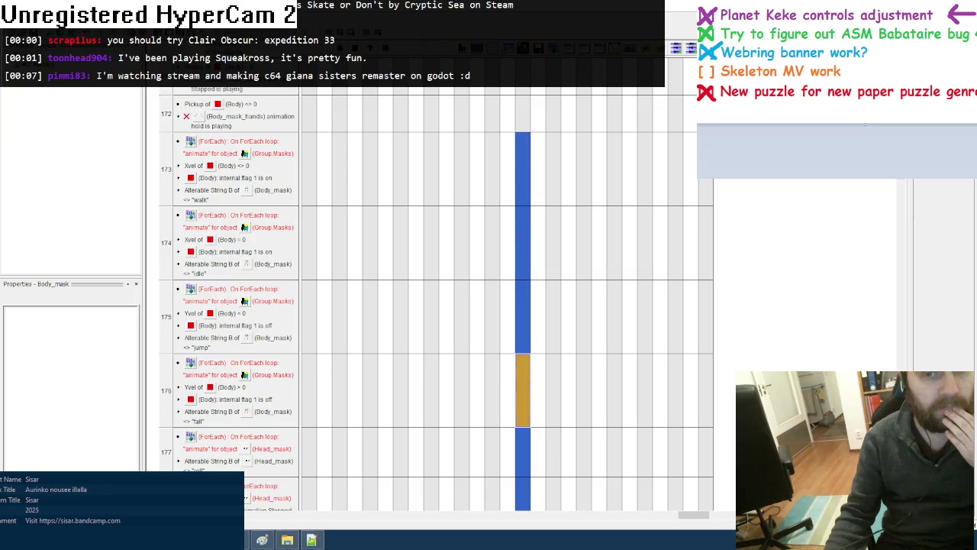
left_click(311, 539)
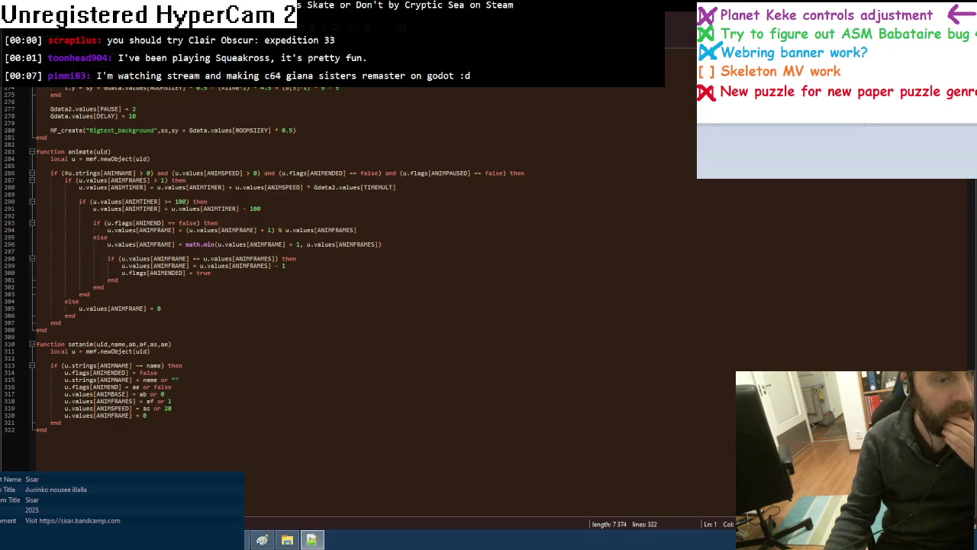
Compare general.lua's animate and setanim functions against the Fusion animation events
key("alt+Tab")
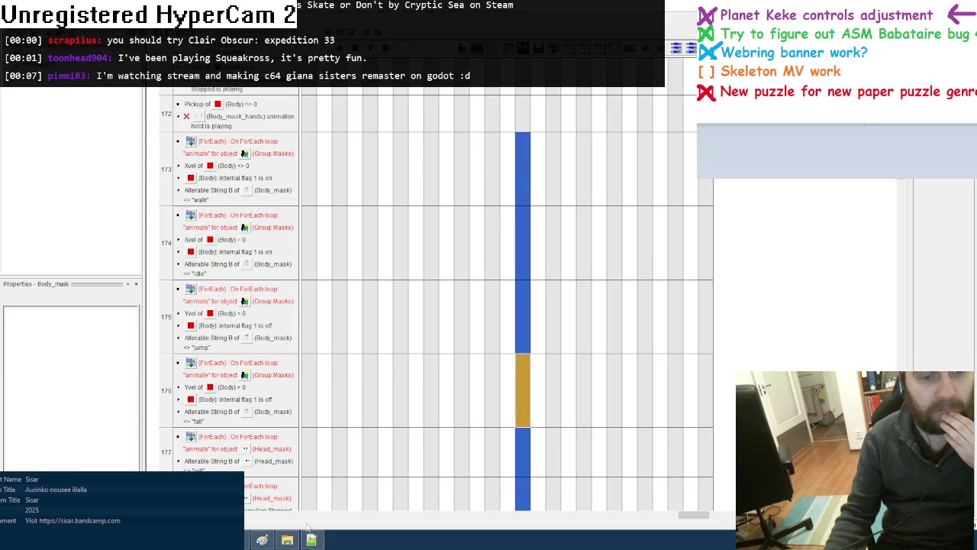
left_click(311, 539)
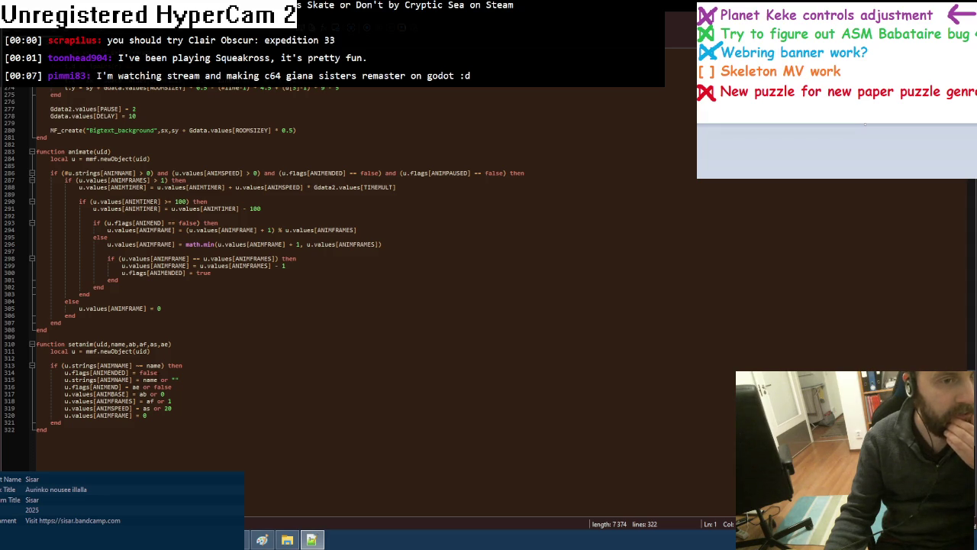
scroll(181, 376, "up", 1)
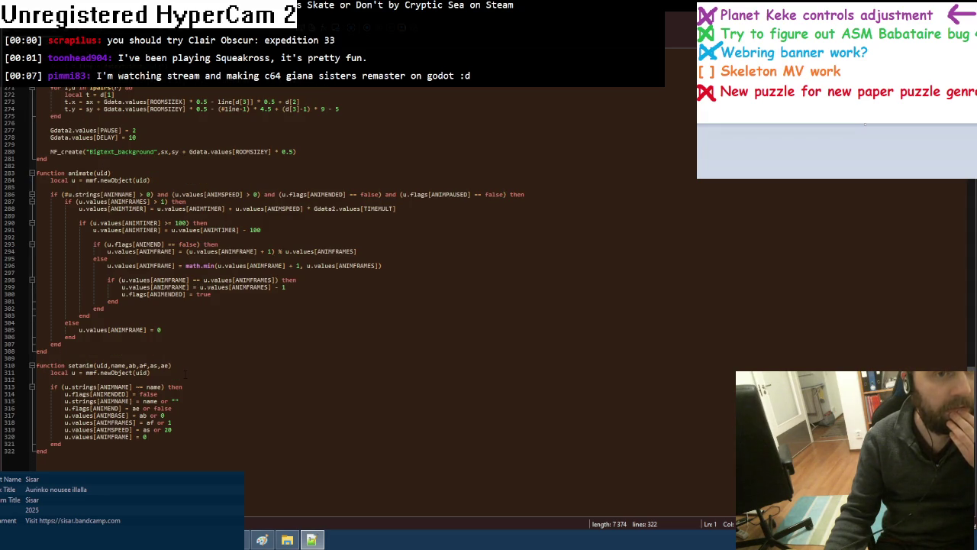
key("alt+Tab")
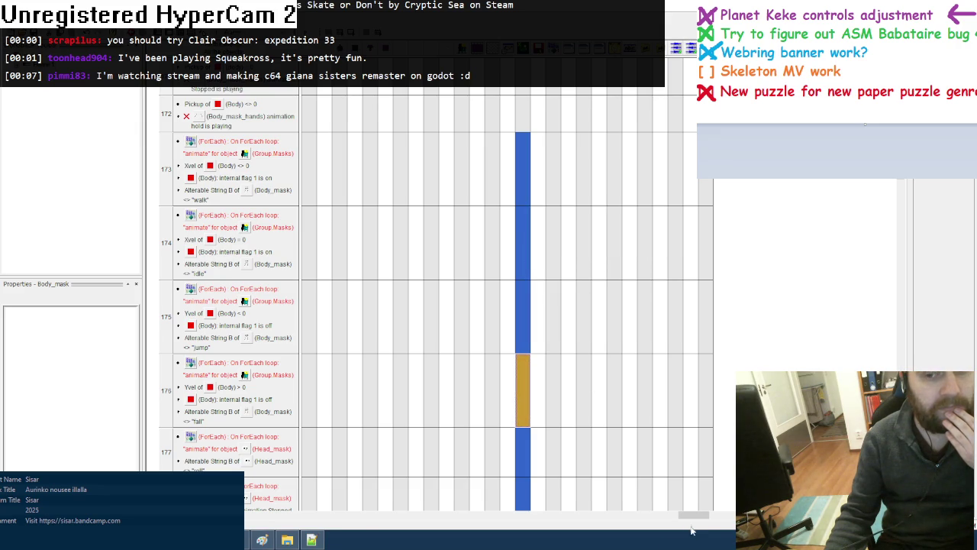
left_click(314, 540)
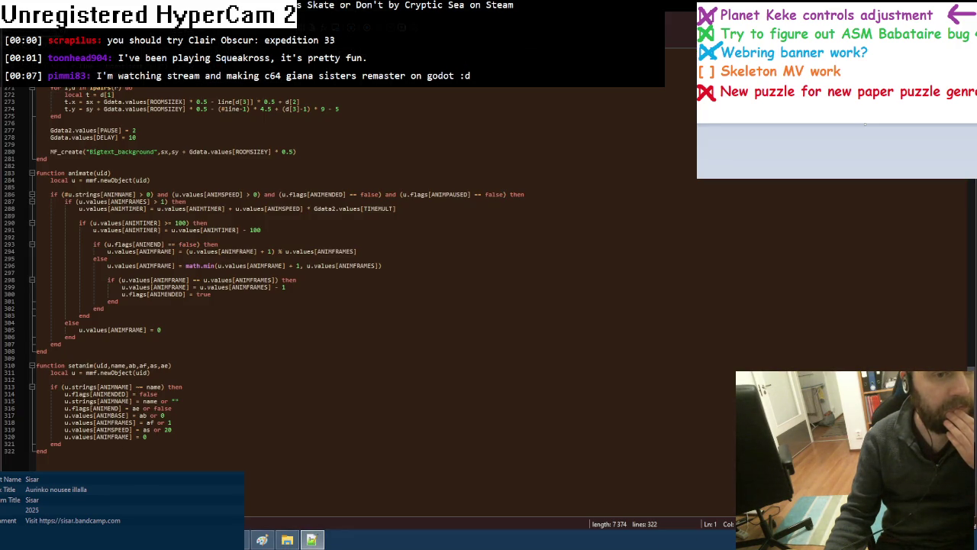
left_click(262, 540)
scroll(258, 506, "left", 3)
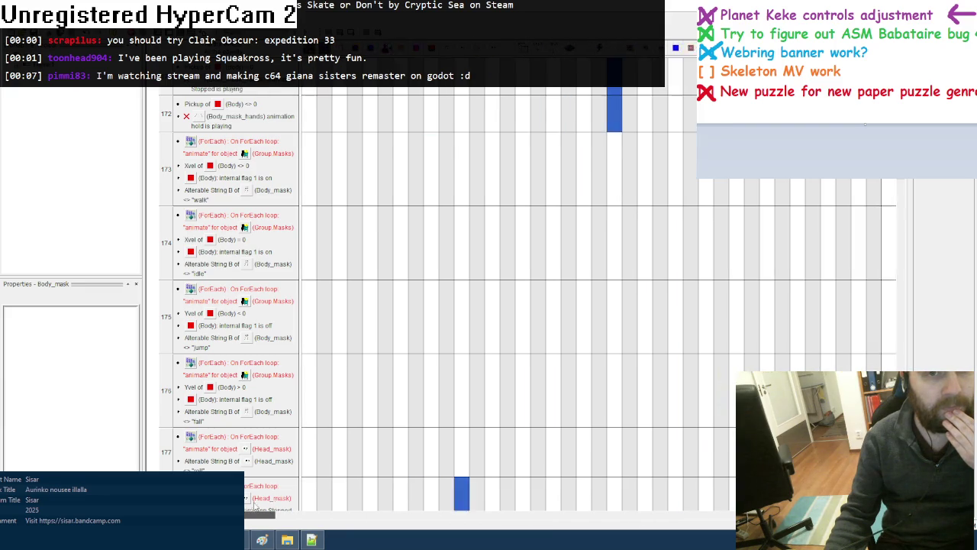
scroll(258, 506, "left", 3)
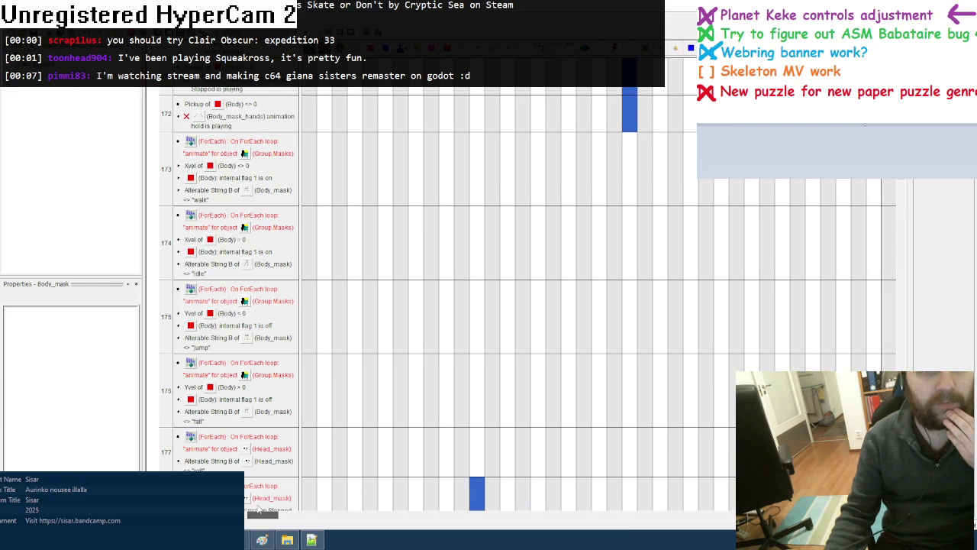
scroll(449, 93, "up", 2)
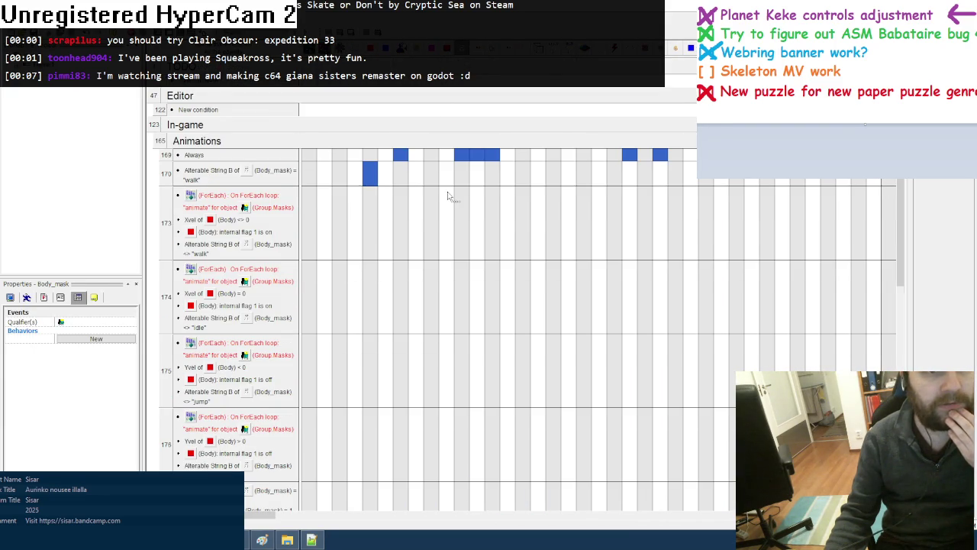
scroll(449, 196, "down", 1)
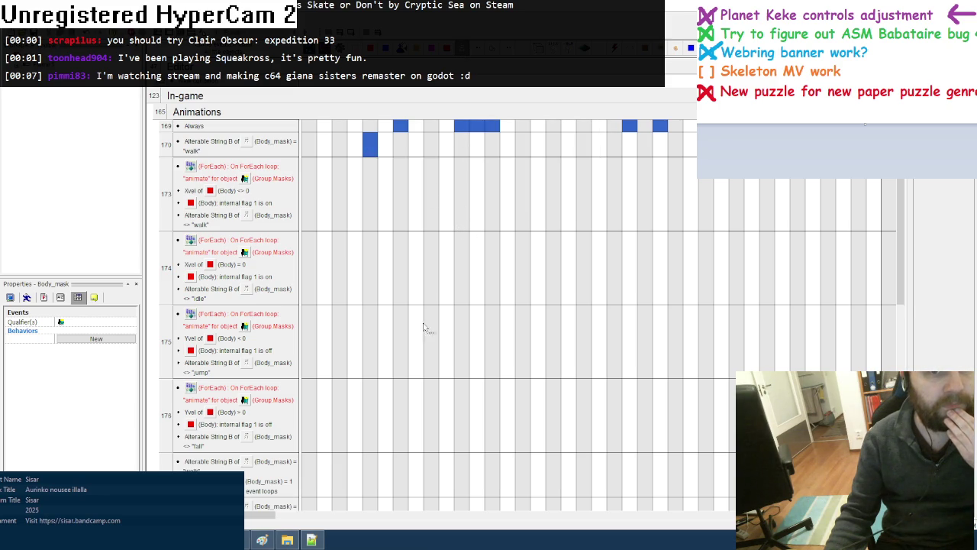
scroll(422, 313, "down", 5)
scroll(425, 347, "down", 5)
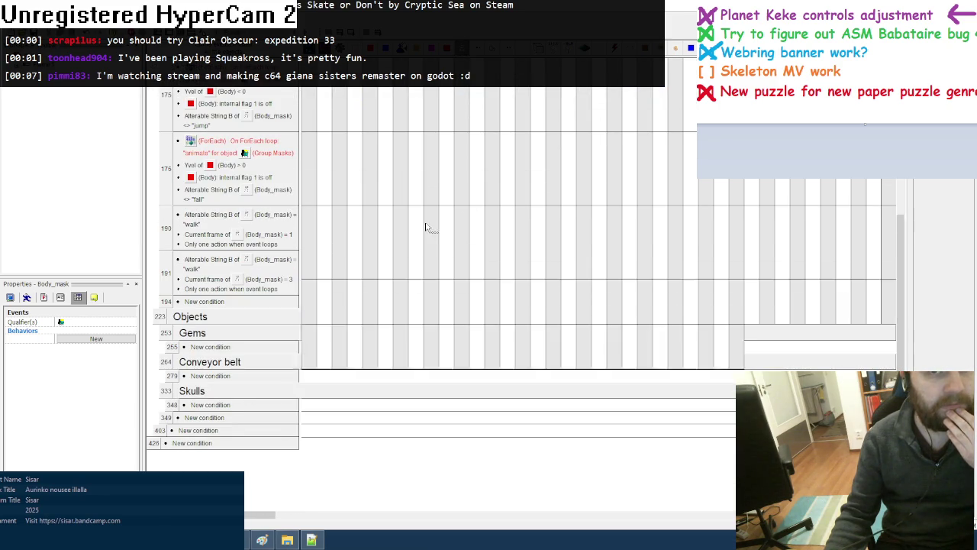
scroll(423, 224, "up", 5)
key("F8")
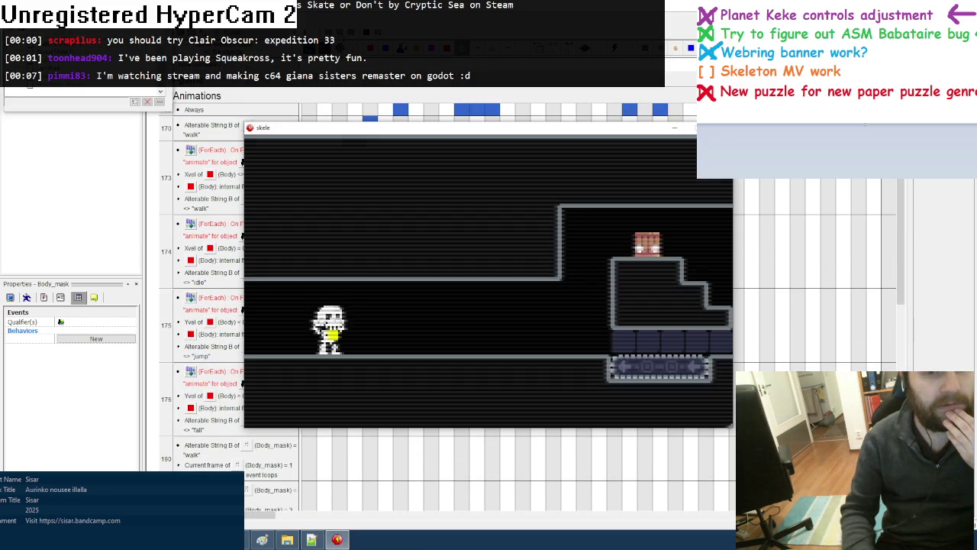
key("Right")
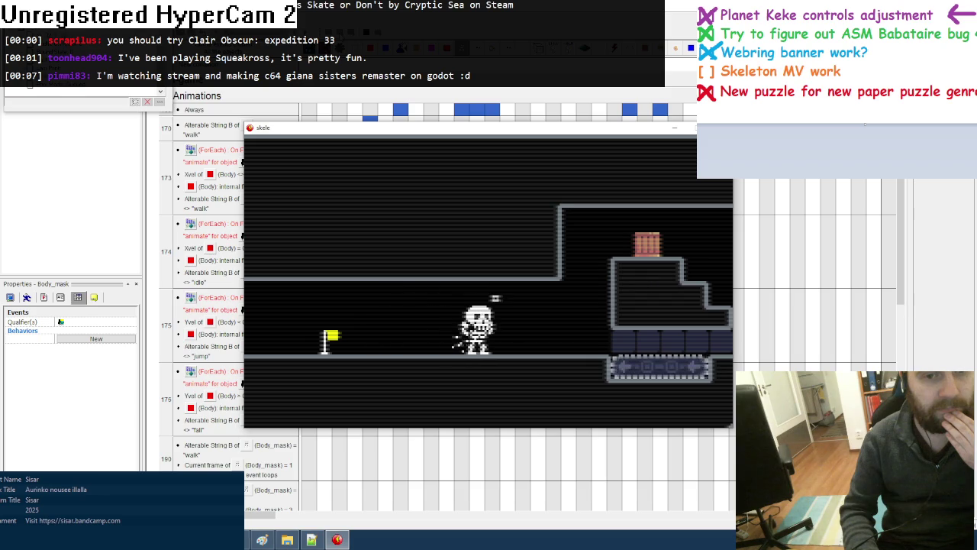
key("Left")
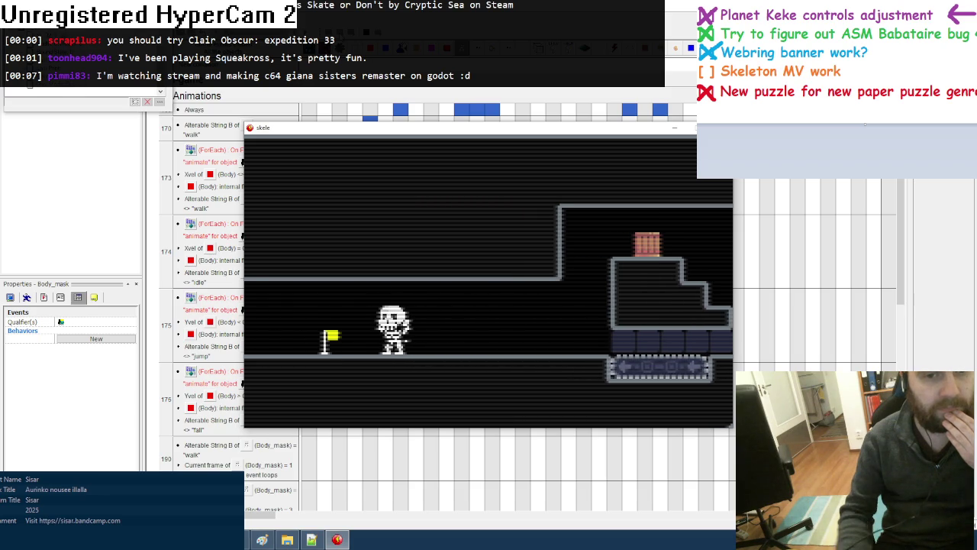
key("Escape")
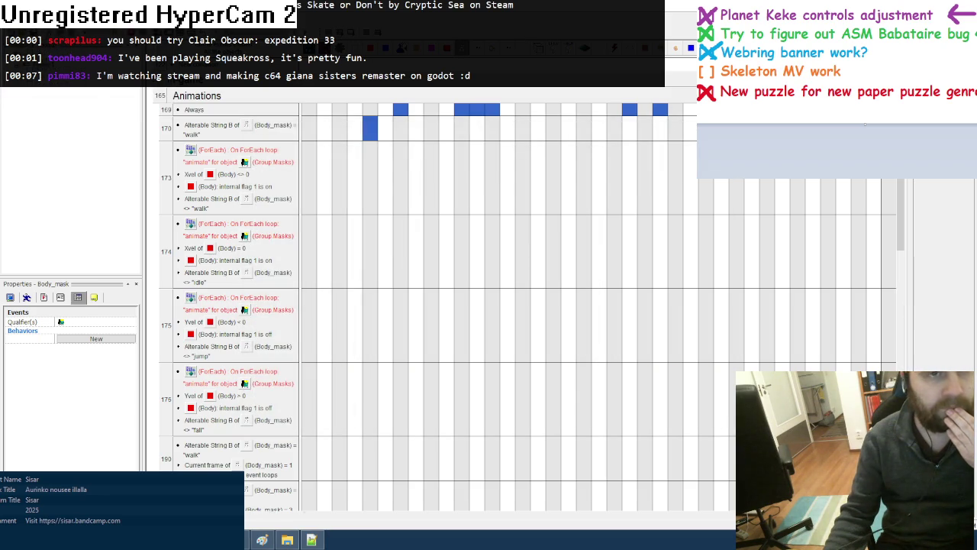
key("ctrl+m")
double_click(536, 202)
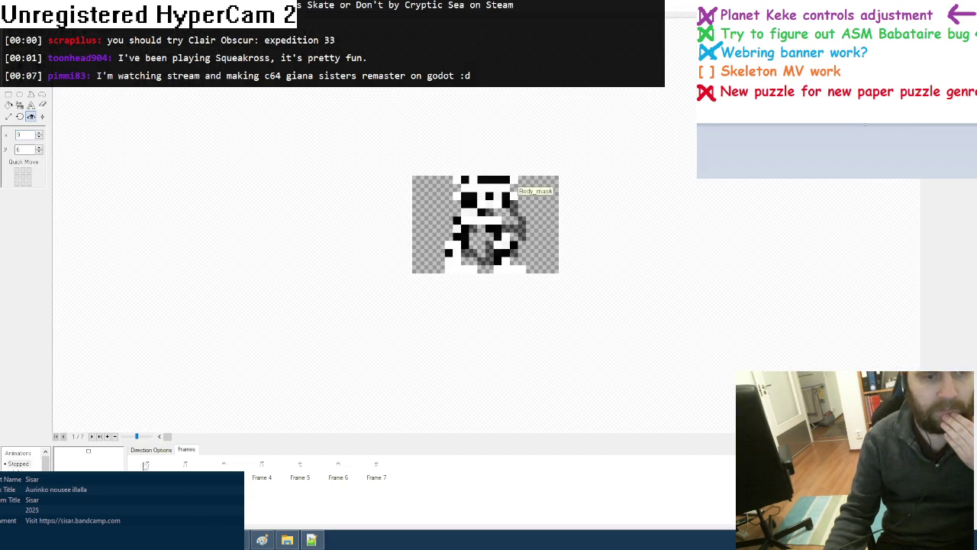
key("Right")
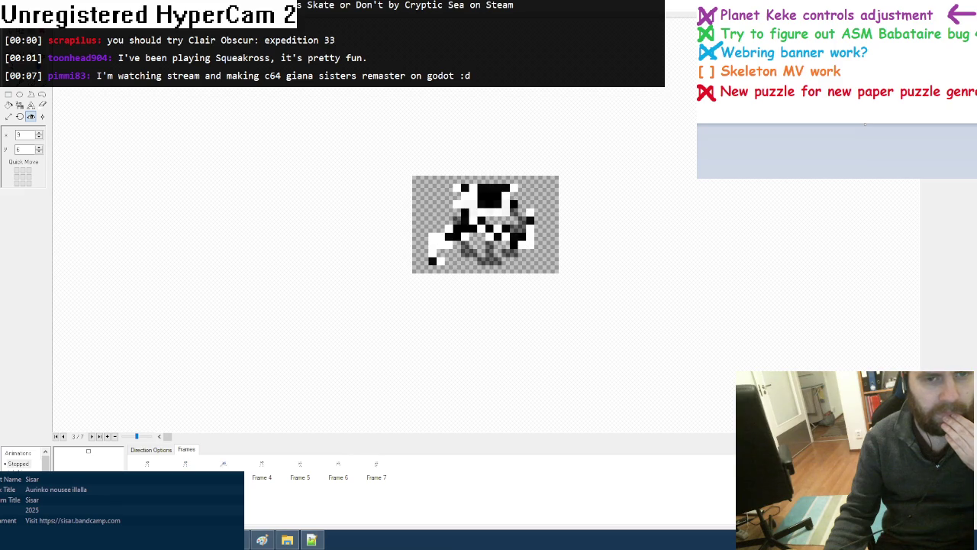
left_click(263, 478)
left_click(310, 476)
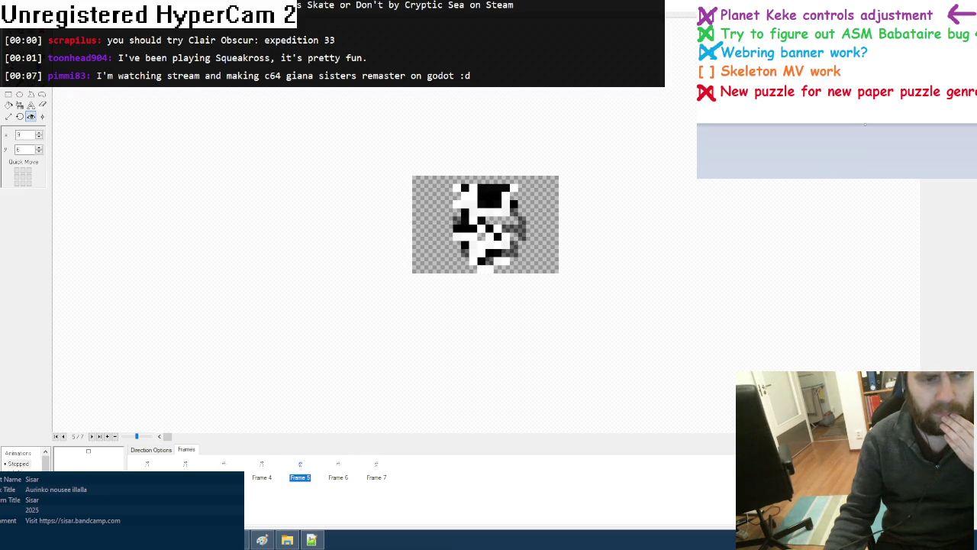
key("Home")
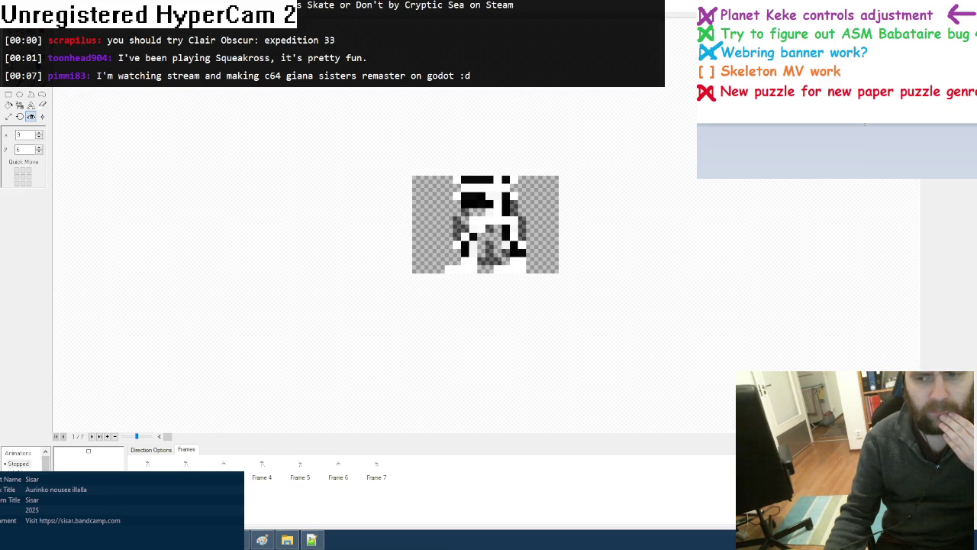
key("Escape")
key("ctrl+e")
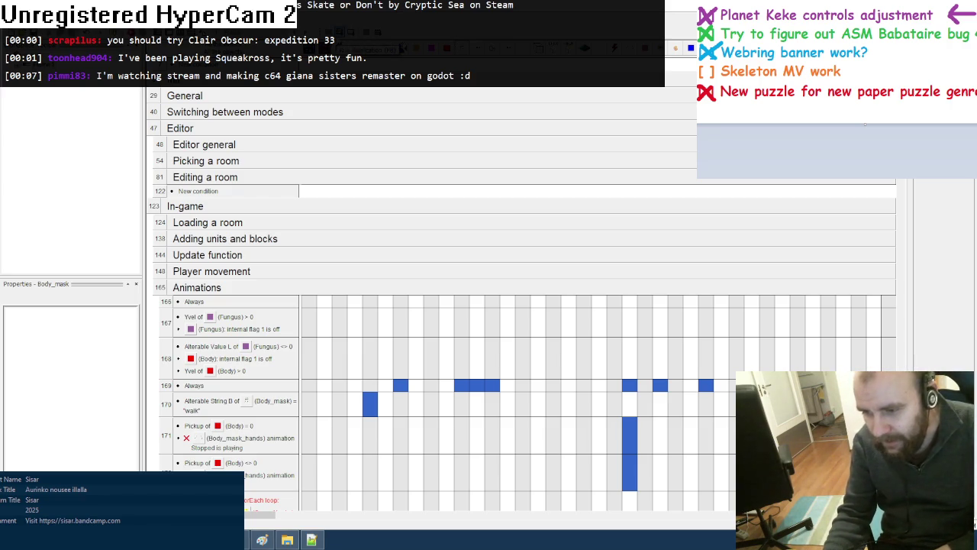
Test-run the game walking the skeleton right and left, then bring up the Lua code
key("F7")
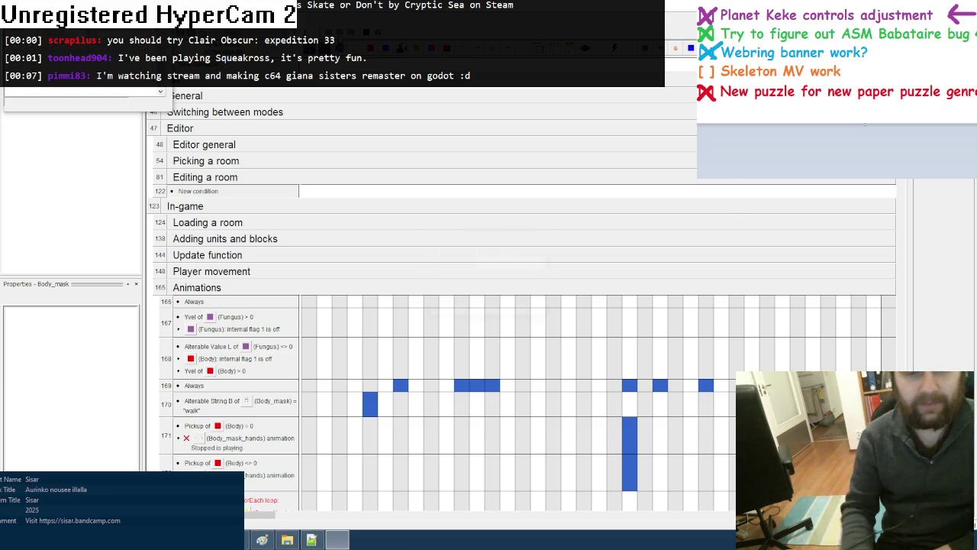
key("Right")
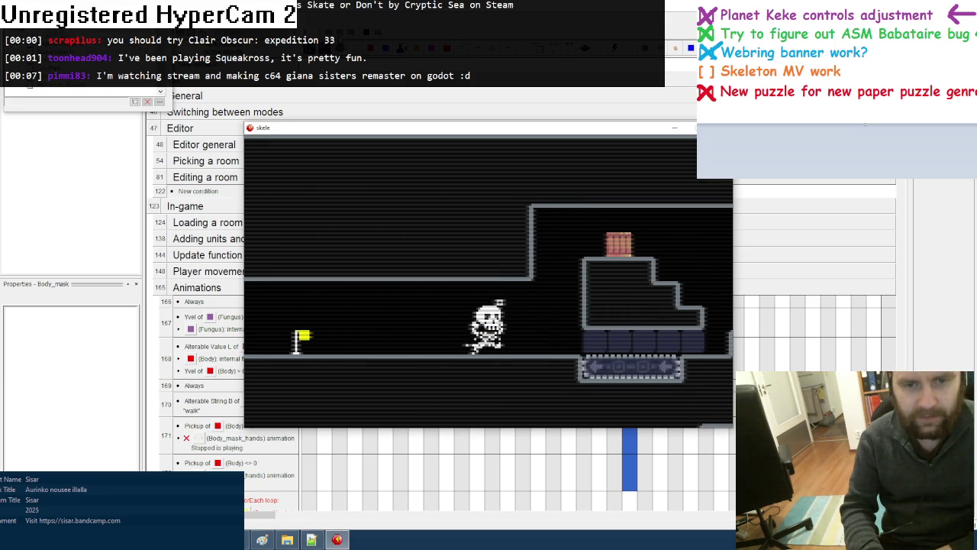
key("Left")
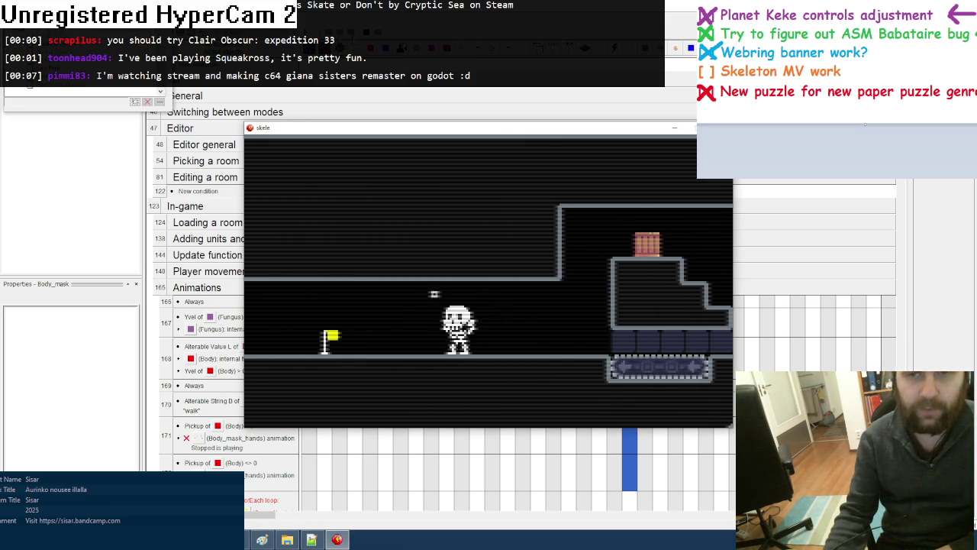
key("Escape")
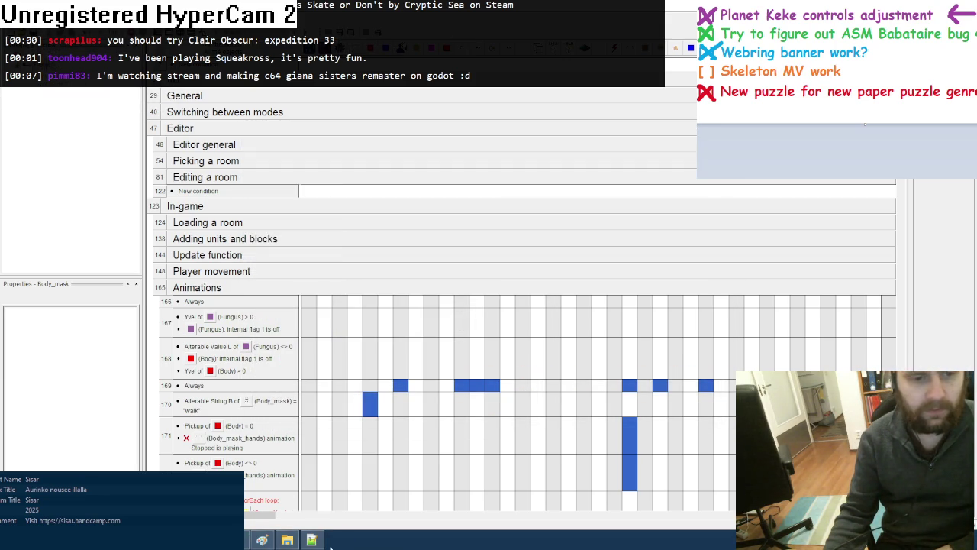
left_click(312, 540)
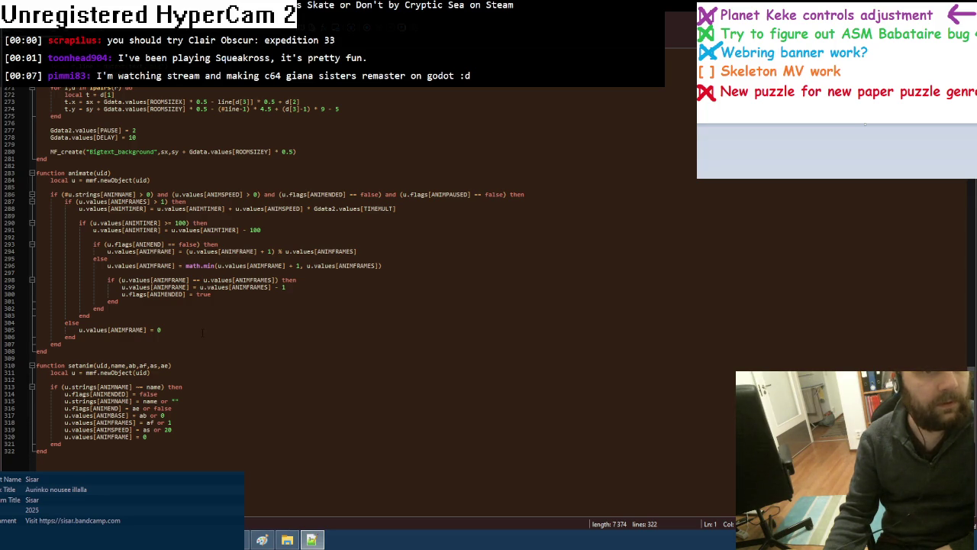
Run the game with the debugger and add Body_mask from Active objects to it
key("alt+Tab")
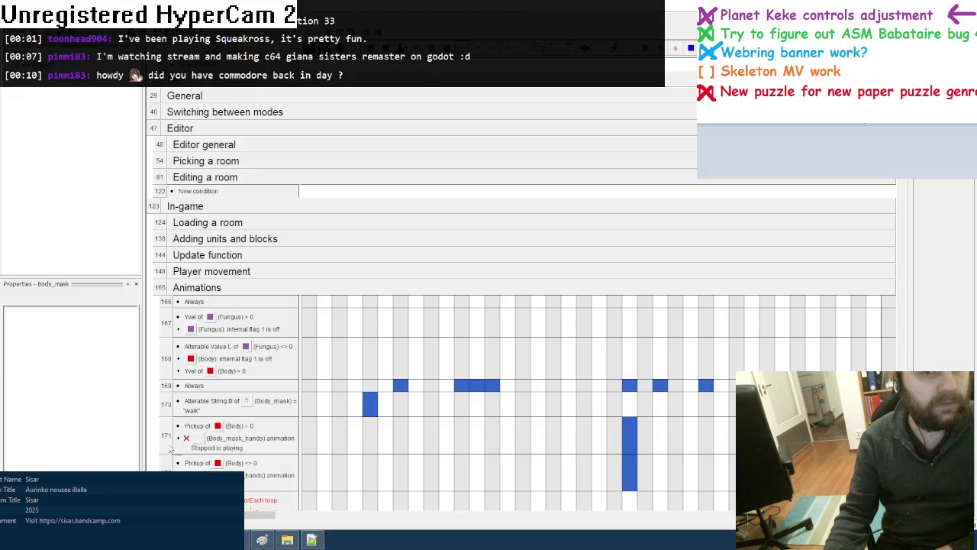
key("F8")
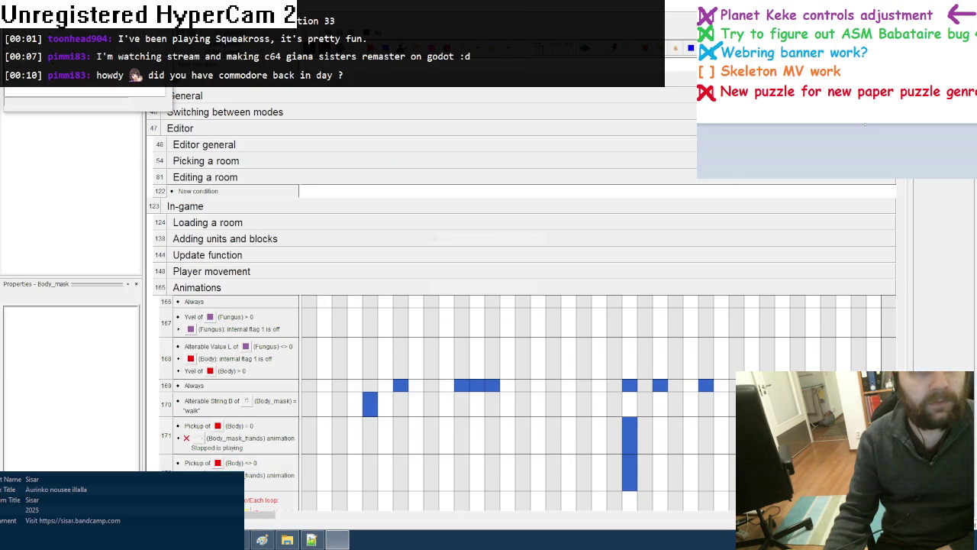
left_click(136, 100)
left_click(411, 210)
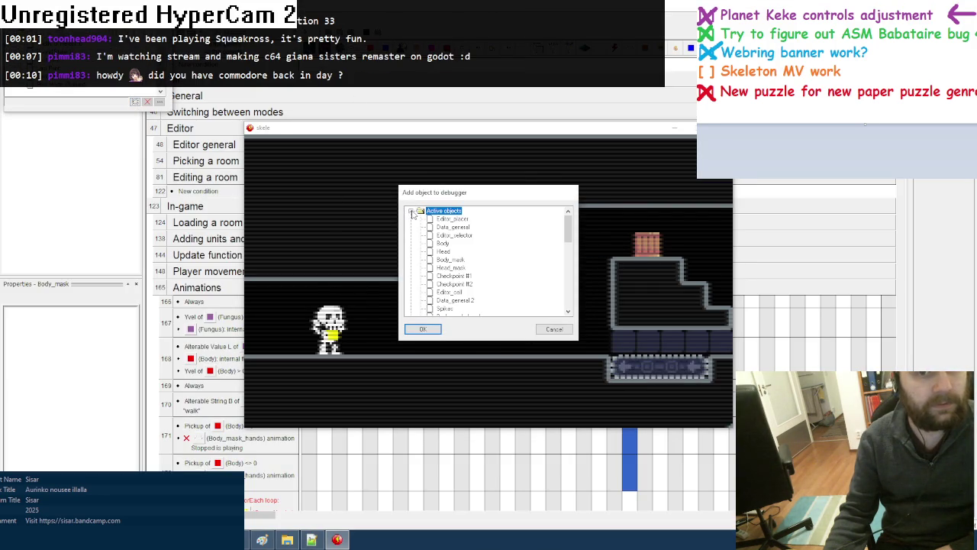
double_click(458, 261)
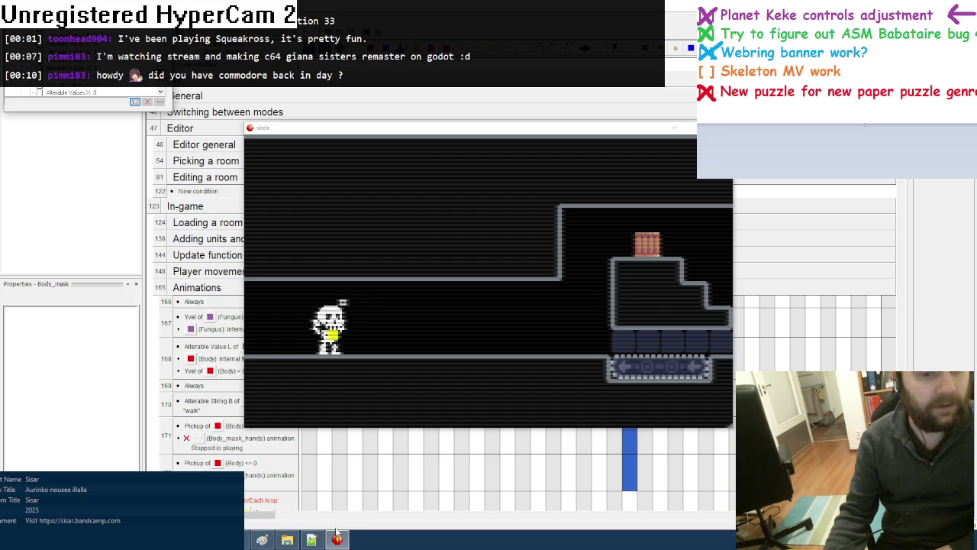
Walk the skeleton right and left several times, close the game, and return to the Lua code
left_click(378, 134)
key("Right")
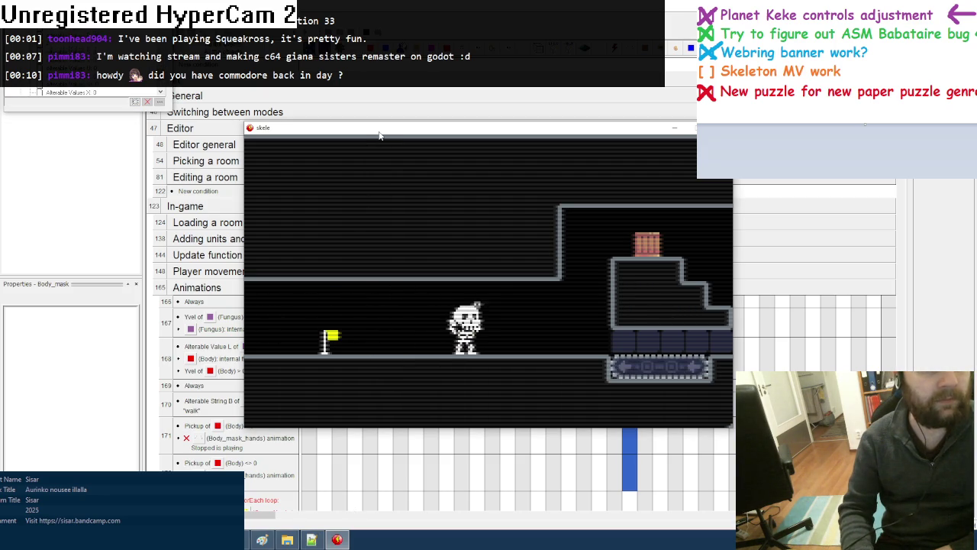
key("Right")
key("Left")
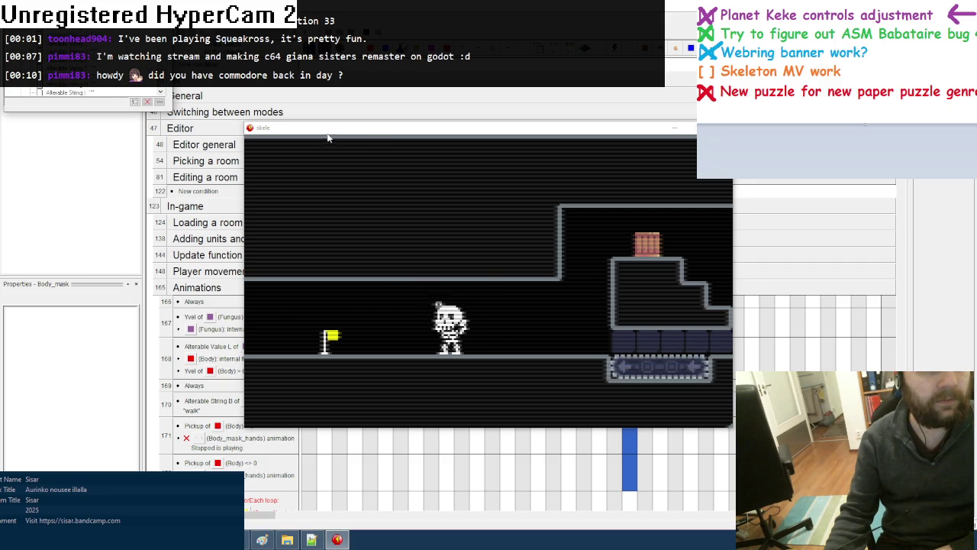
key("Right")
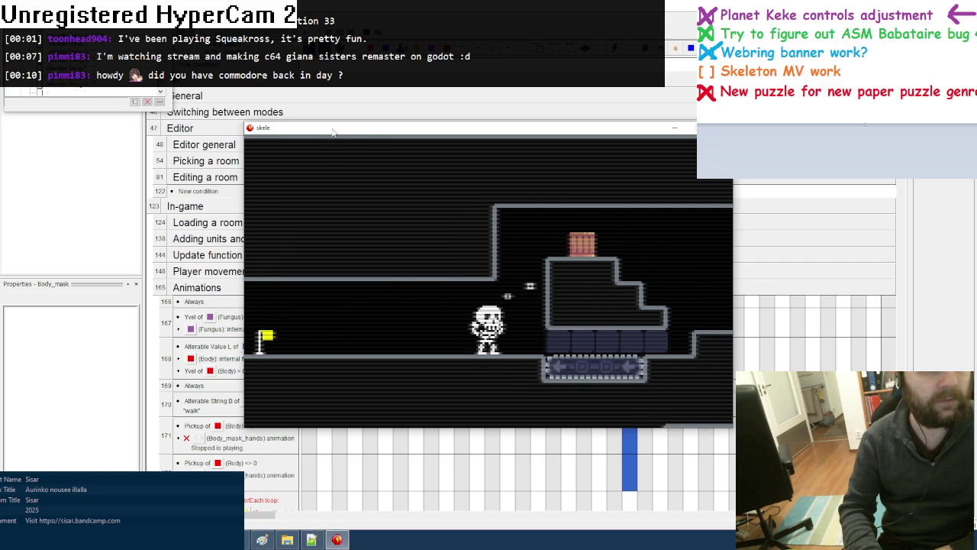
key("Left")
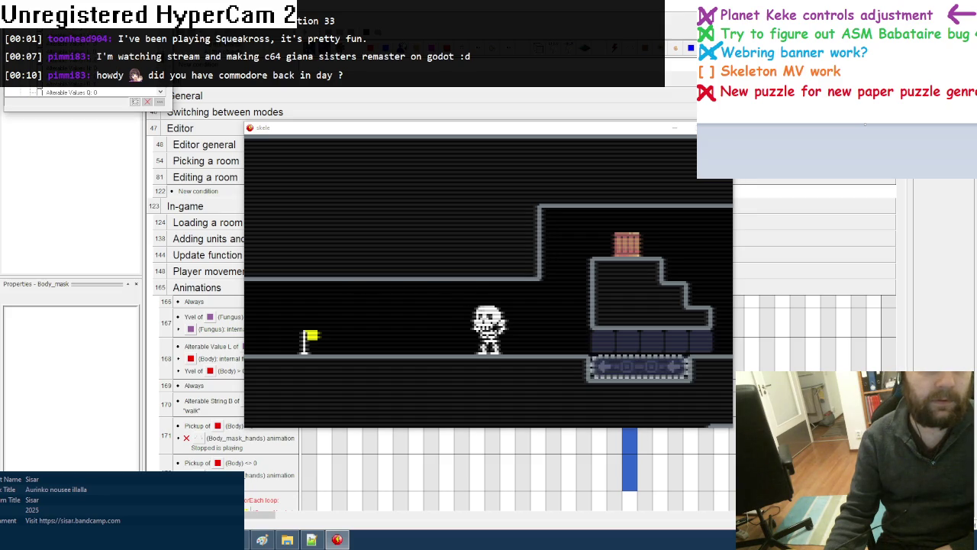
key("Escape")
left_click(312, 539)
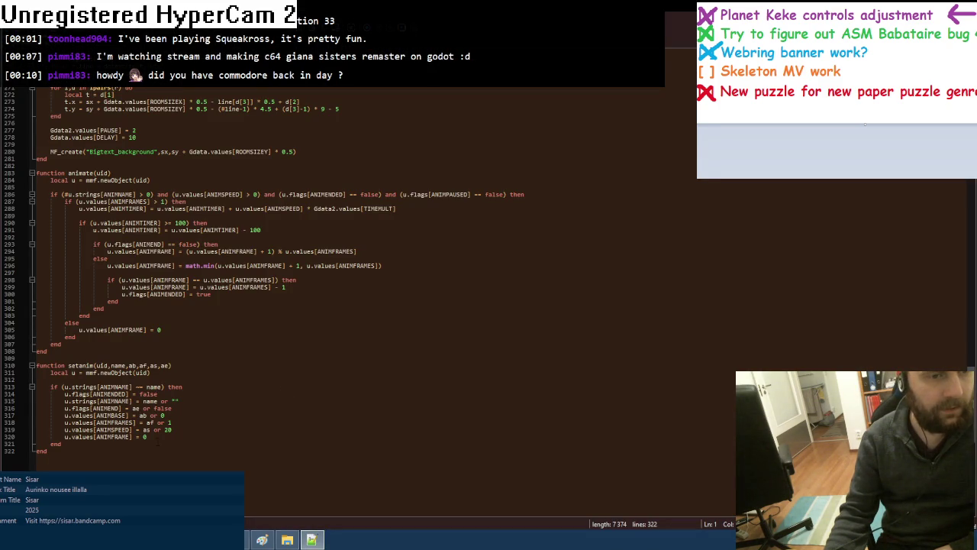
Scroll the event editor to the Animations group's Body_mask events 169 through 191
key("alt+Tab")
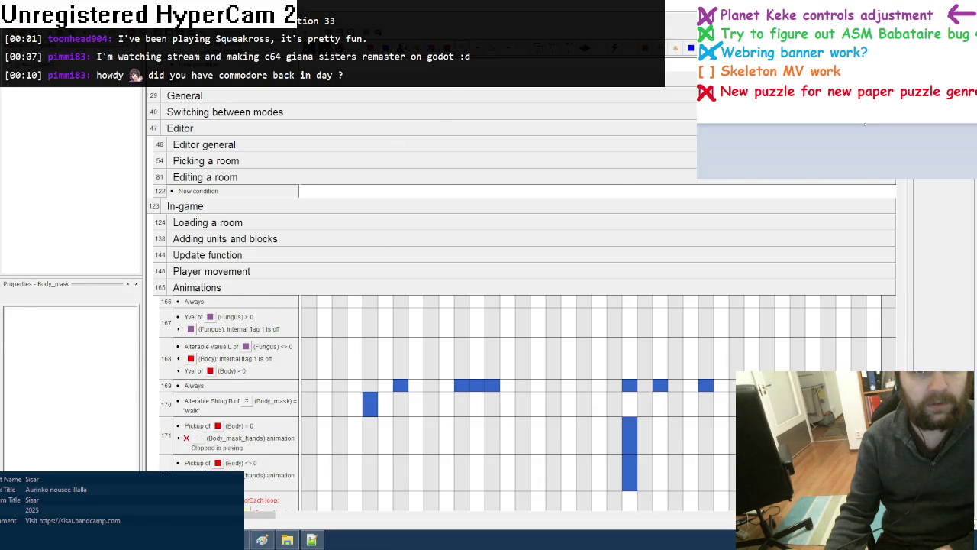
scroll(450, 311, "down", 5)
scroll(451, 310, "down", 1)
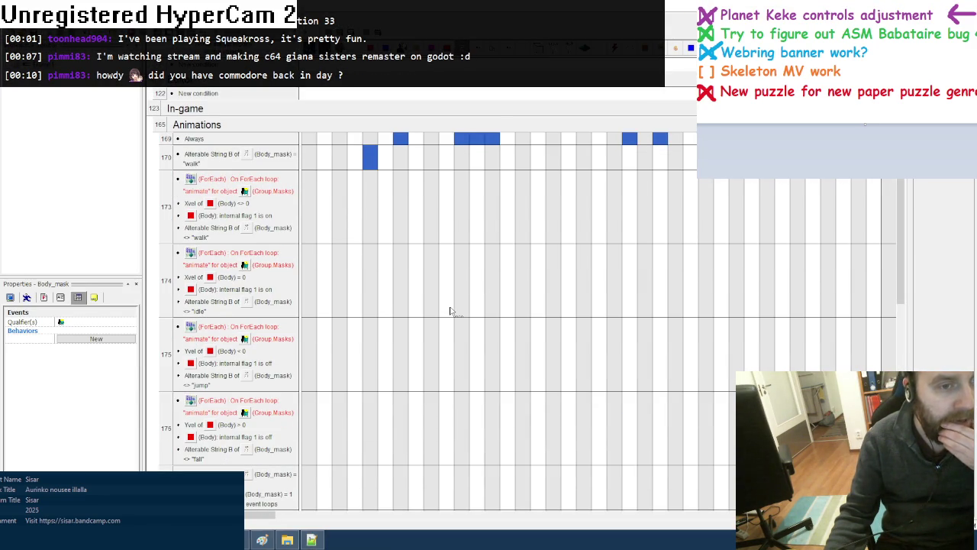
scroll(450, 310, "down", 1)
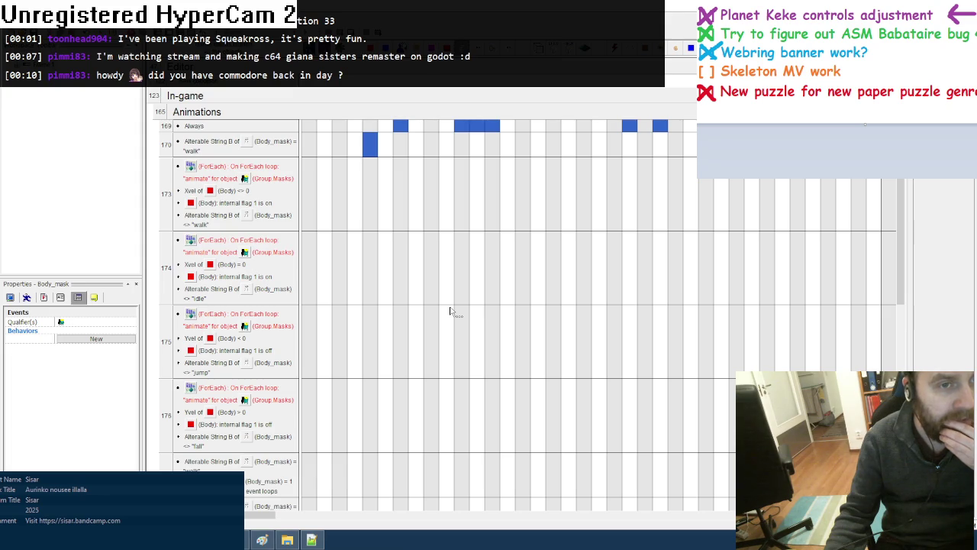
scroll(450, 311, "down", 1)
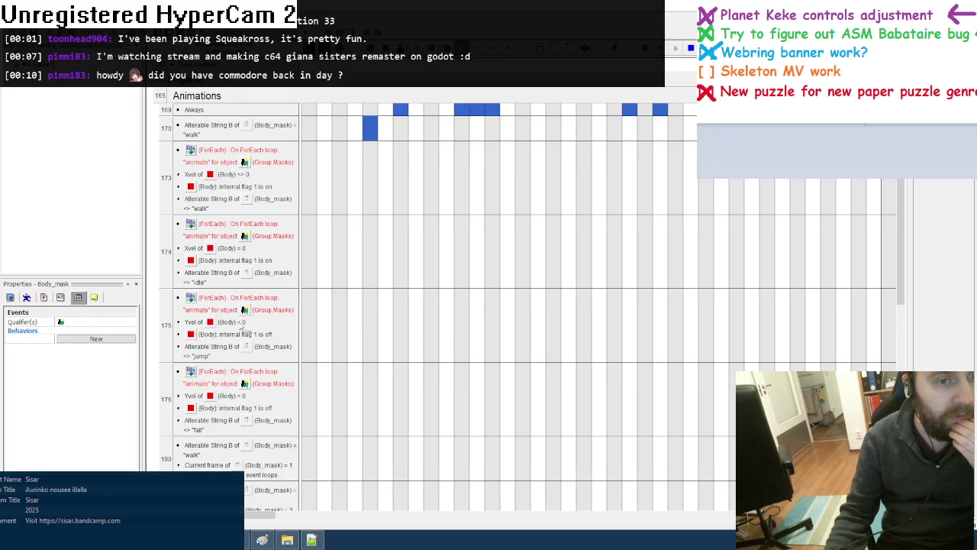
scroll(302, 395, "down", 1)
scroll(303, 395, "down", 1)
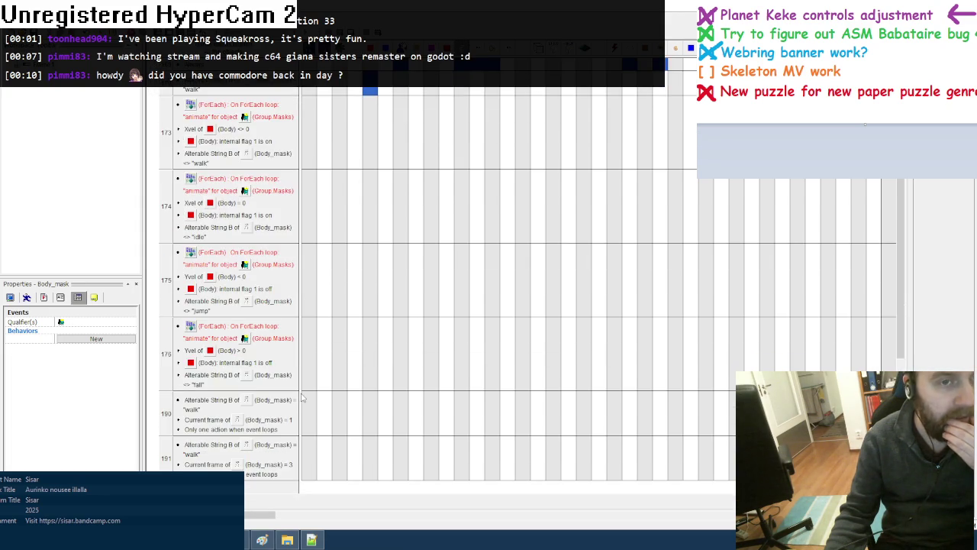
scroll(410, 377, "up", 1)
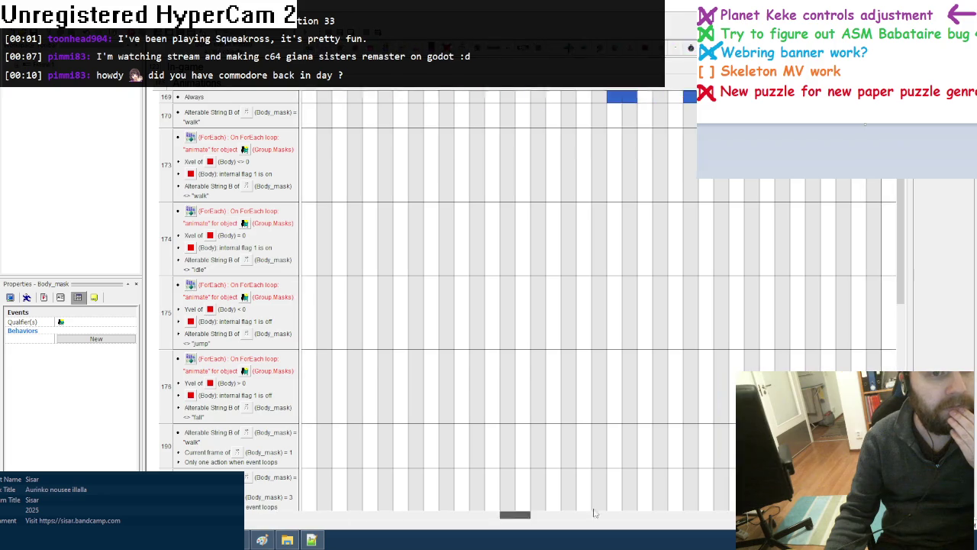
left_click_drag(258, 516, 670, 516)
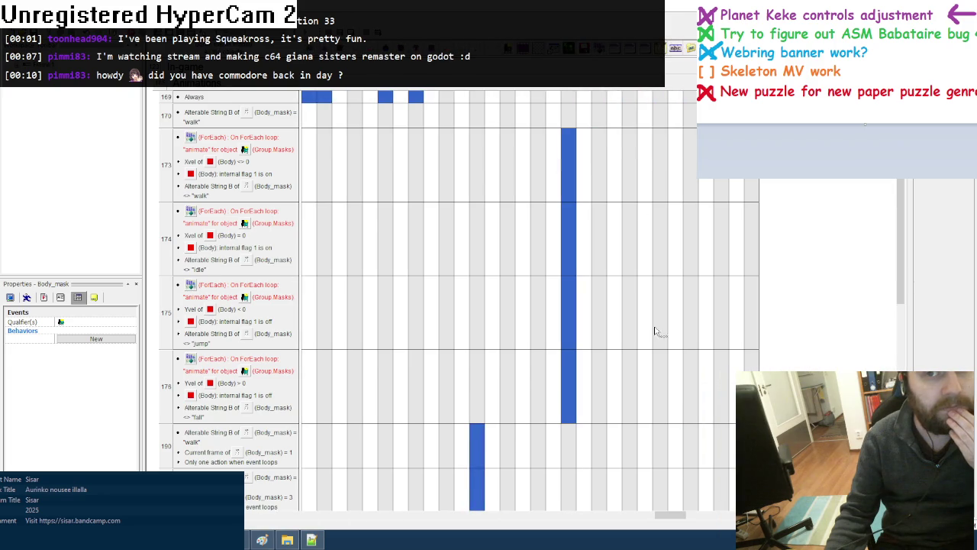
Add a line-output debug action to walk event 173 and test-run the game
right_click(612, 143)
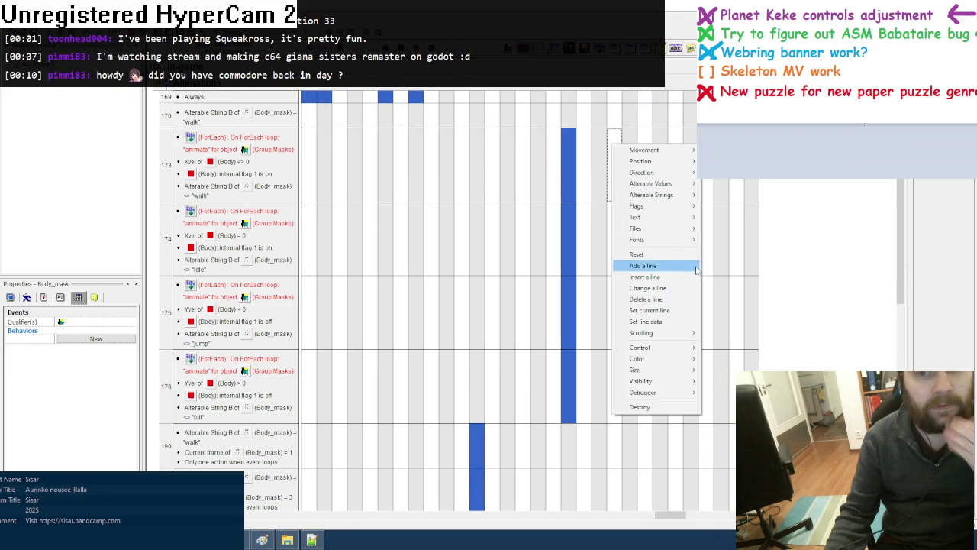
left_click(633, 261)
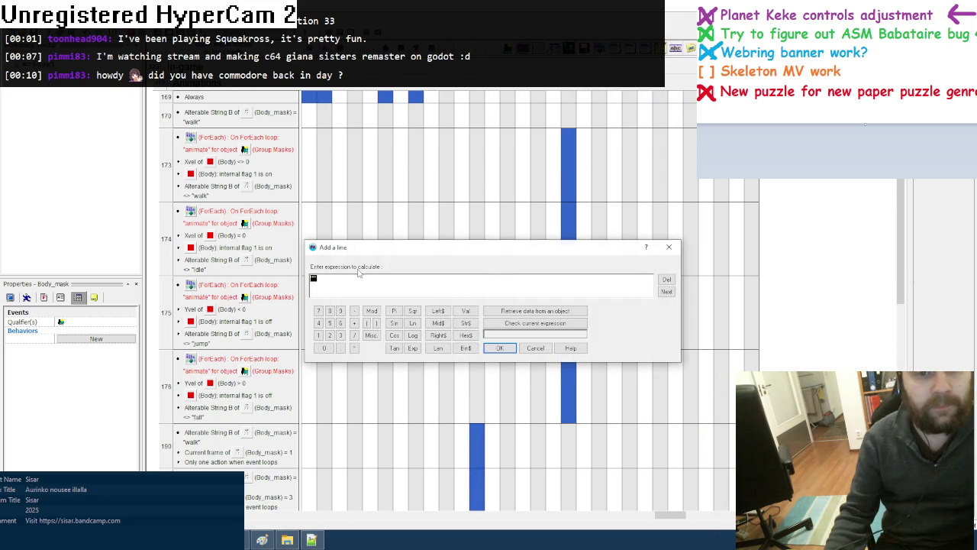
left_click(499, 348)
key("F7")
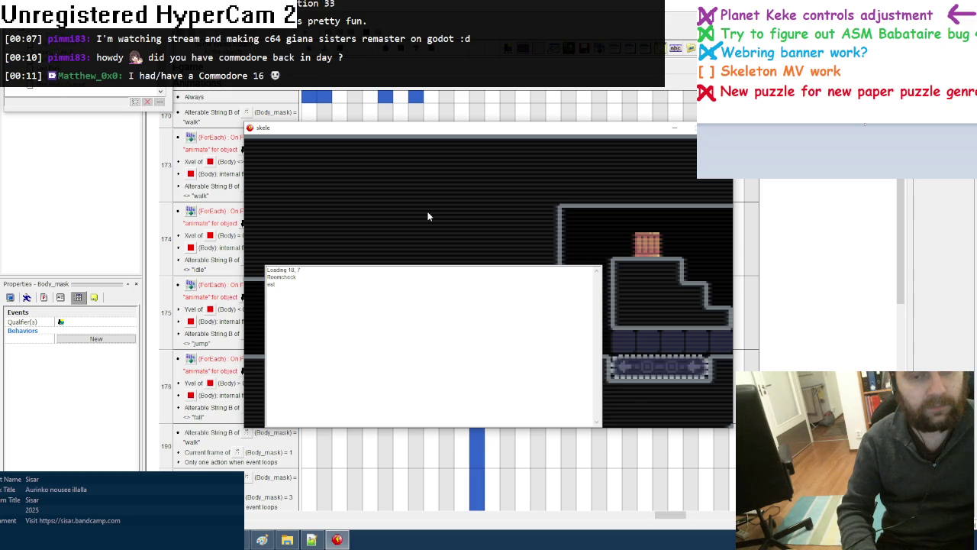
key("Escape")
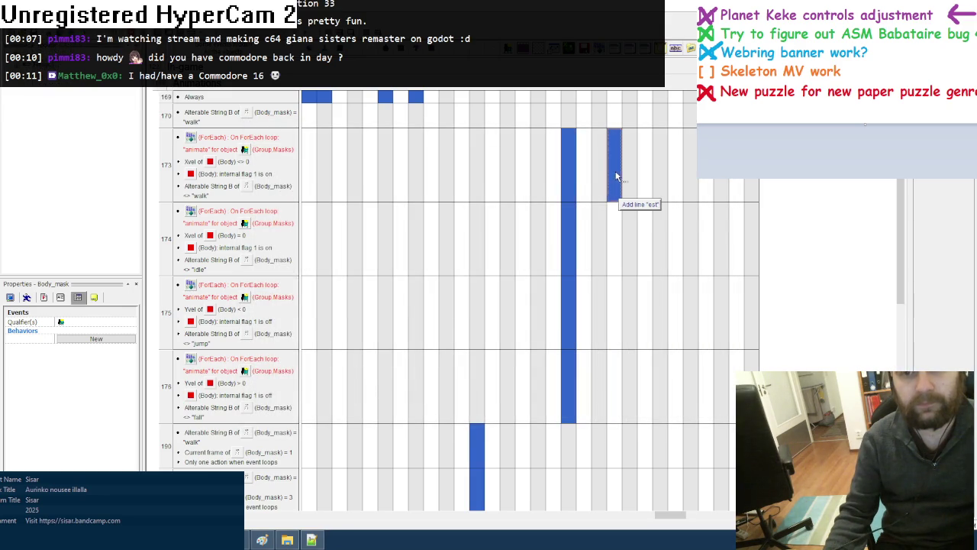
left_click(287, 539)
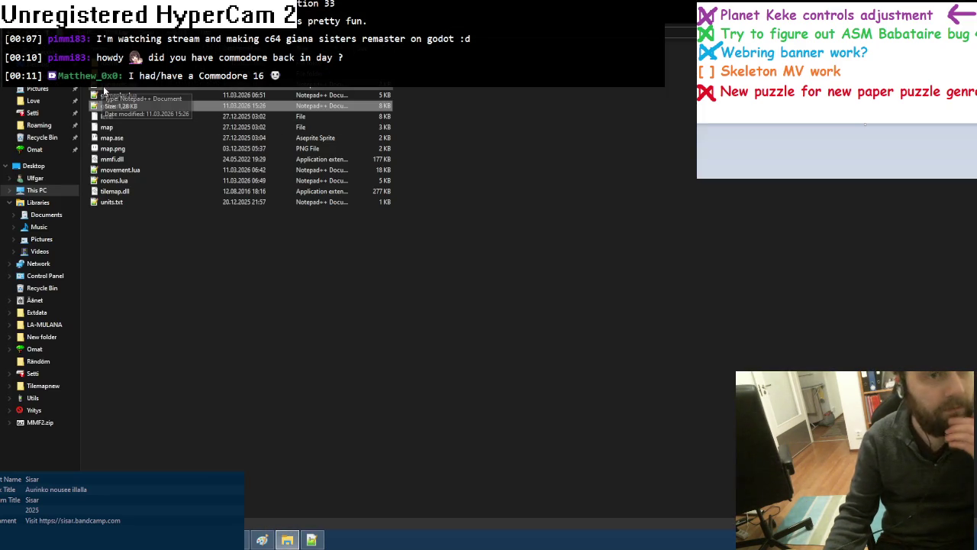
Review general.lua's 98-line constants file, then run the Fusion game with the debugger again
double_click(115, 106)
scroll(134, 284, "down", 4)
scroll(134, 285, "down", 2)
scroll(135, 284, "down", 3)
scroll(134, 284, "up", 4)
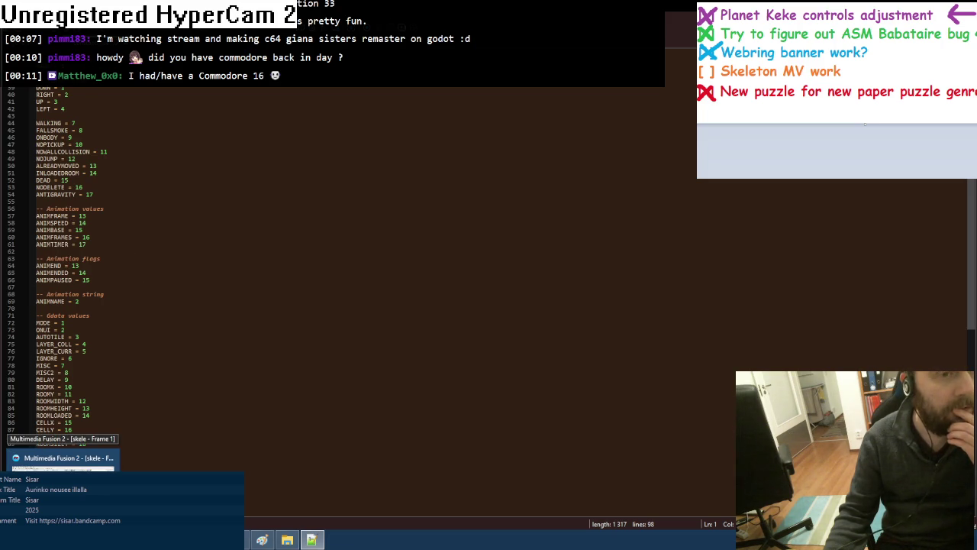
left_click(65, 461)
key("F8")
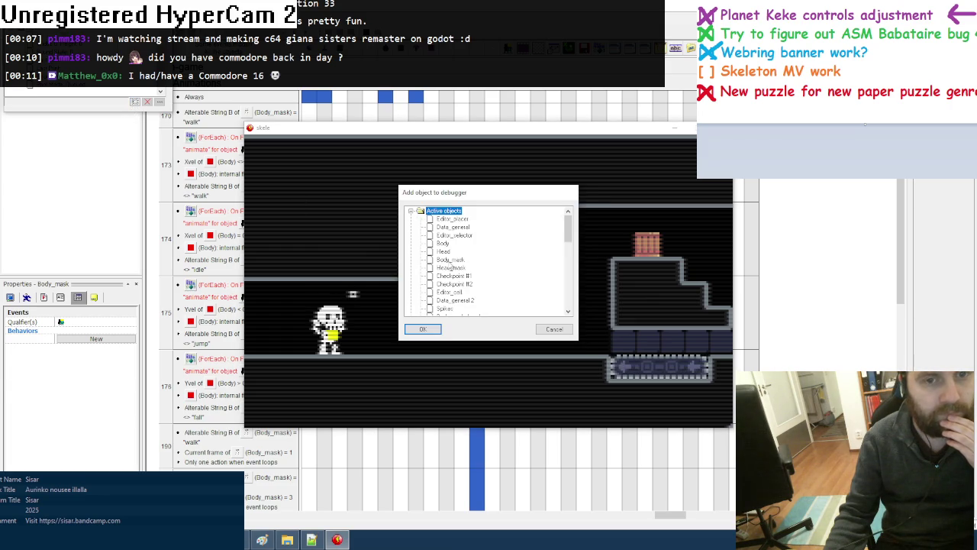
Dismiss the debugger dialog, walk the skeleton right and left, then close the game
key("Escape")
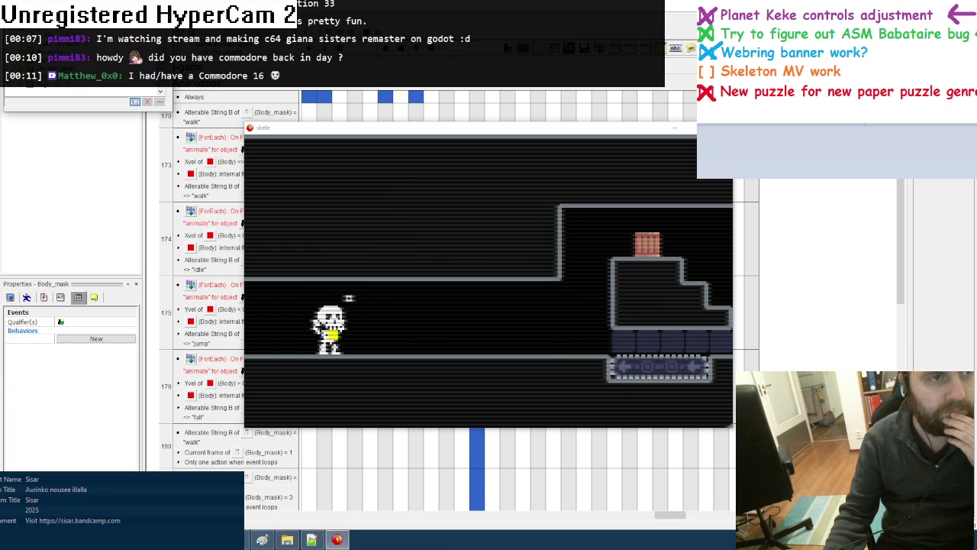
left_click(457, 145)
key("Right")
key("Right")
key("Left")
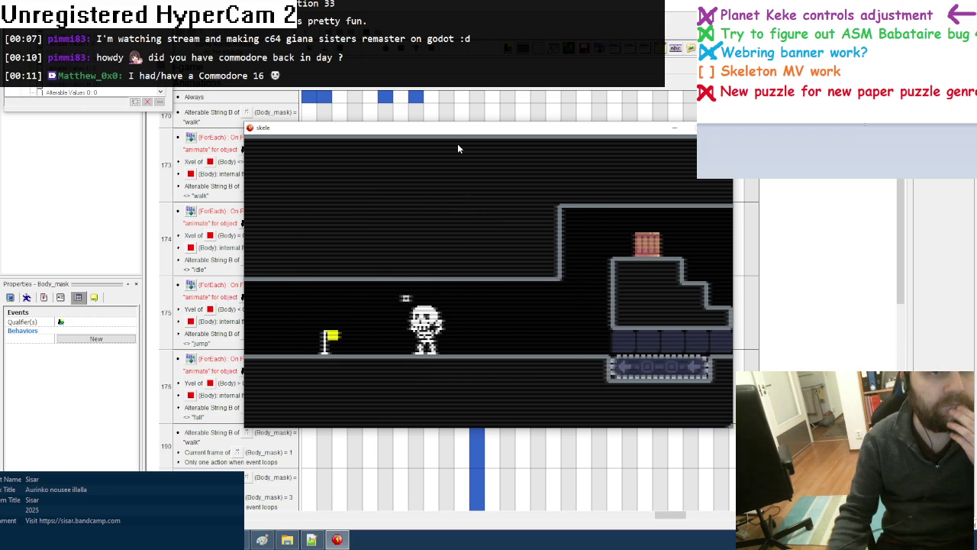
key("Escape")
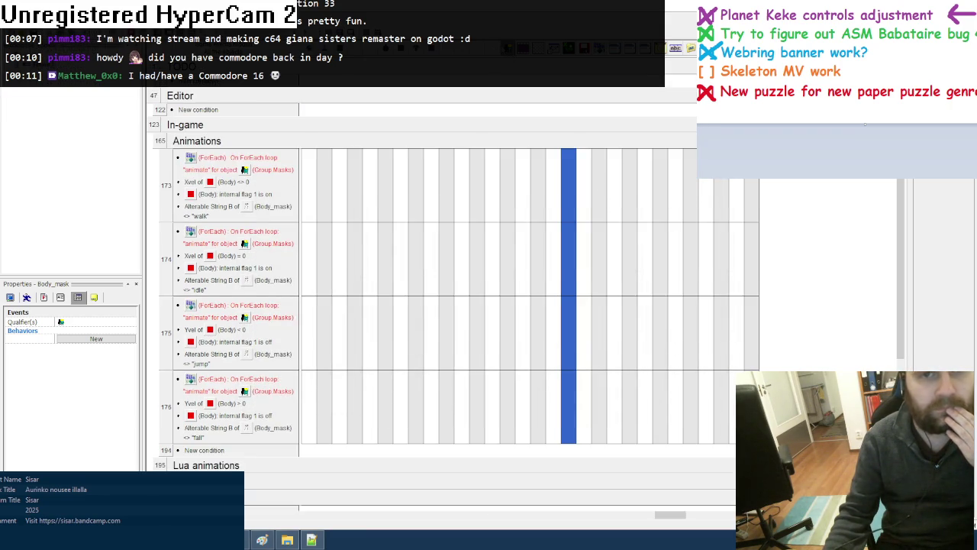
Collapse the Objects group to review Lua animations events 196–199, then switch to the frame layout
scroll(465, 312, "down", 2)
scroll(466, 313, "down", 4)
left_click(436, 176)
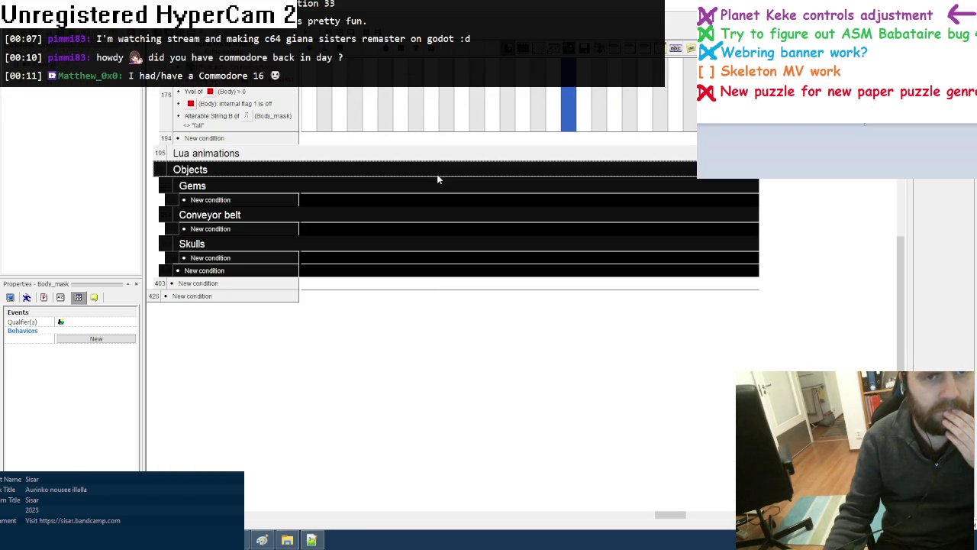
double_click(447, 162)
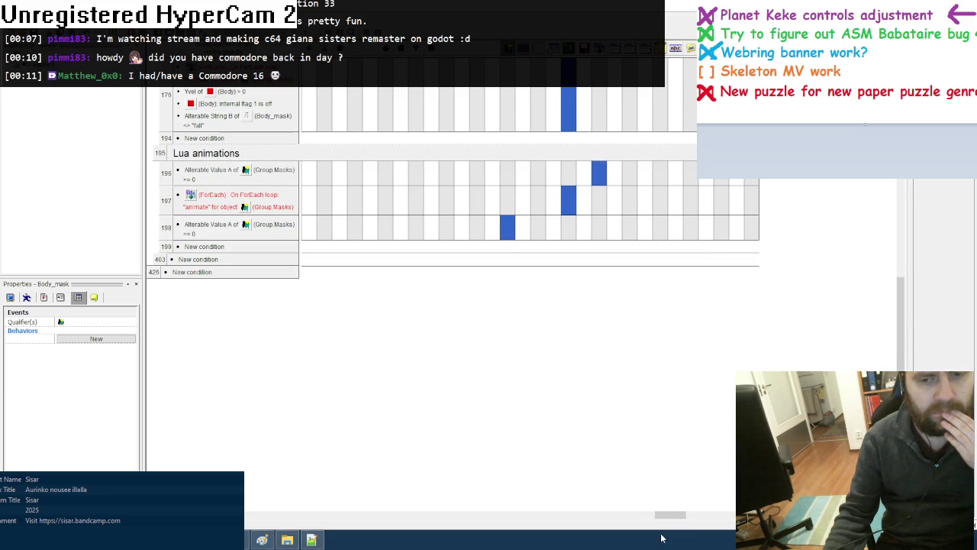
left_click_drag(670, 514, 302, 495)
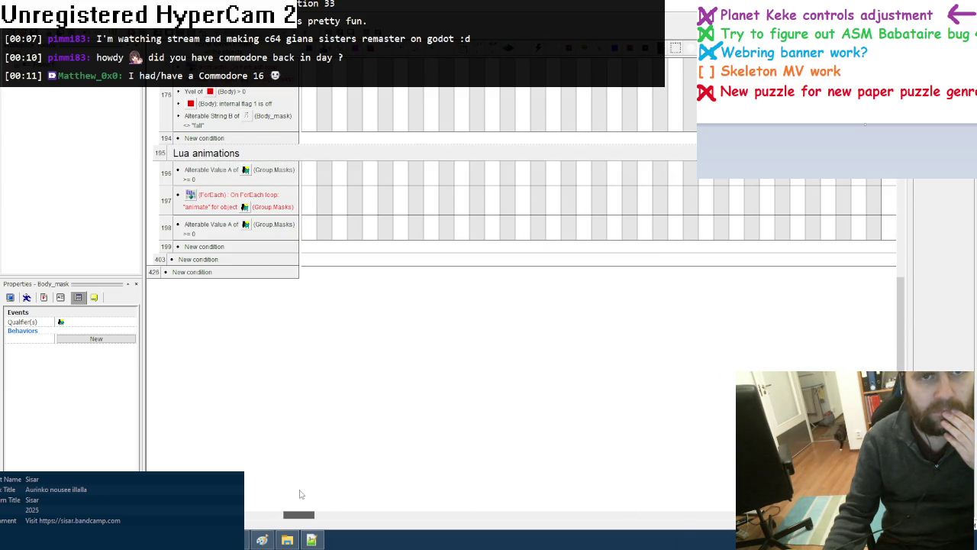
scroll(382, 164, "up", 5)
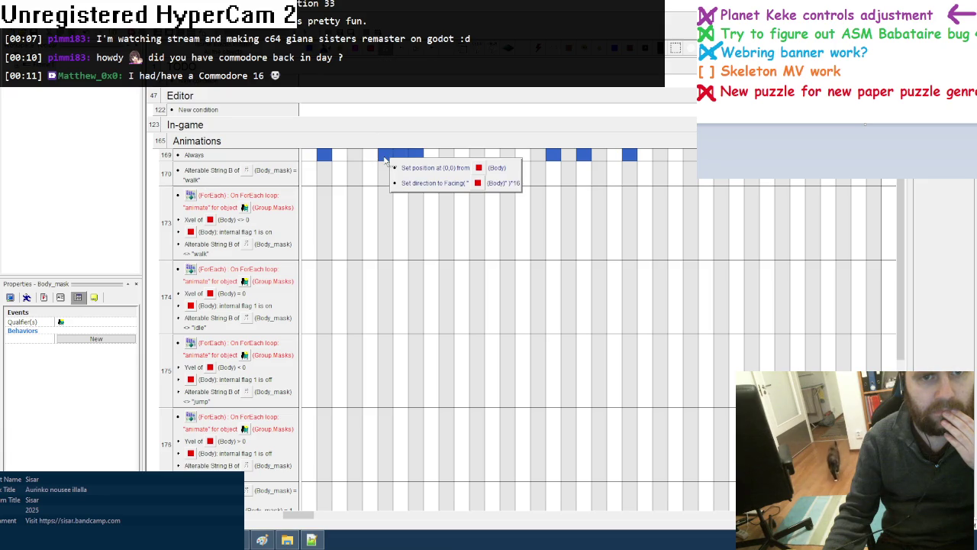
key("ctrl+m")
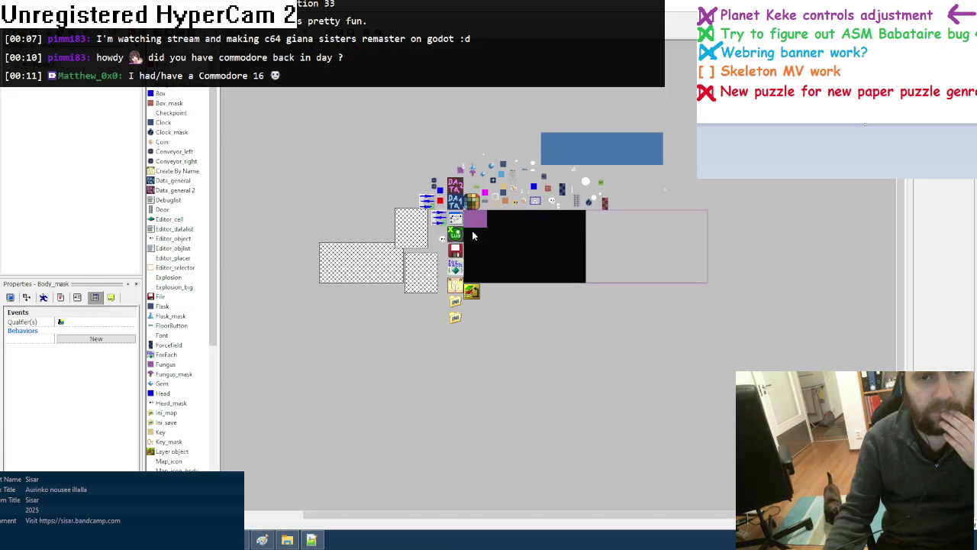
Review the mask sprite's animations and their frames, then launch a test run of the game
double_click(535, 200)
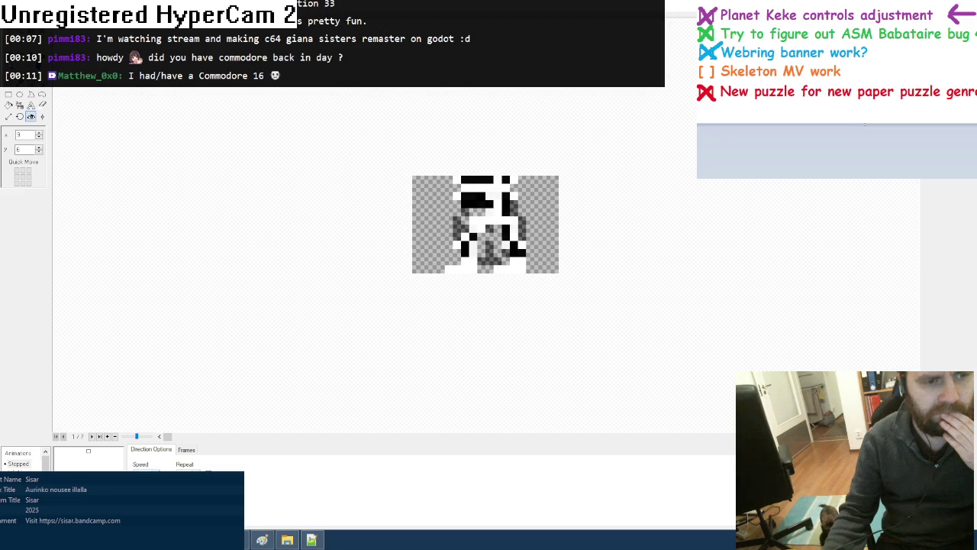
key("Down")
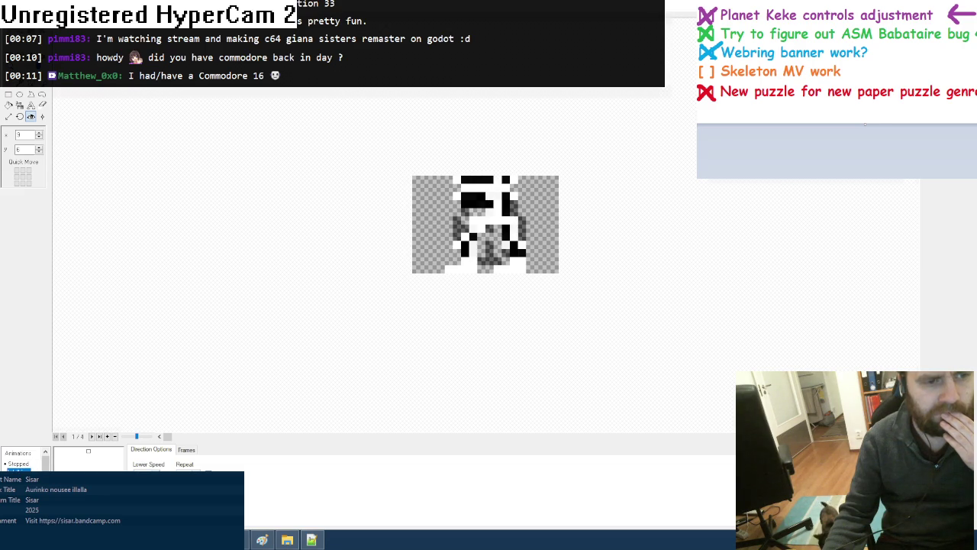
left_click(185, 452)
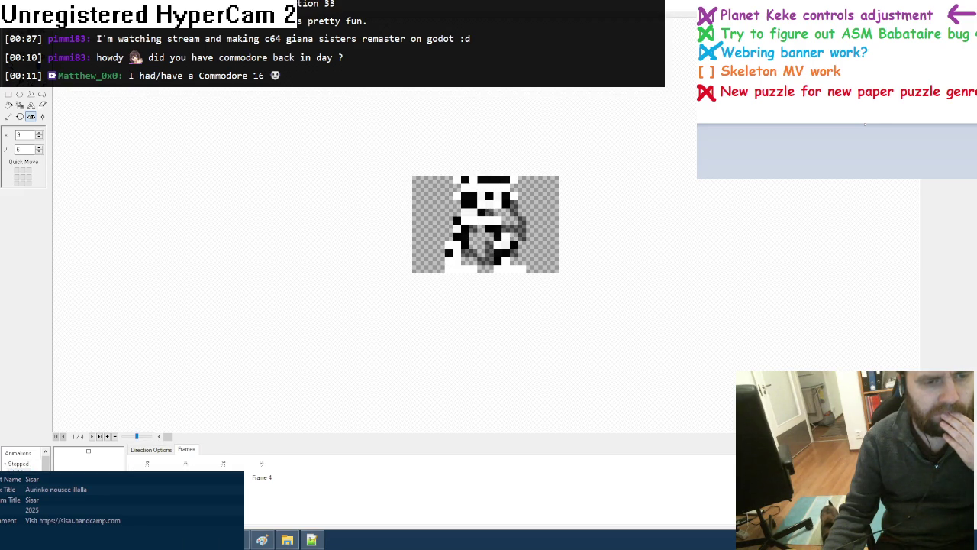
key("Down")
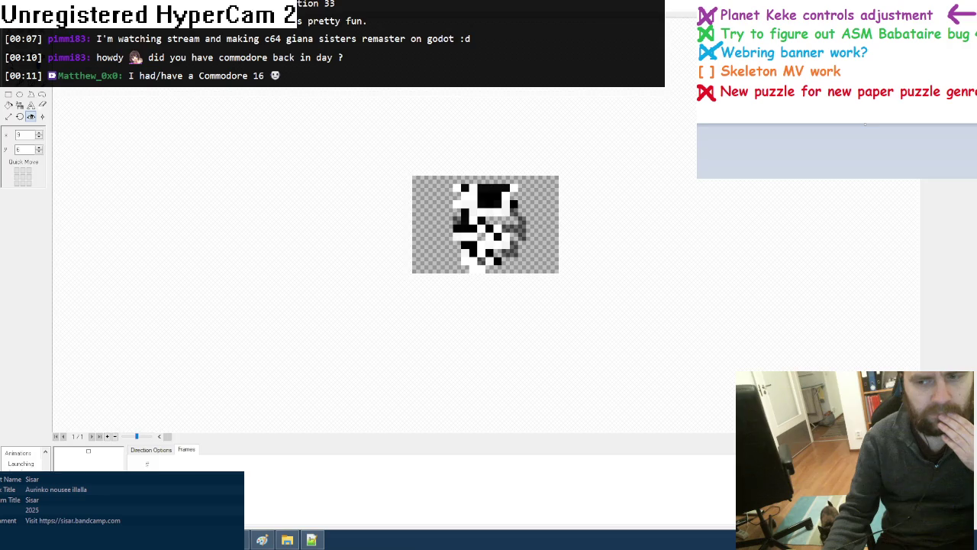
key("Escape")
key("F8")
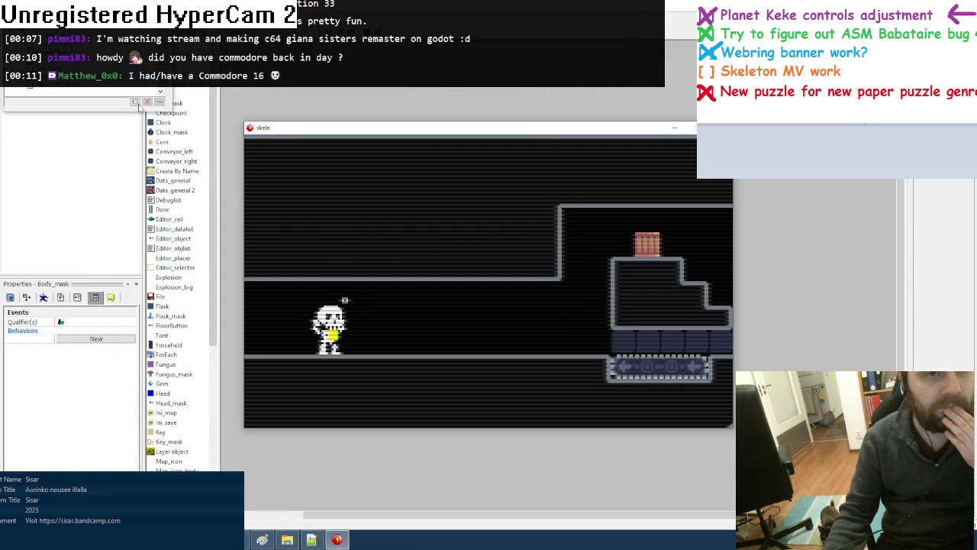
Add an active object to the debugger, walk the skeleton right, left, right, then end the test
left_click(412, 211)
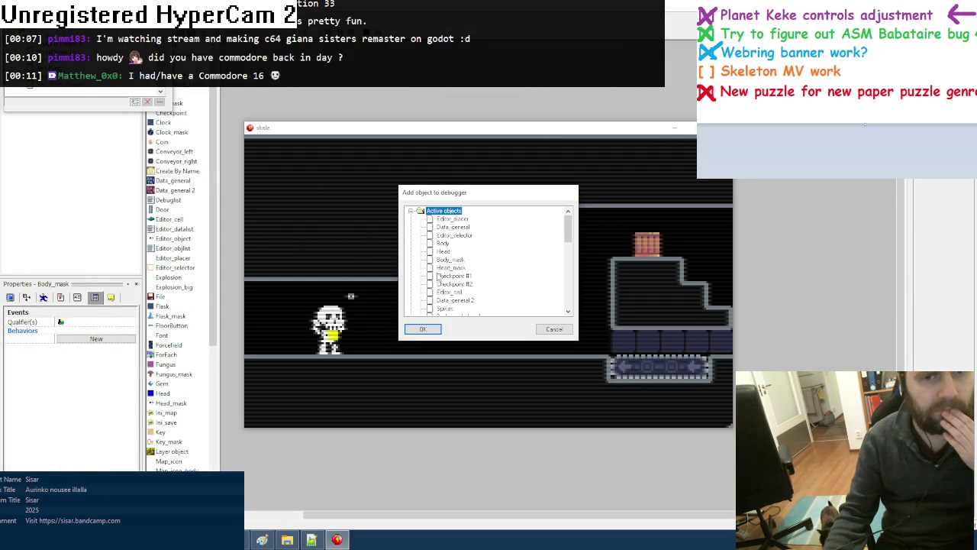
double_click(442, 267)
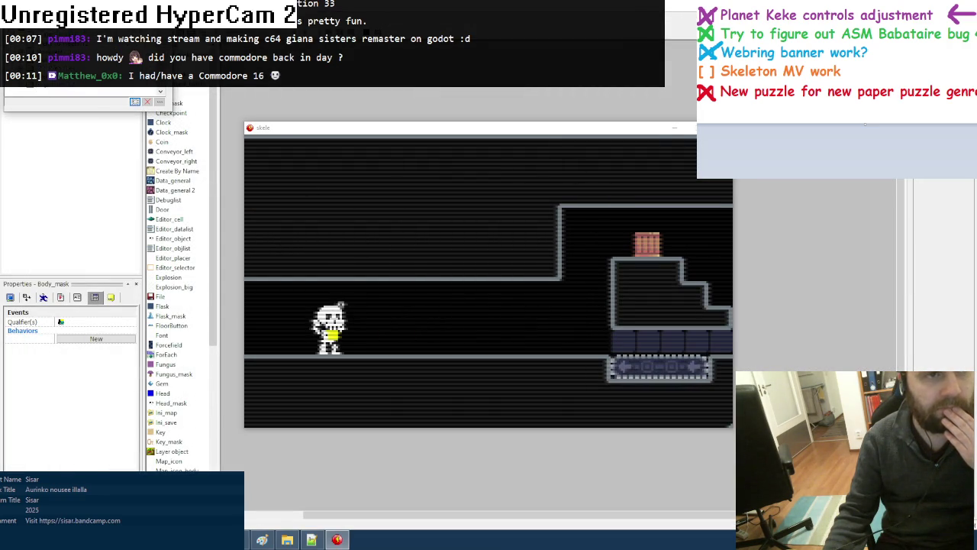
left_click(359, 128)
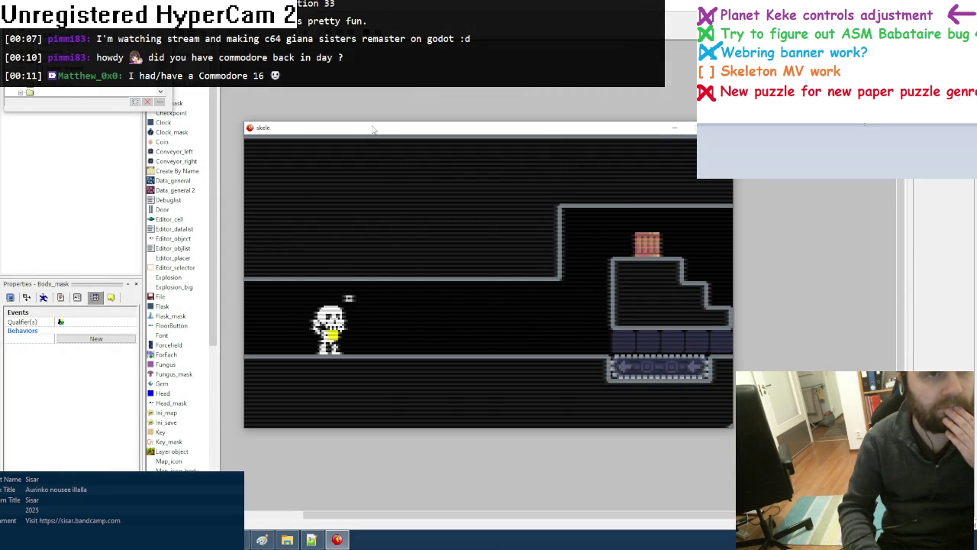
key("Right")
key("Right")
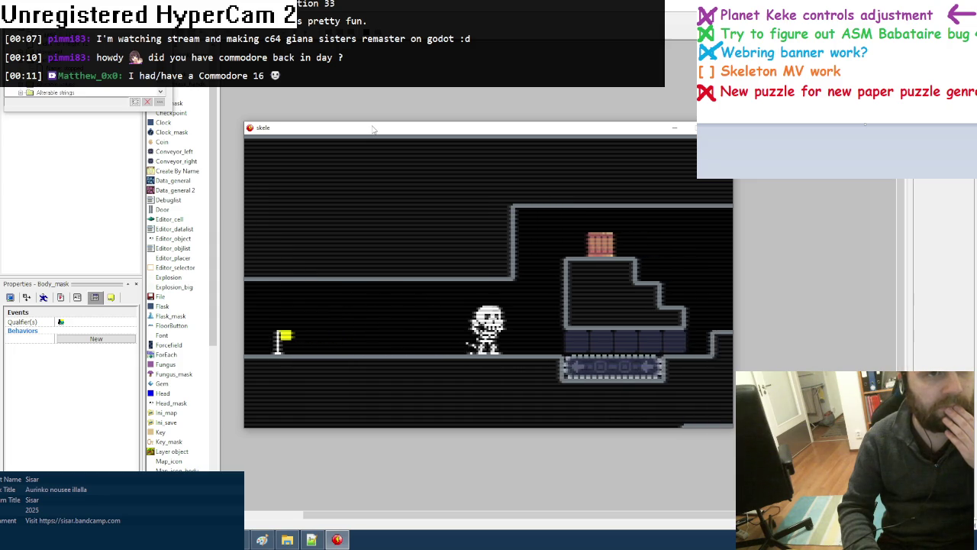
key("Left")
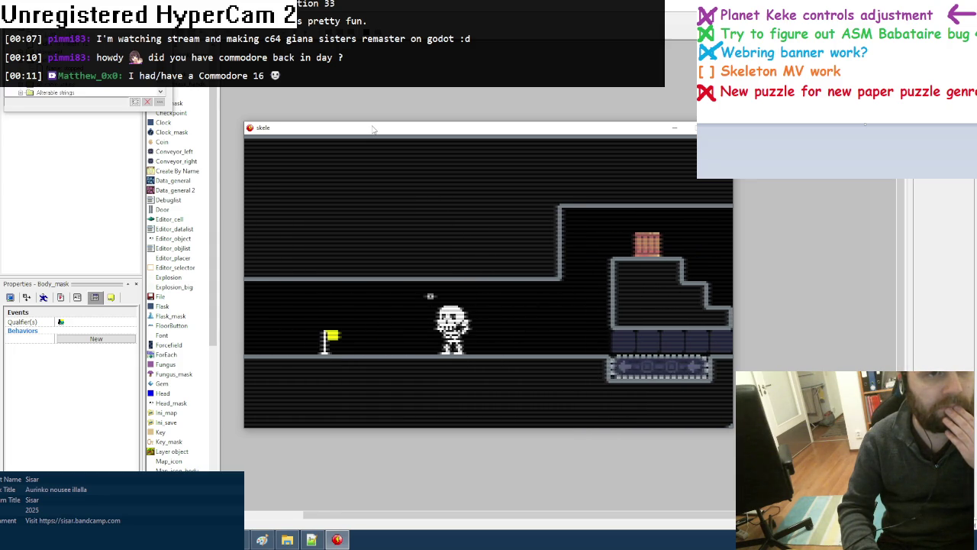
key("Right")
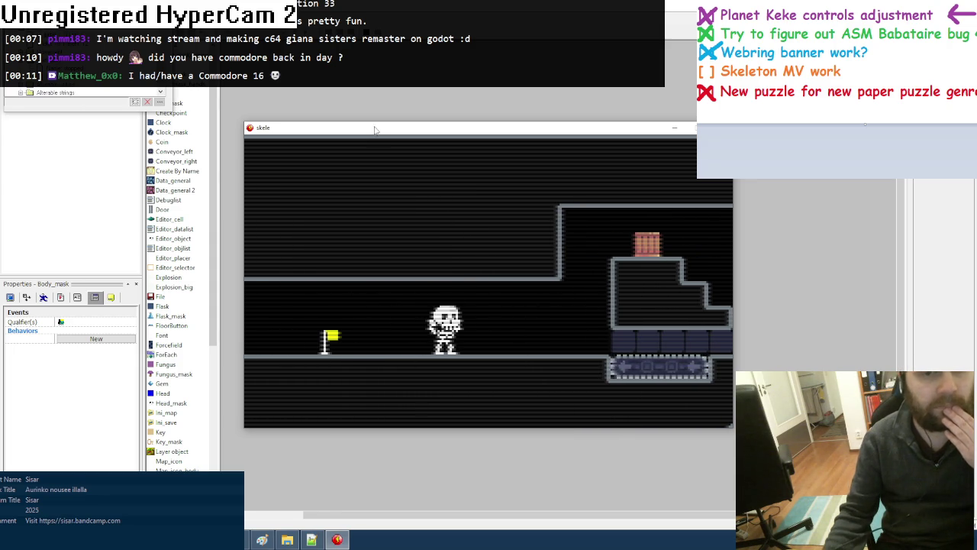
key("Escape")
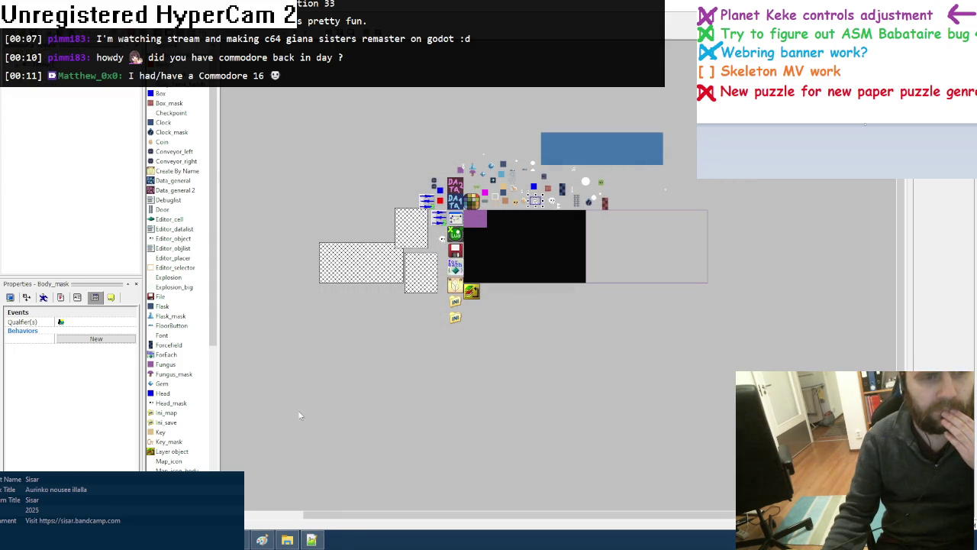
Scroll the event list to the Animations group, then switch to the Lua constants script in Notepad++
scroll(375, 422, "down", 5)
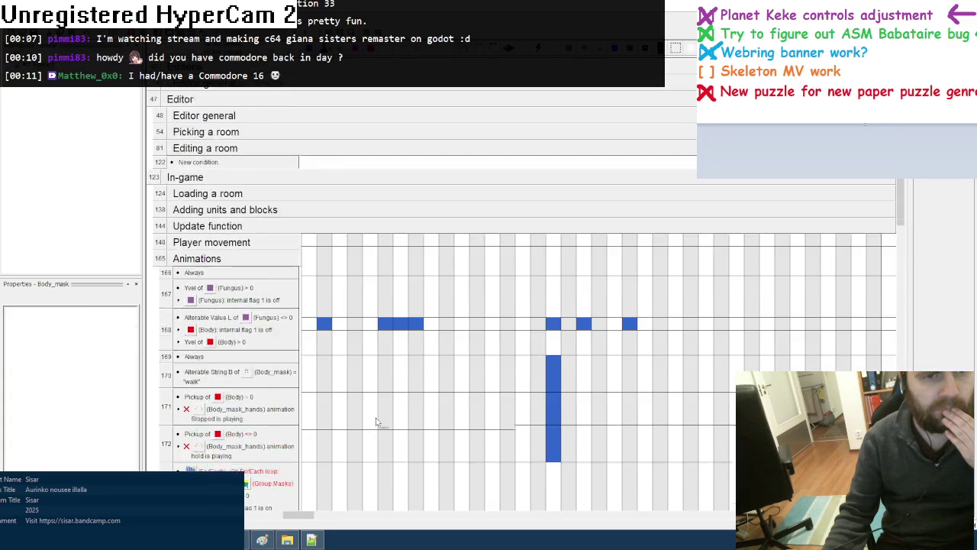
scroll(376, 421, "down", 2)
scroll(376, 422, "up", 1)
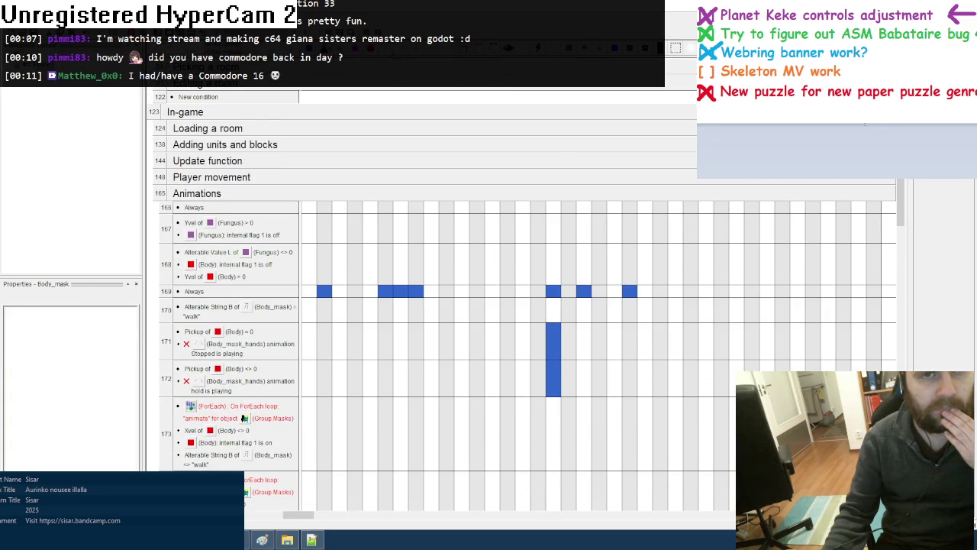
scroll(367, 174, "down", 6)
scroll(348, 364, "down", 2)
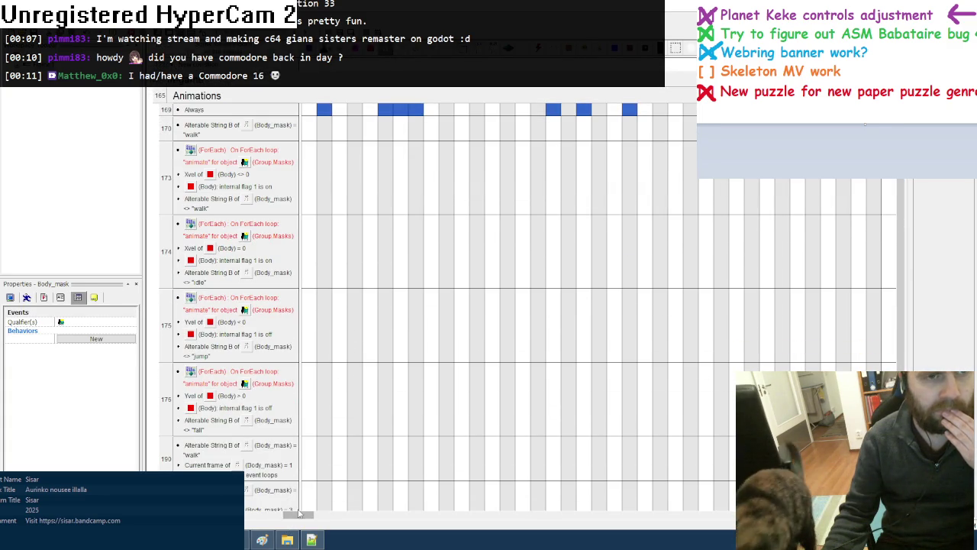
left_click_drag(299, 514, 685, 514)
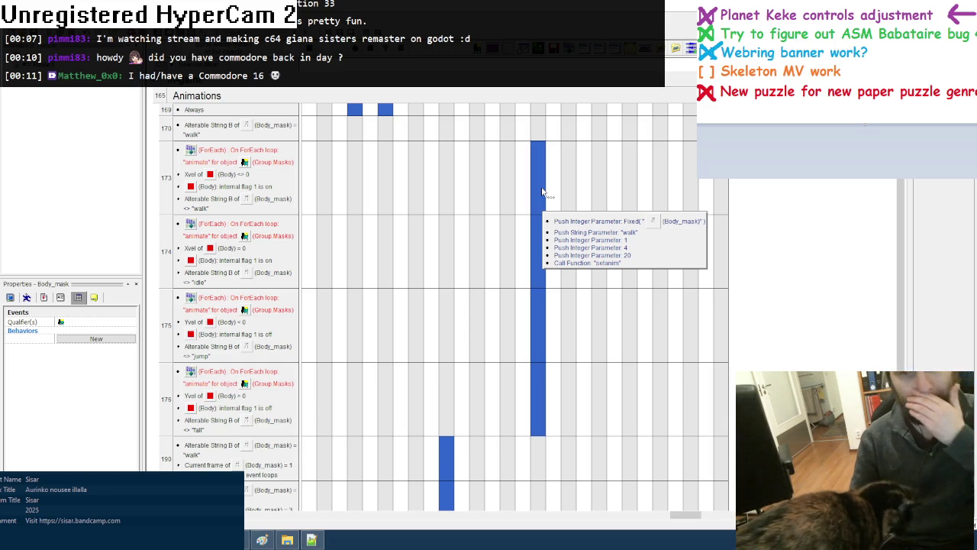
left_click(315, 540)
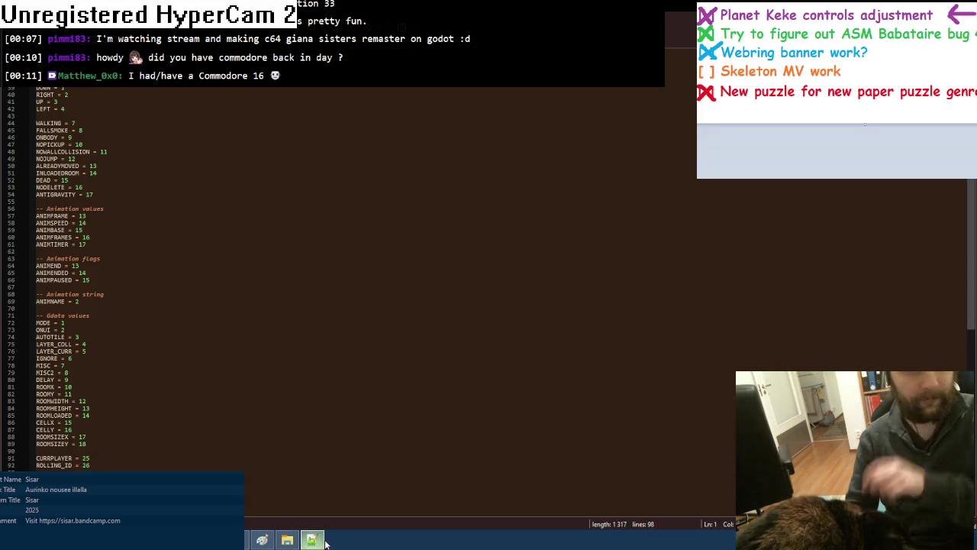
key("ctrl+Tab")
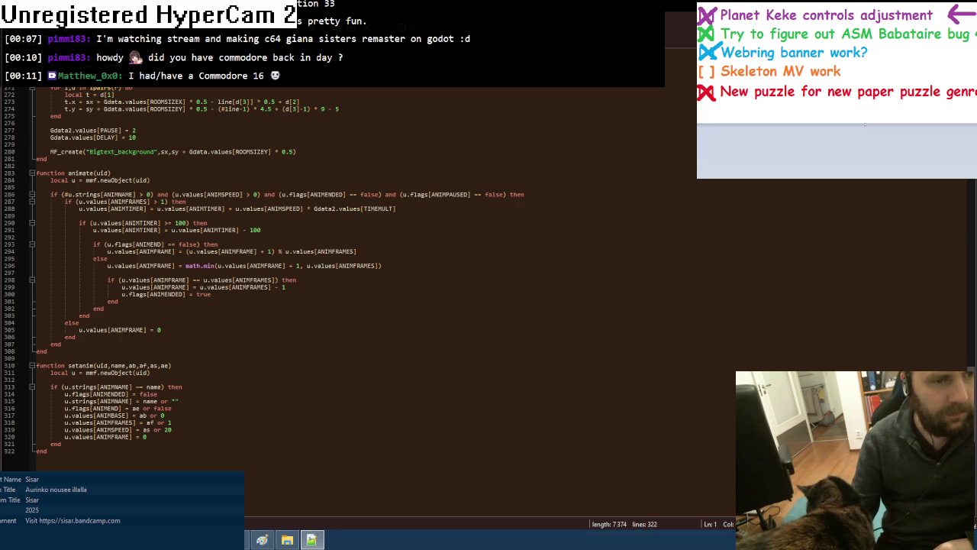
key("alt+Tab")
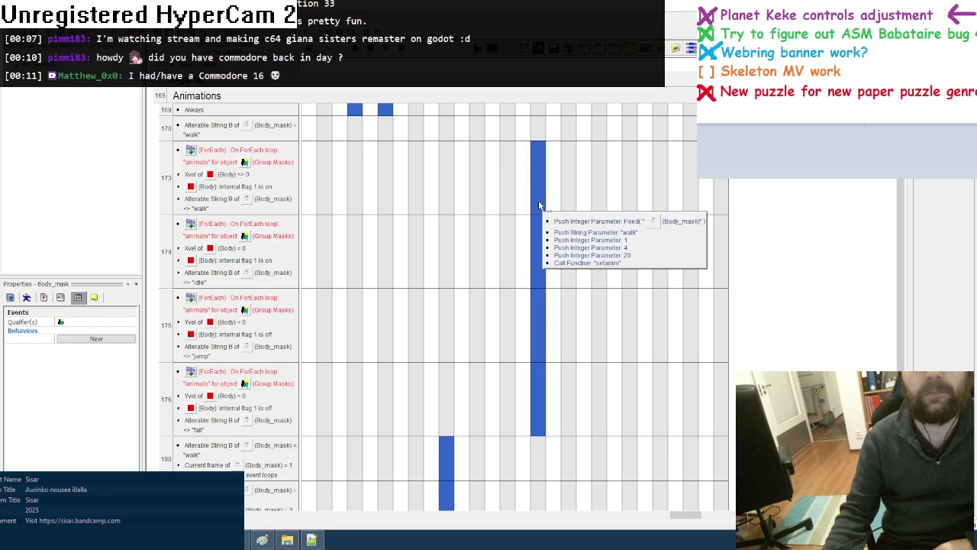
mouse_move(538, 177)
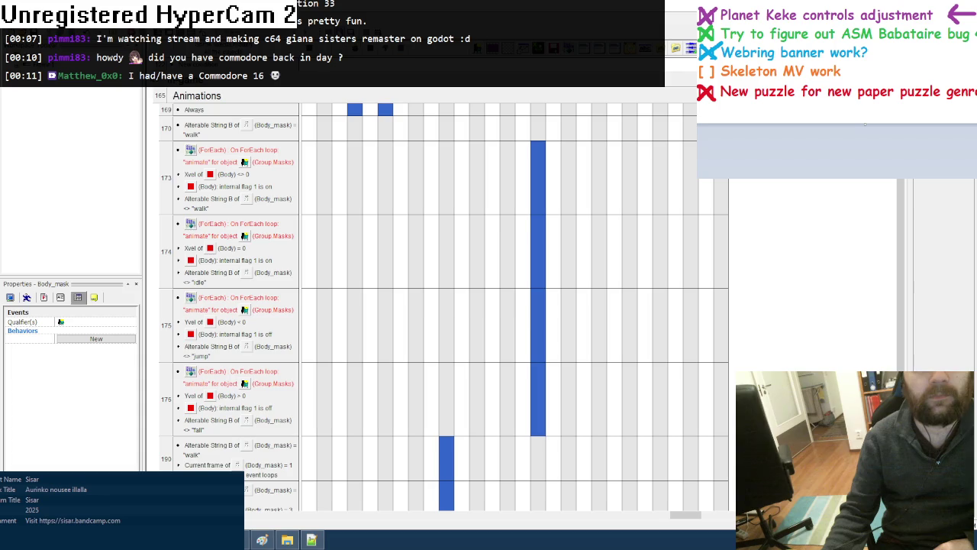
key("F7")
left_click(411, 211)
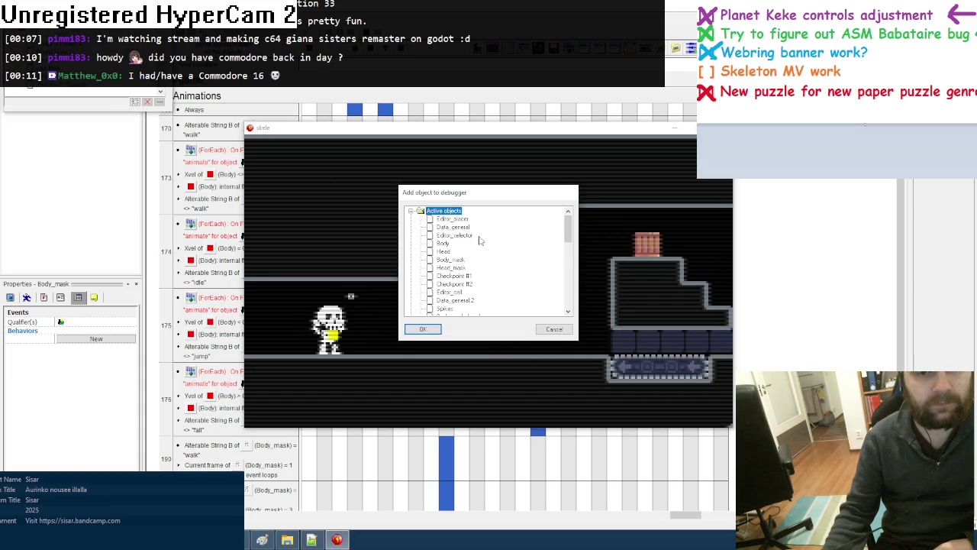
double_click(450, 260)
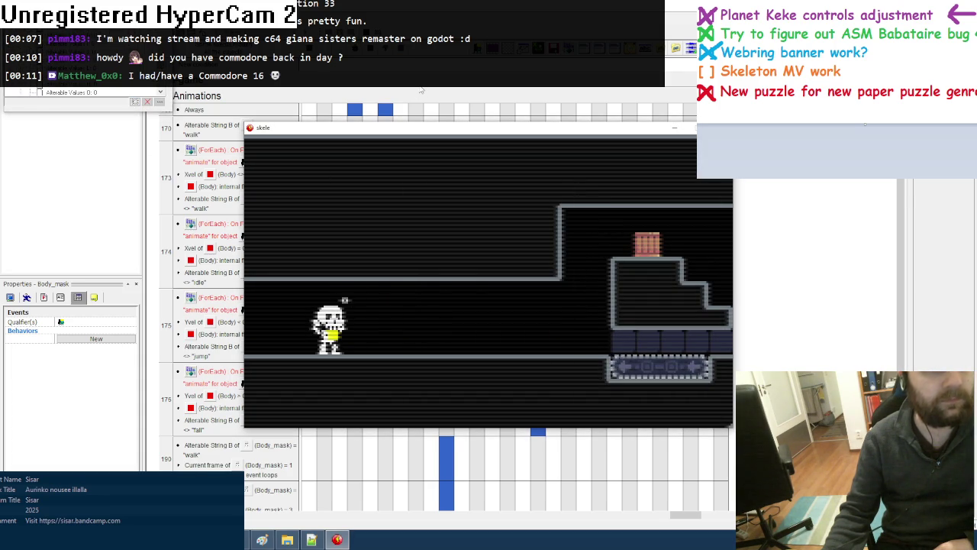
key("Right")
key("Right")
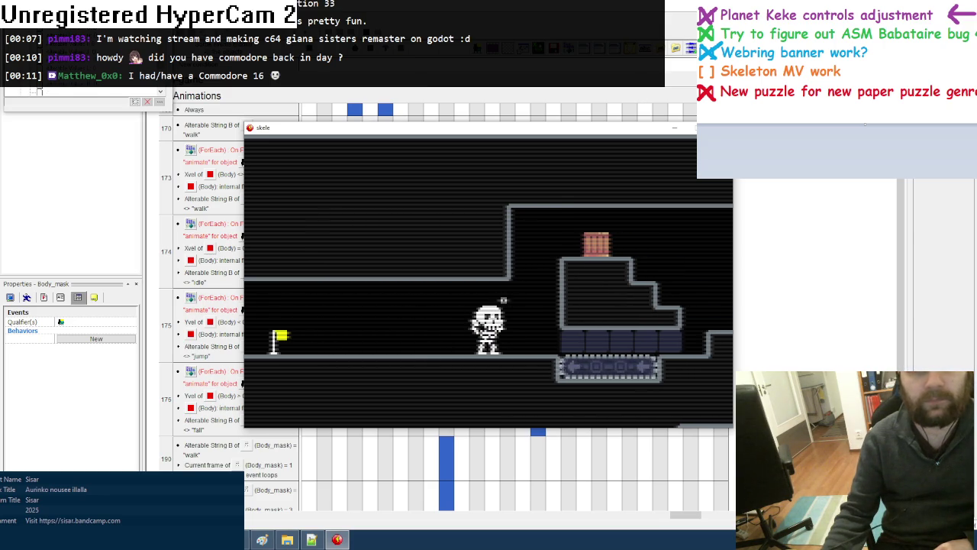
key("Escape")
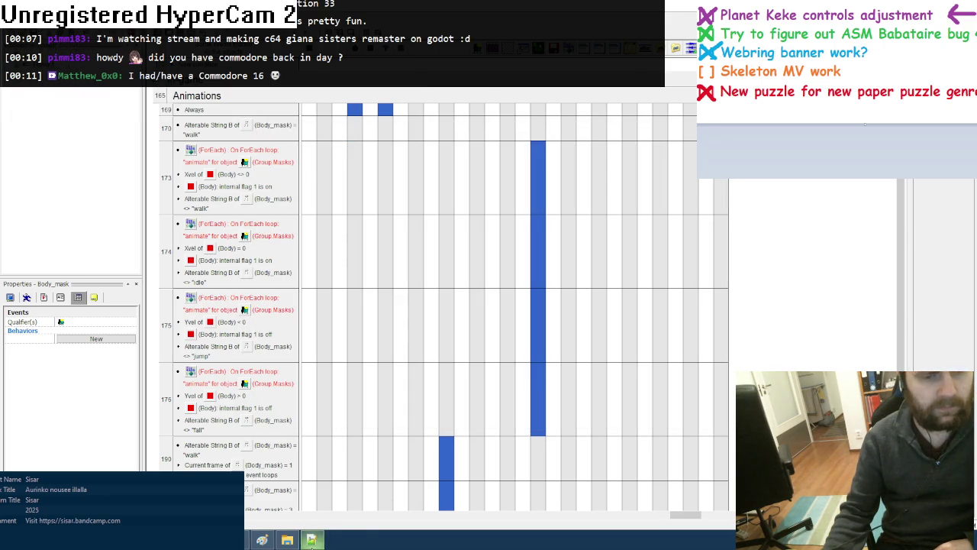
Check constants like ANIMFRAME and ANIMNAME in Notepad++, then return to Fusion's Lua animations events
left_click(311, 540)
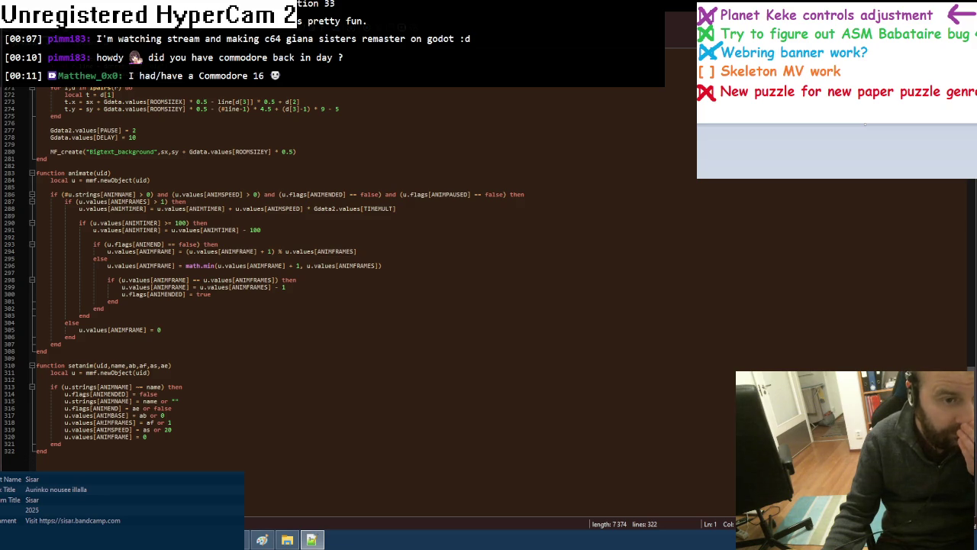
key("ctrl+Tab")
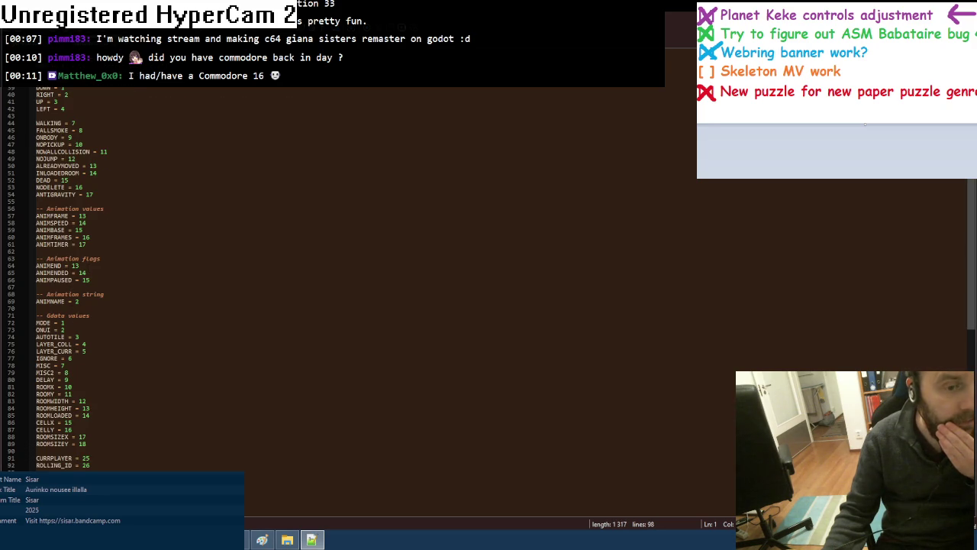
key("alt+Tab")
scroll(482, 264, "down", 2)
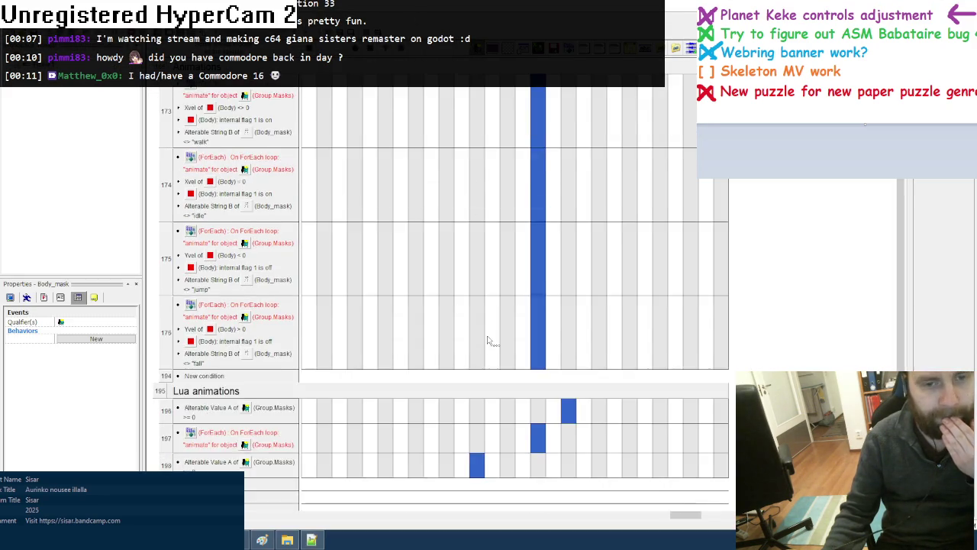
scroll(493, 335, "down", 5)
key("alt+Tab")
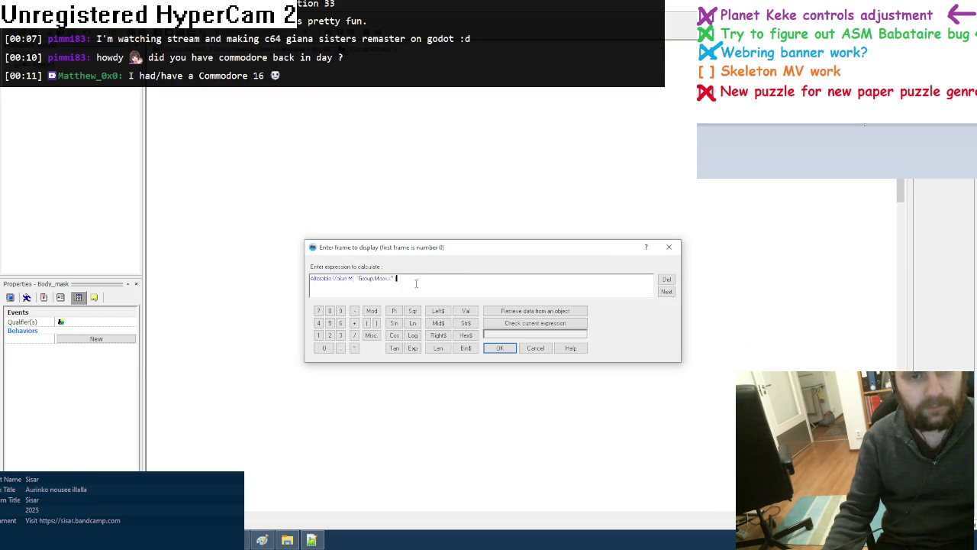
Set the frame to display to Alterable Value O + Alterable Value M of Group.Masks
key("ctrl+c")
key("End")
type("+")
key("ctrl+v")
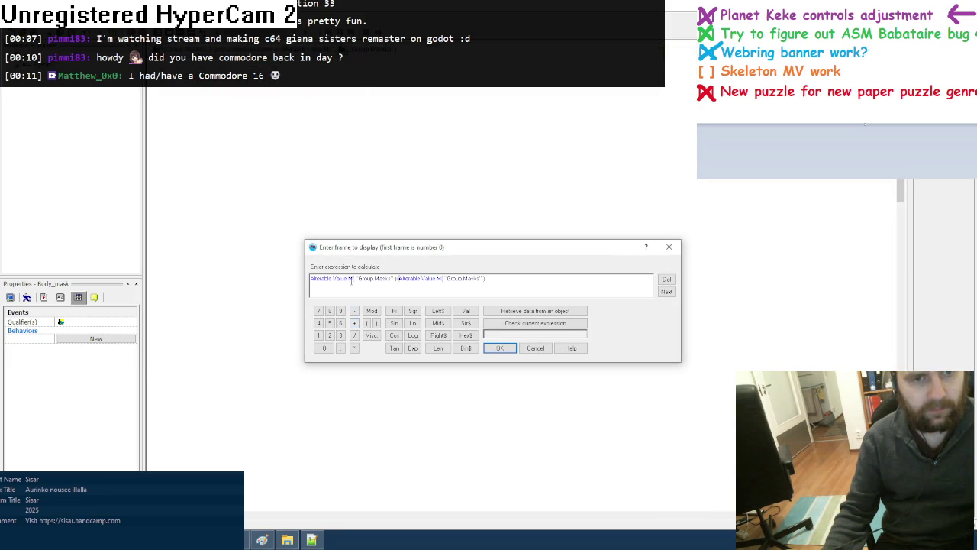
type("O")
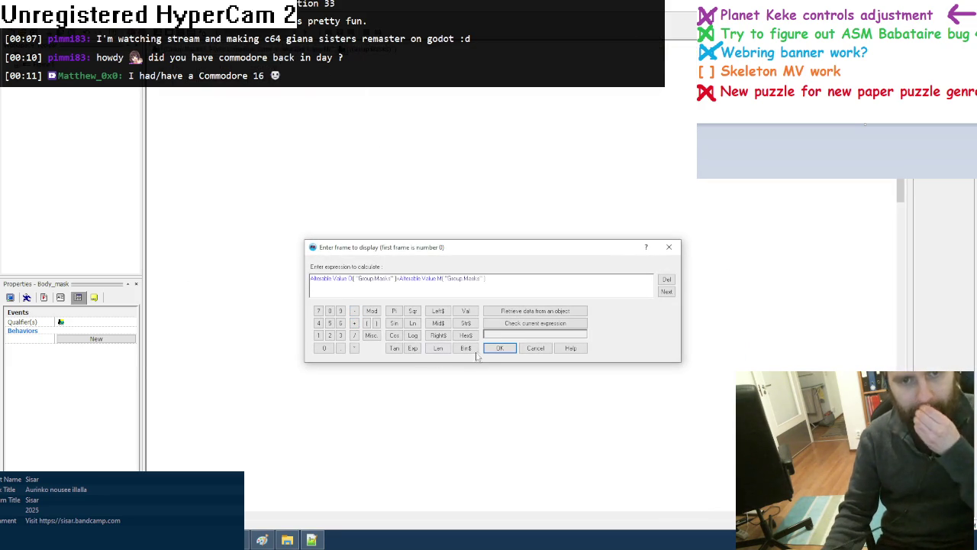
left_click(492, 350)
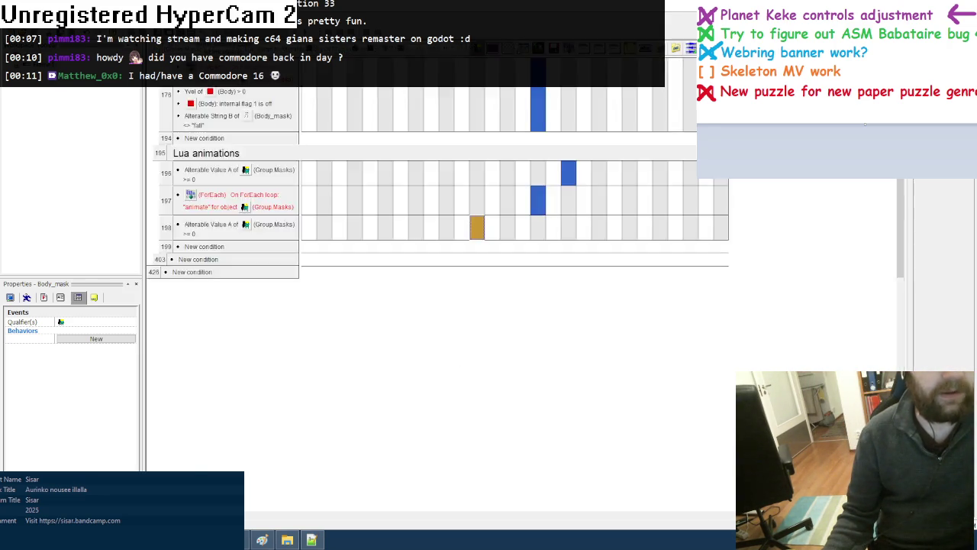
Test-run the game, walking and jumping the skeleton by the block, then detach its skull
key("F8")
key("Right")
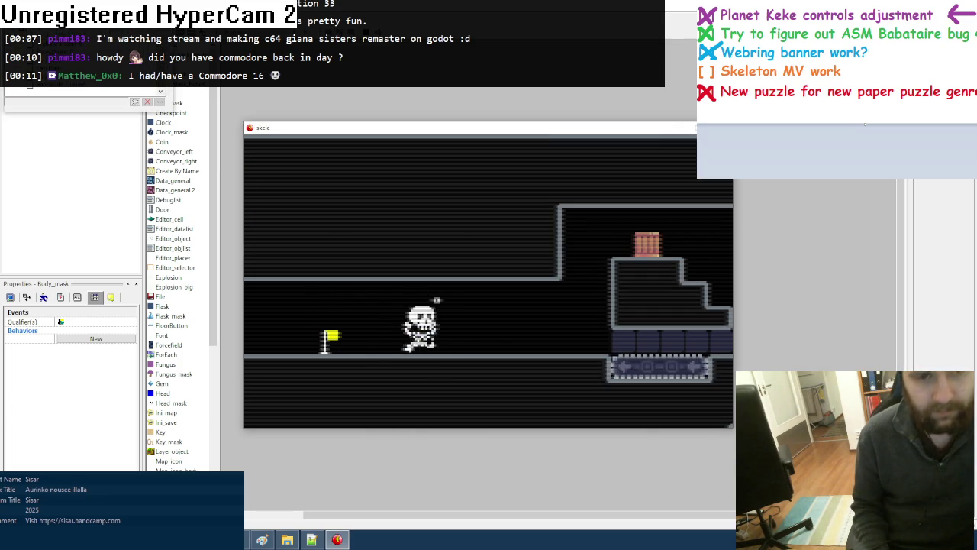
key("Left")
key("Right")
key("Up")
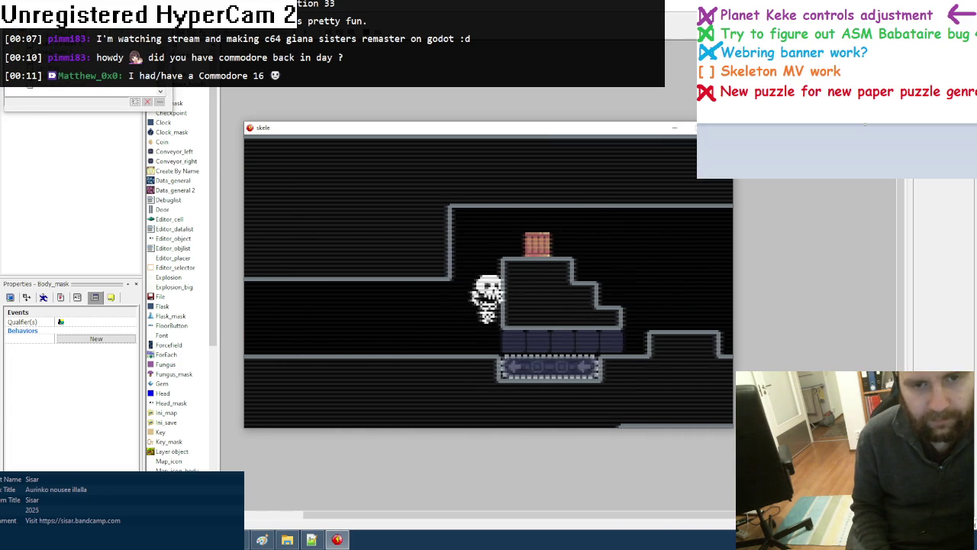
key("x")
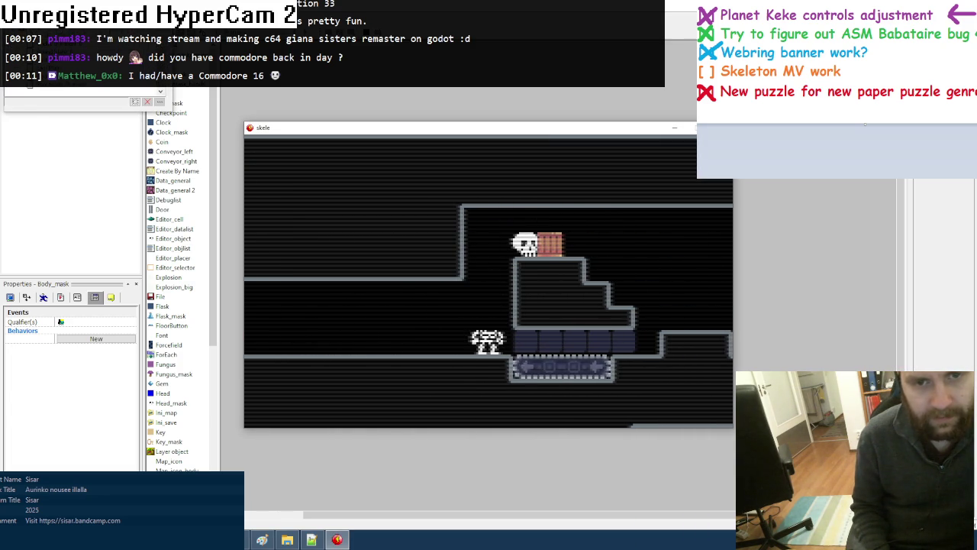
Roll the skull along the floor, toggle the map overlay with M, and close the game
key("Left")
key("Left")
key("Right")
key("x")
key("Right")
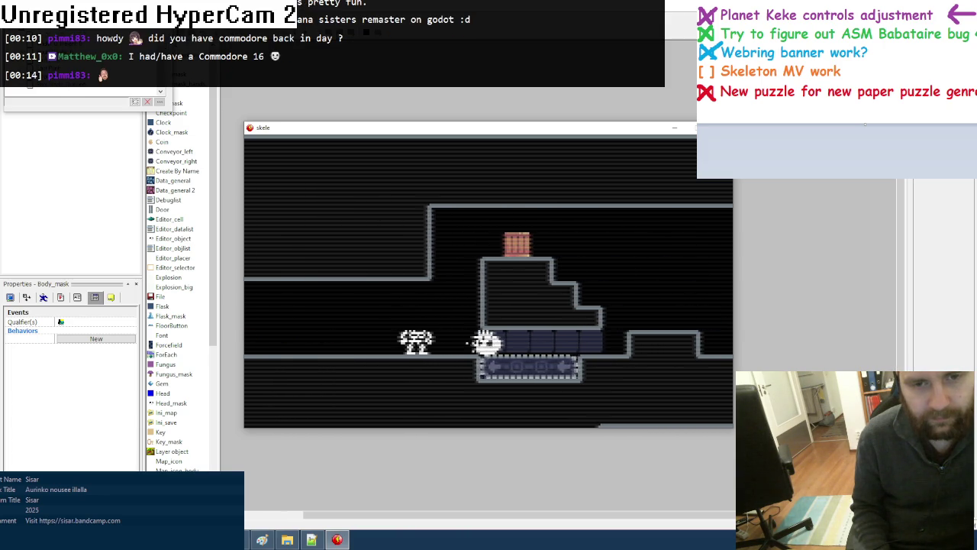
key("m")
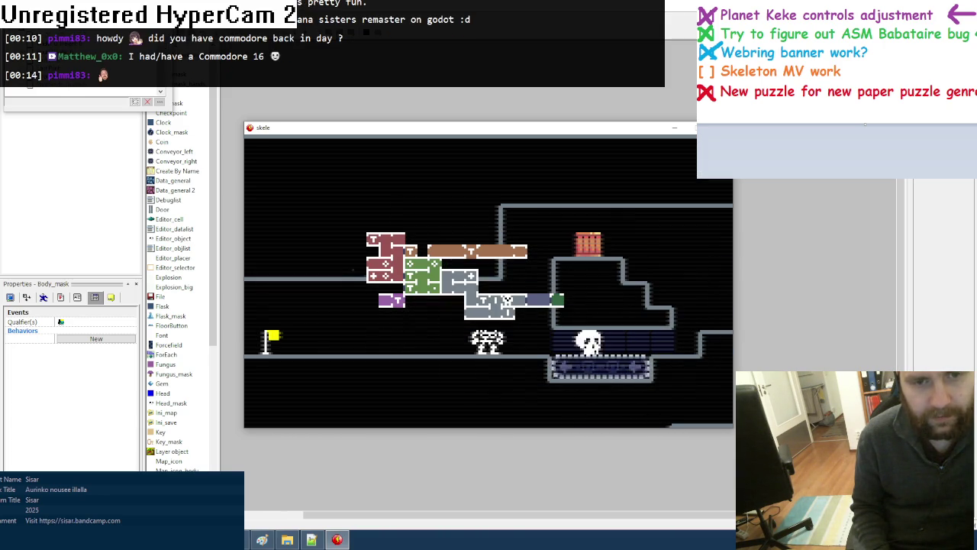
key("m")
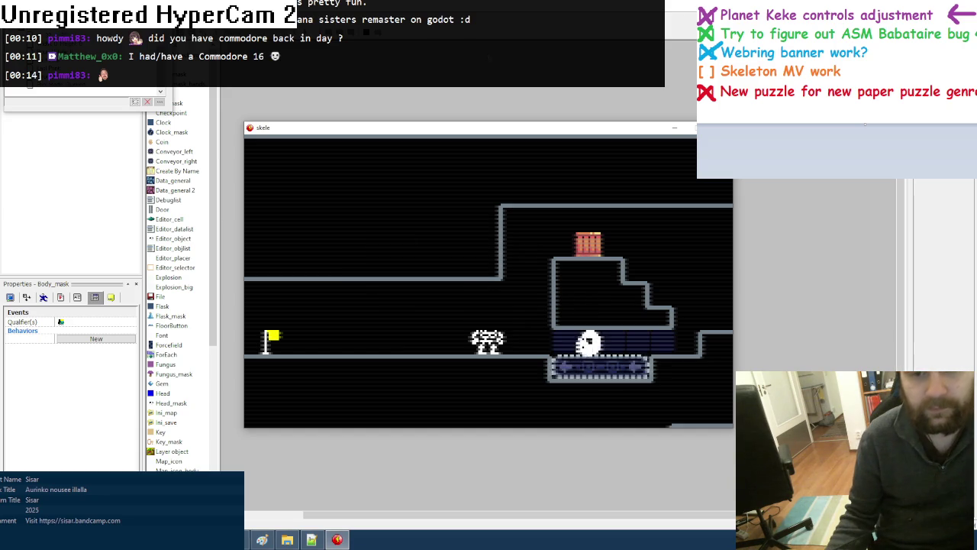
left_click(685, 129)
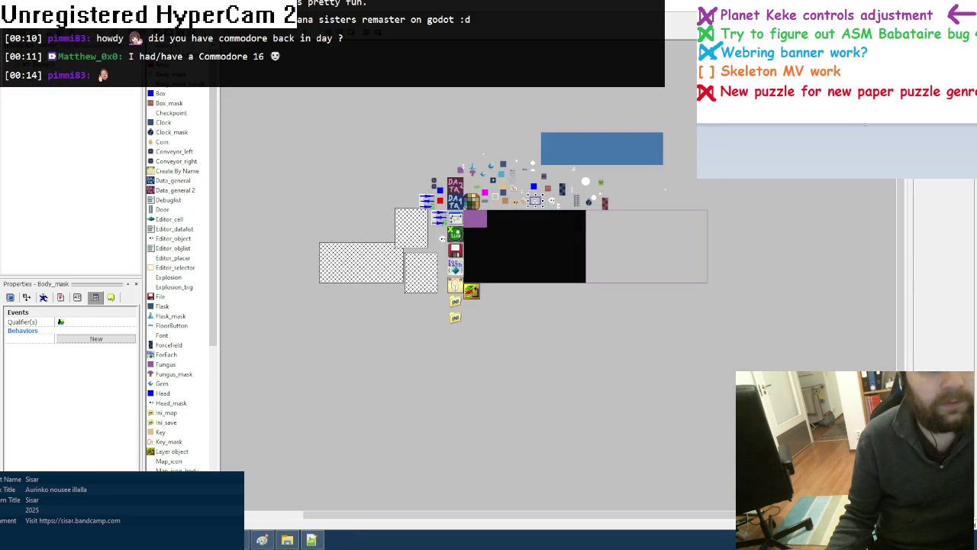
Delete the Debug group's 'Repeat while Space bar is pressed' event and rerun the game
key("ctrl+e")
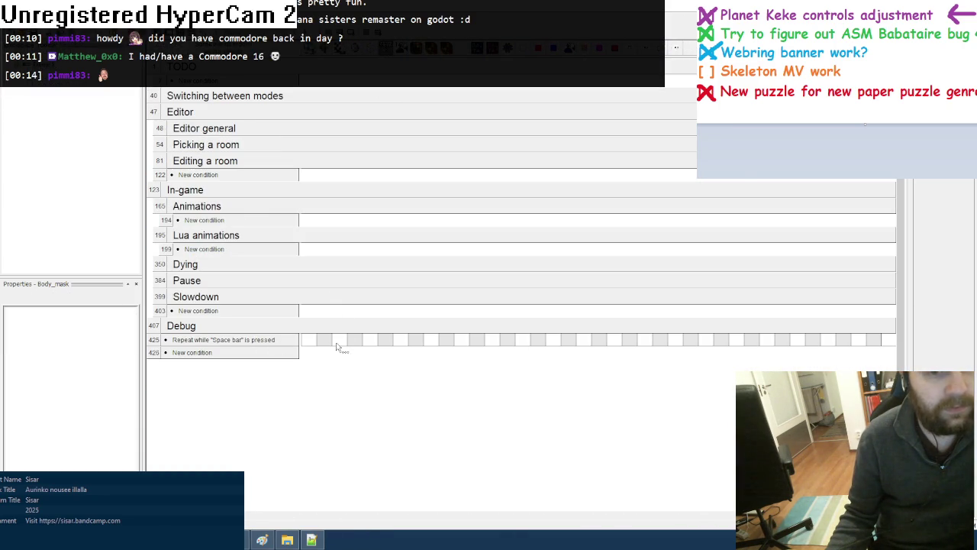
key("F7")
left_click(154, 341)
key("Delete")
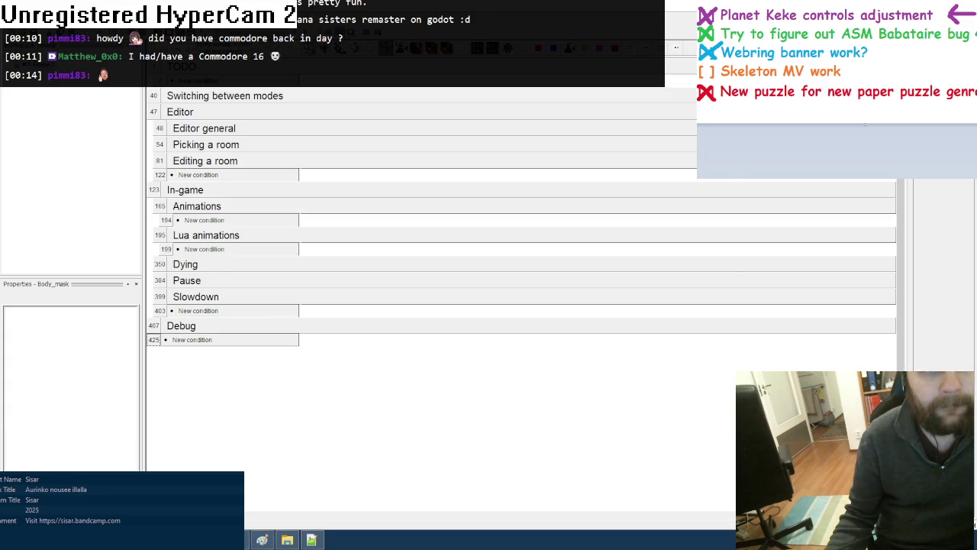
key("F7")
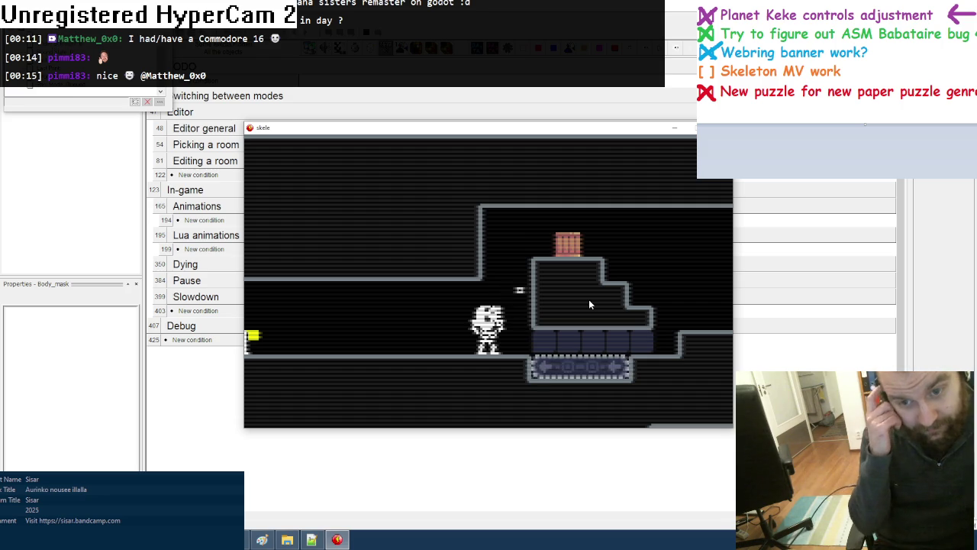
Rerun the game to see the general.lua line 286 errors, then bring up the project's Lua files folder
key("Escape")
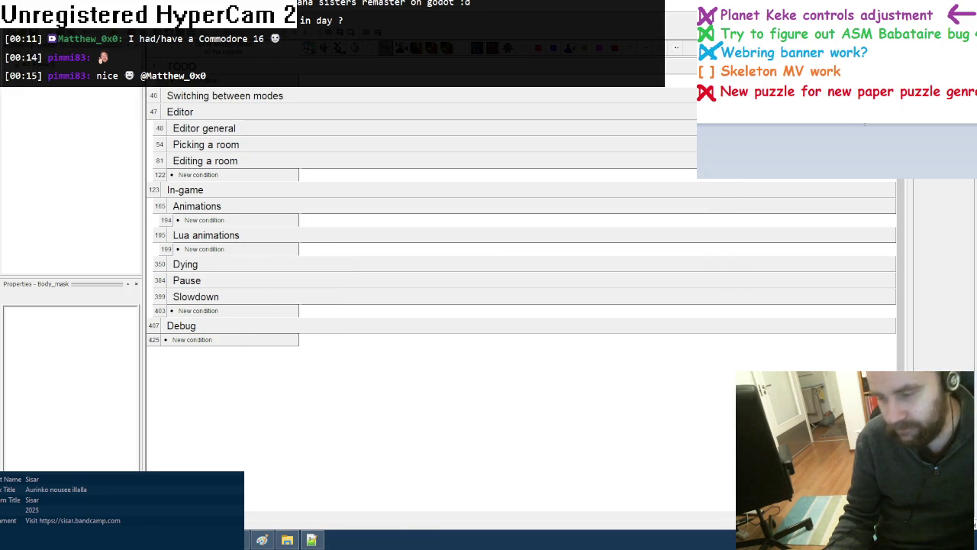
key("F5")
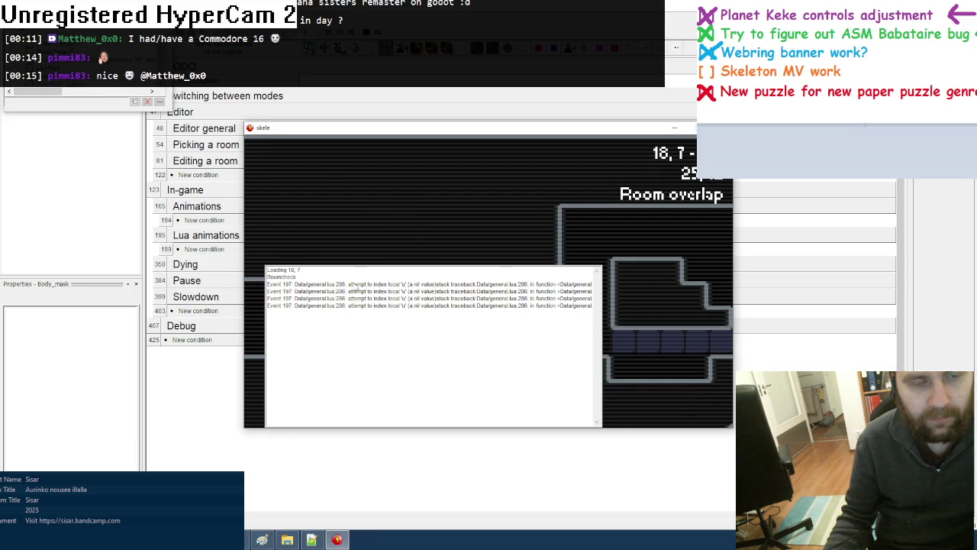
left_click(287, 539)
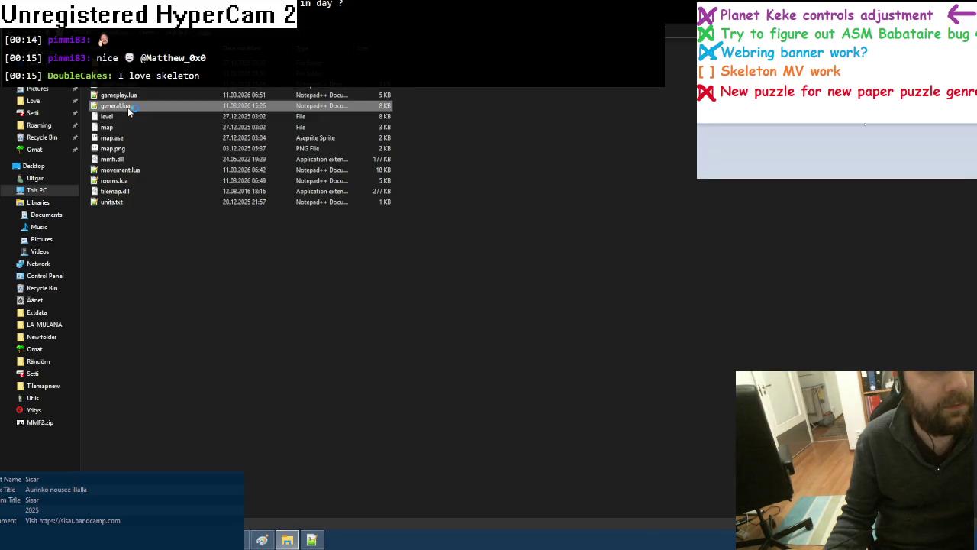
Read the animate function in general.lua in Notepad++, then return to Fusion's event editor
double_click(127, 107)
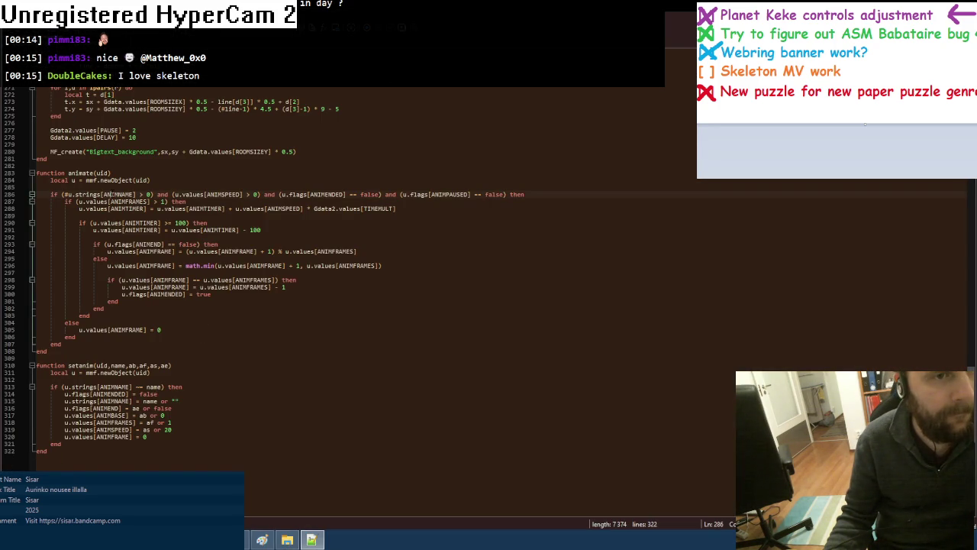
key("alt+Tab")
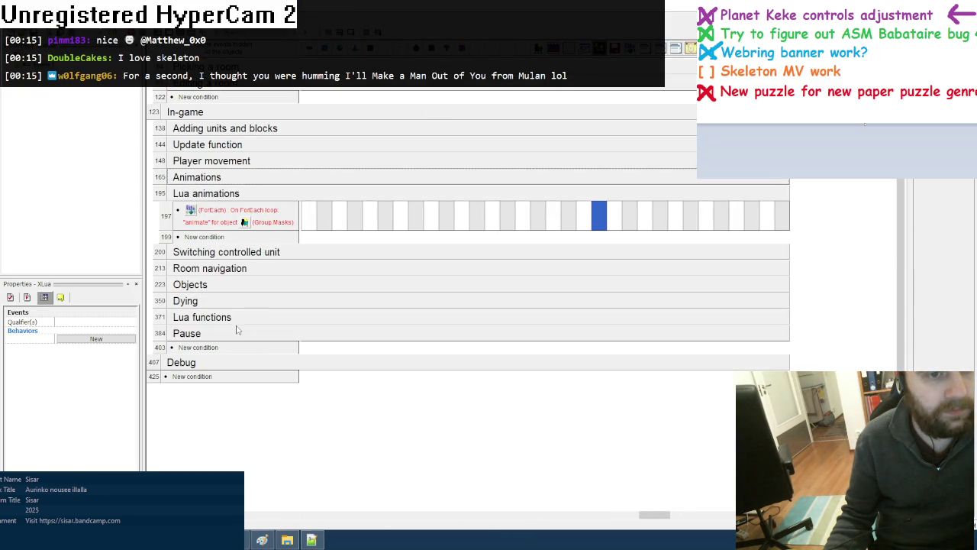
Locate the Lua animations event and insert a new condition into it
left_click(233, 324)
scroll(338, 356, "down", 3)
left_click(235, 212)
left_click(235, 207)
scroll(231, 168, "up", 2)
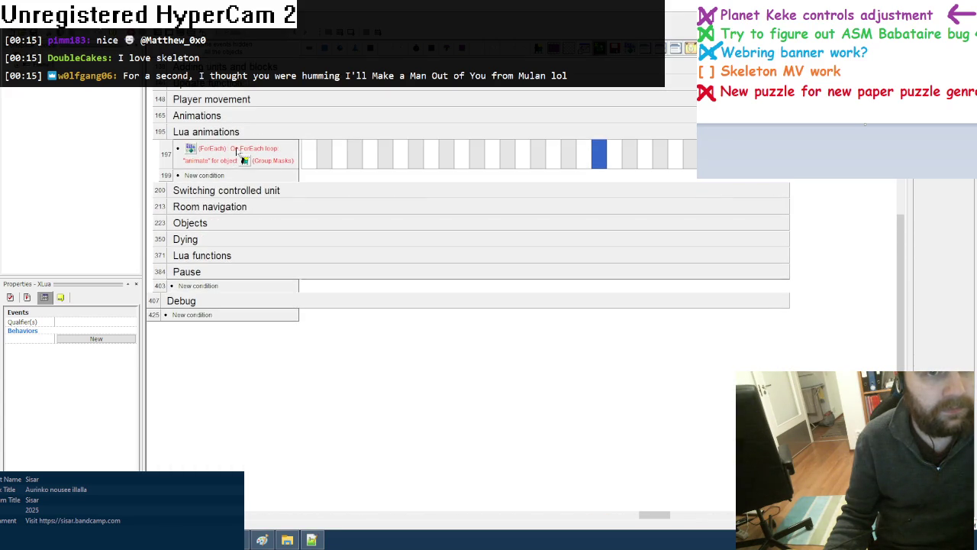
scroll(271, 222, "up", 2)
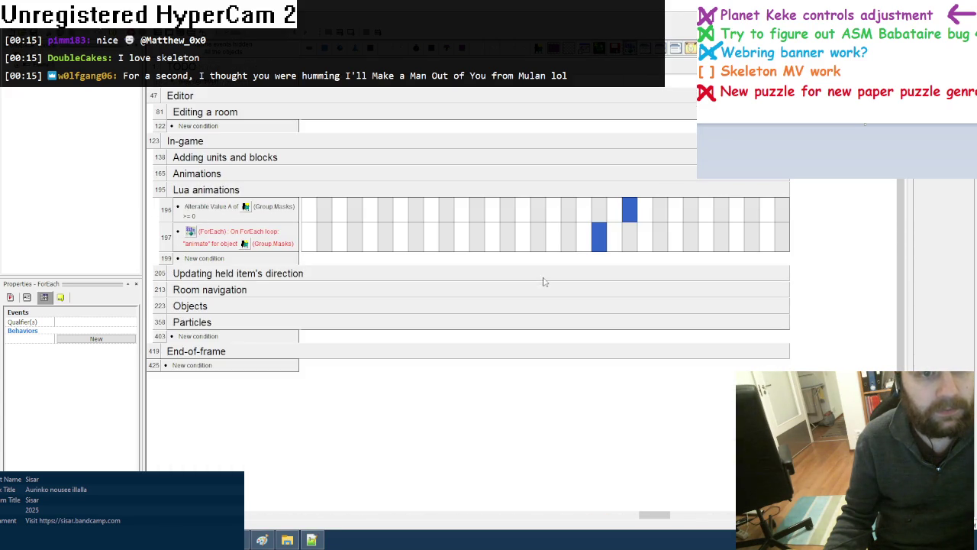
right_click(274, 209)
left_click(295, 224)
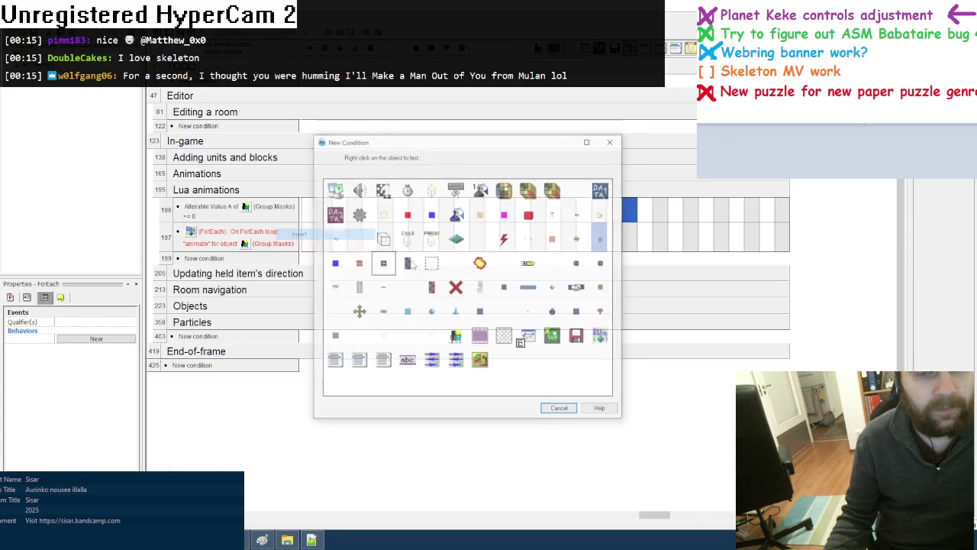
Make the new condition check that Data_general's Mode equals 0, then test-run the game
right_click(587, 187)
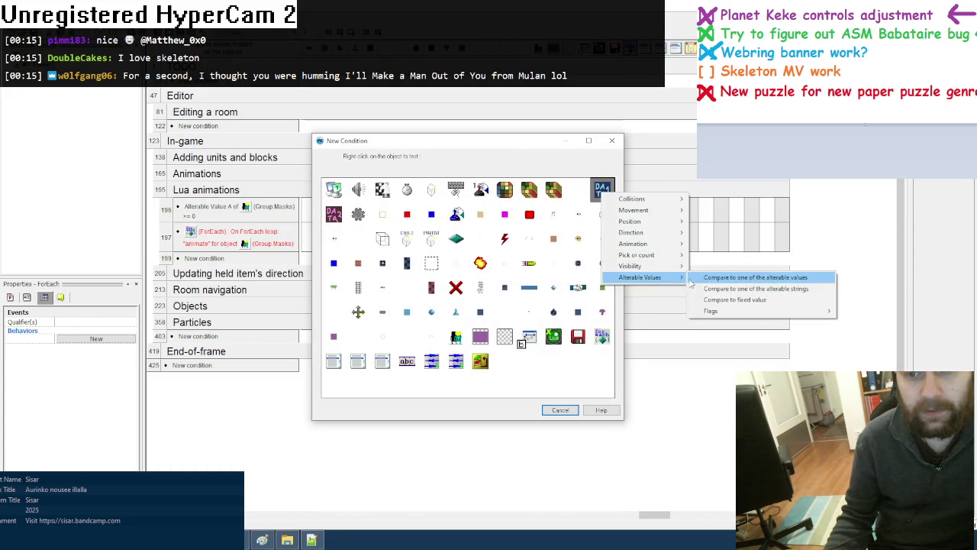
left_click(733, 277)
left_click(388, 222)
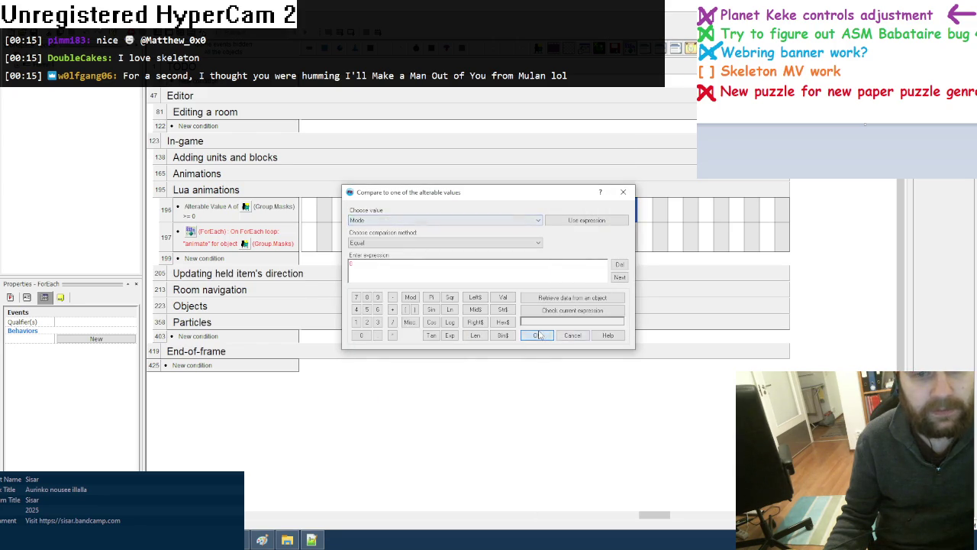
left_click(537, 335)
key("F8")
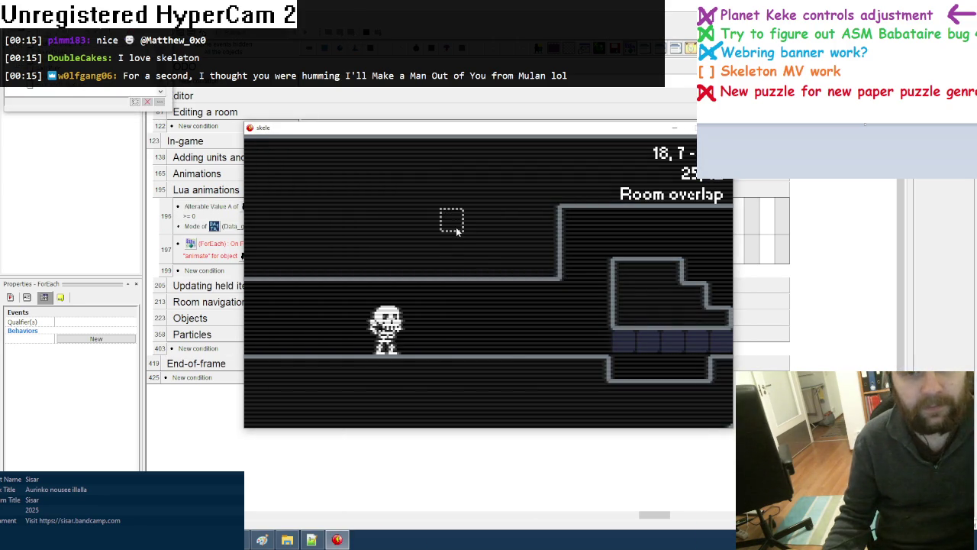
Step right, left and up through the neighbouring rooms in the in-game room editor
key("Right")
key("Right")
key("Left")
key("Right")
key("Up")
key("Left")
key("Right")
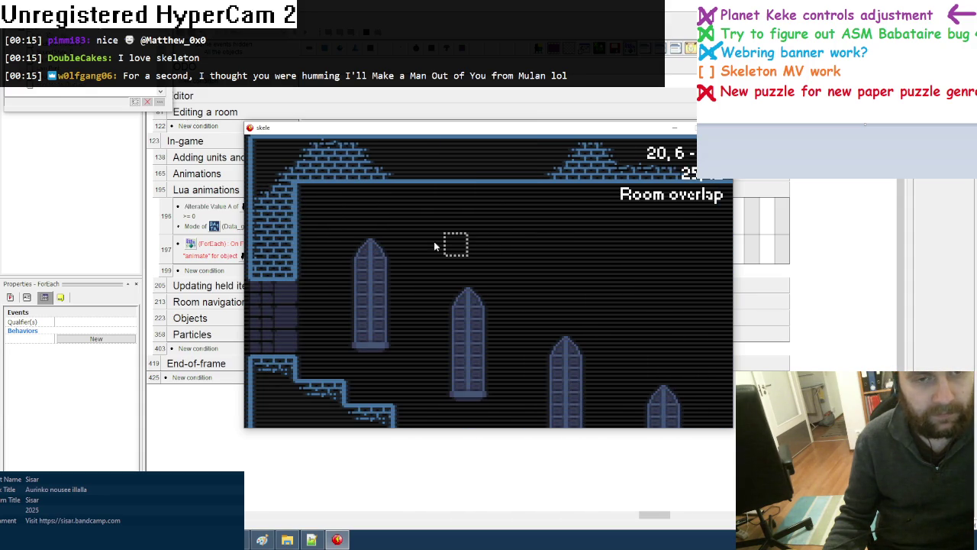
key("Right")
Browse more adjacent rooms up to room 15,5, then close the test run and hide Fusion
key("Down")
key("Left")
key("Left")
key("Left")
key("Left")
key("Left")
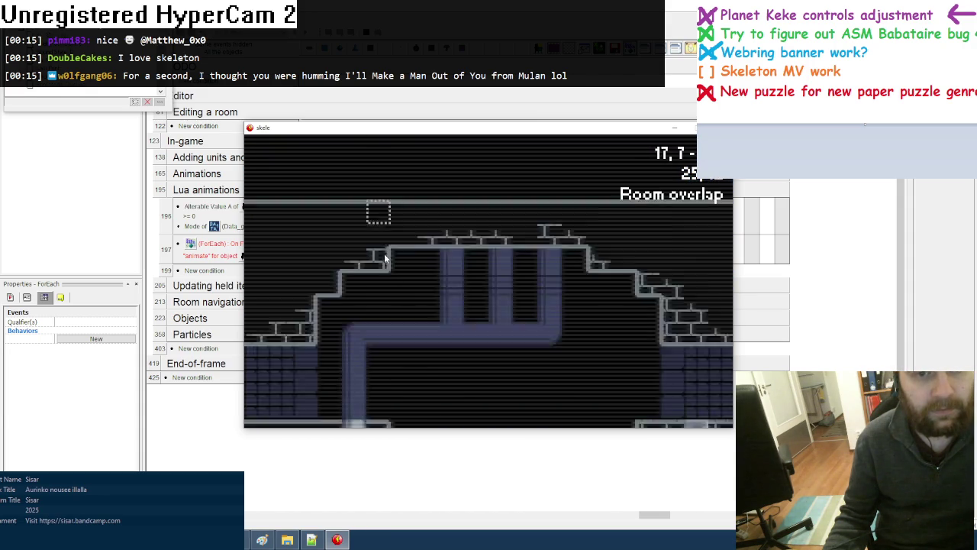
key("Left")
key("Right")
key("Up")
key("Left")
key("Up")
key("Down")
key("alt+F4")
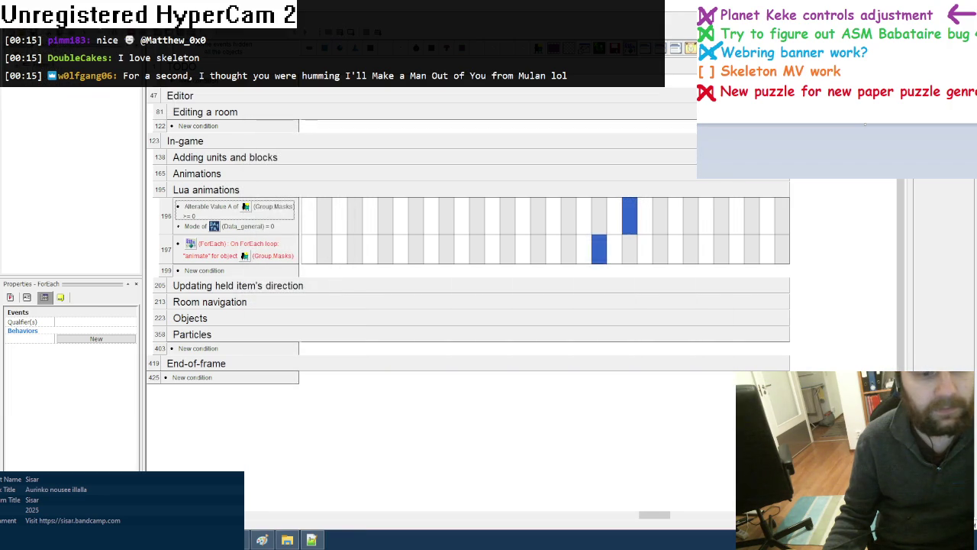
key("alt+F4")
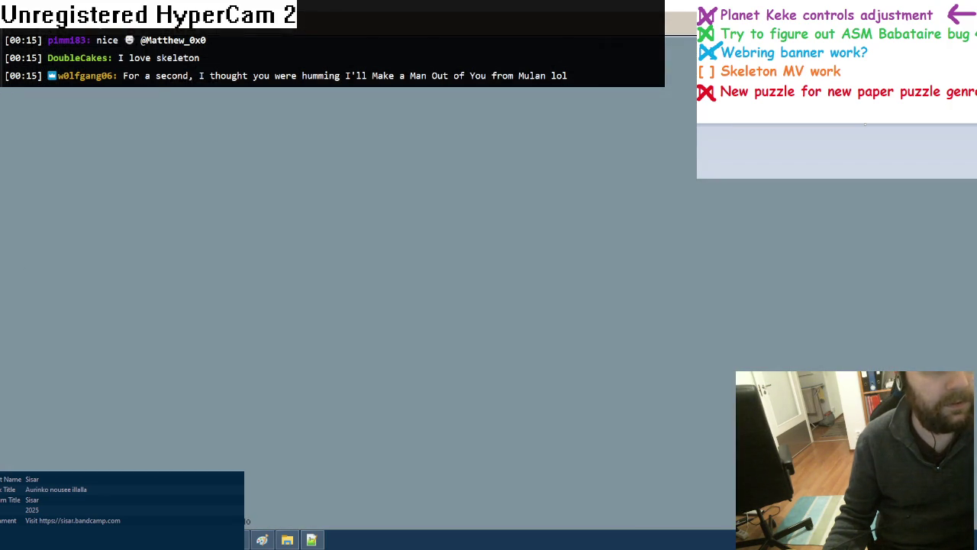
Open map.ase from the Omat > Hallo25 > Data folder in Aseprite
key("alt+f")
key("ctrl+o")
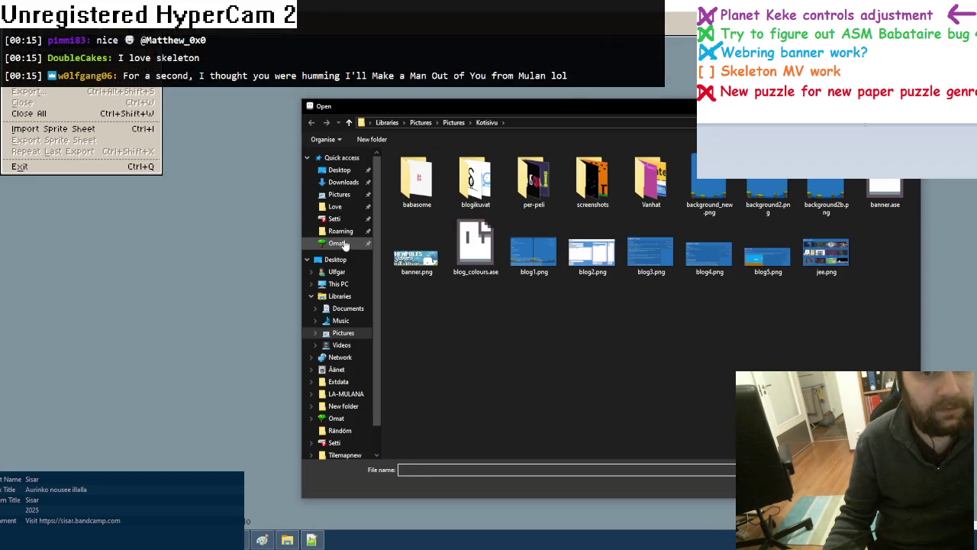
left_click(320, 242)
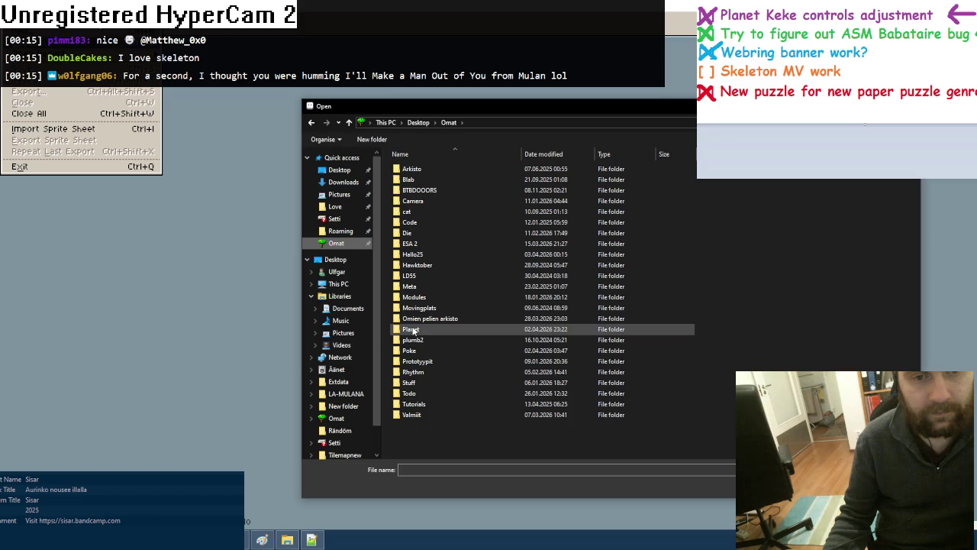
double_click(412, 254)
double_click(408, 168)
double_click(528, 187)
Zoom in on the coloured room map, then switch over to foobar2000
scroll(529, 222, "up", 1)
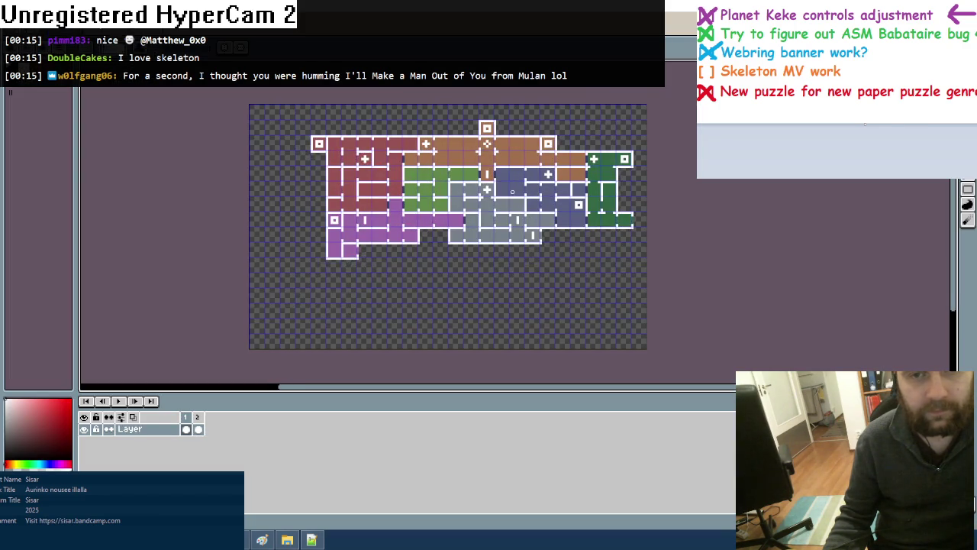
scroll(531, 225, "up", 1)
scroll(534, 236, "up", 1)
scroll(539, 249, "up", 1)
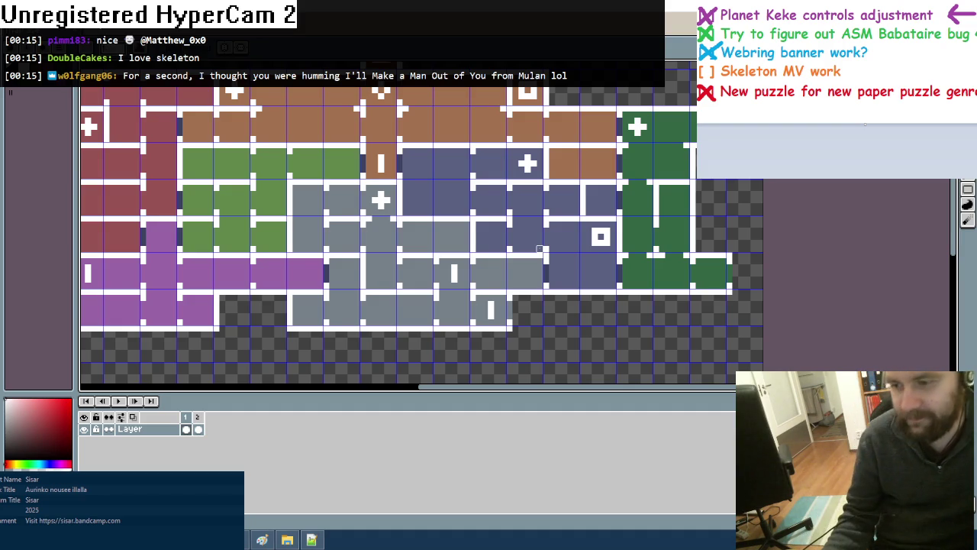
key("alt+Tab")
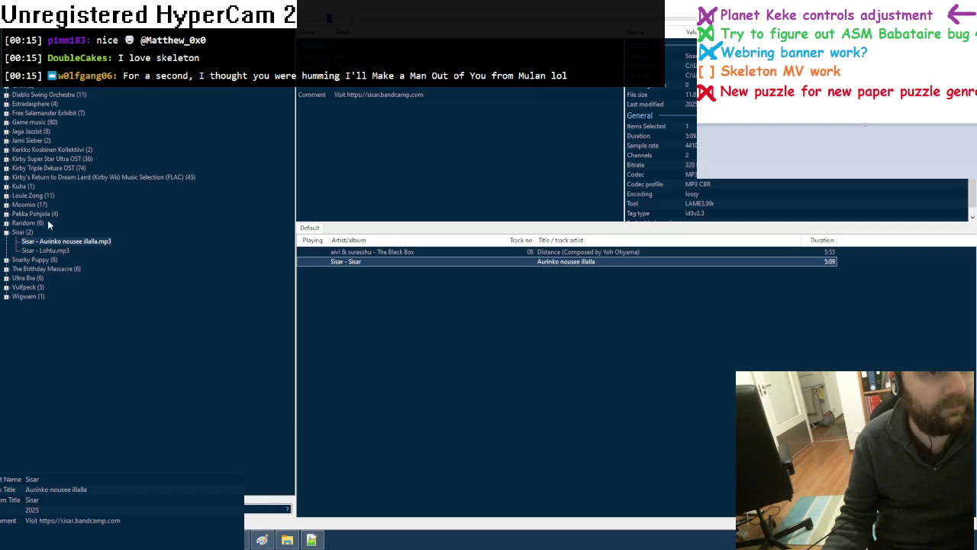
Expand the Discopolis album and add Aamutähti to the playlist
left_click(6, 232)
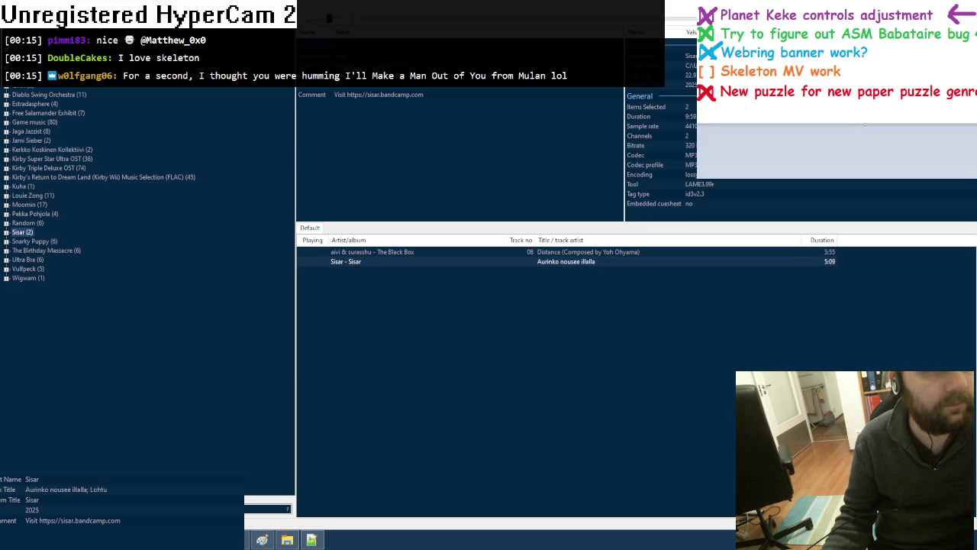
scroll(99, 187, "down", 1)
scroll(99, 210, "up", 2)
scroll(99, 210, "up", 1)
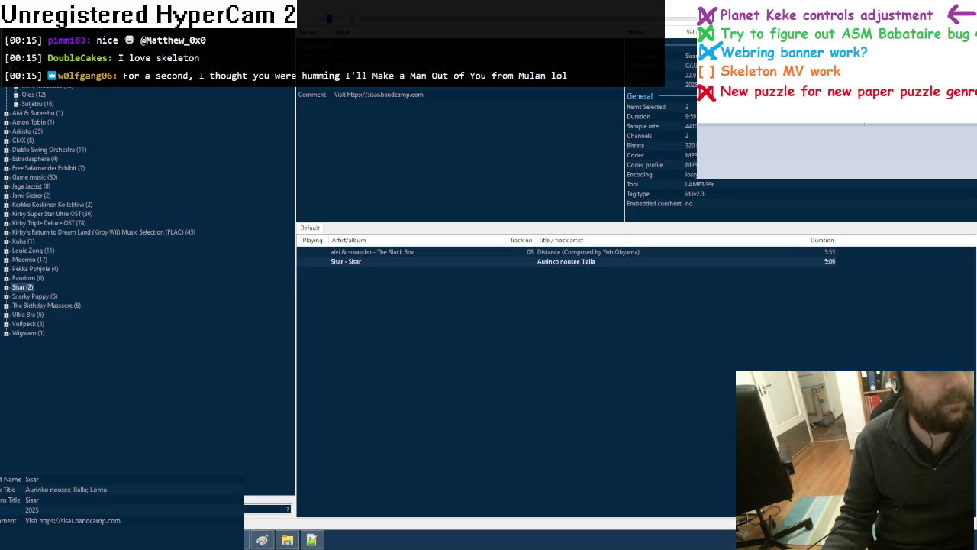
scroll(99, 210, "down", 3)
scroll(15, 103, "up", 3)
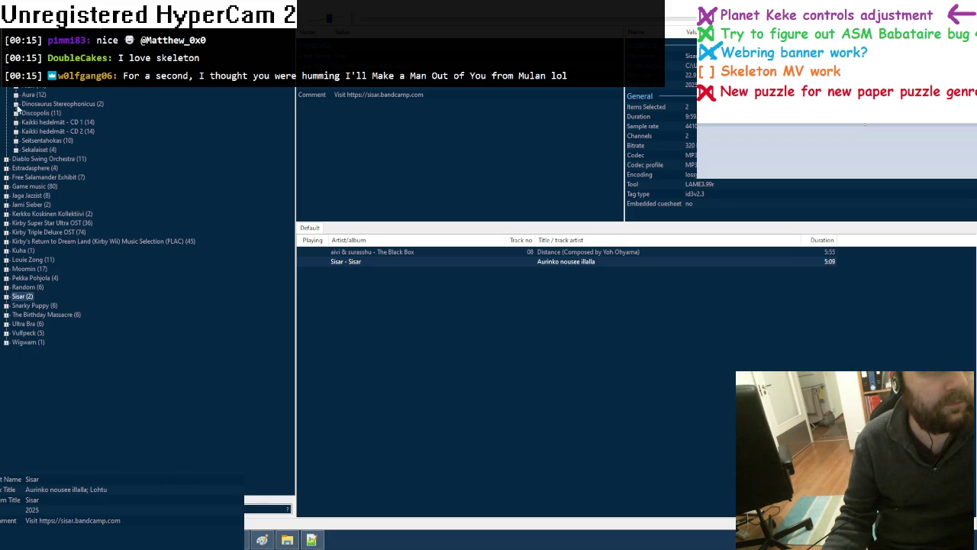
left_click(17, 113)
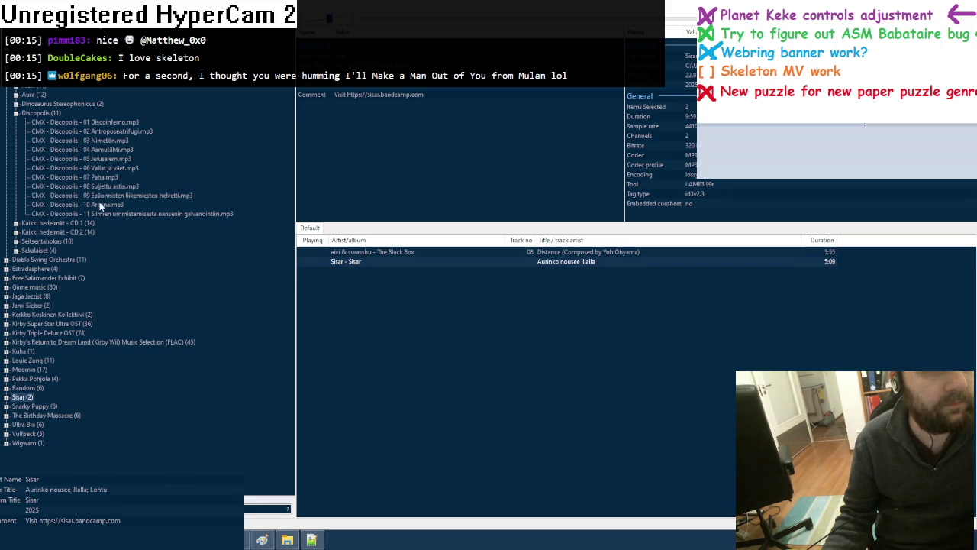
double_click(109, 151)
Add Kirosäkeet from Kaikki hedelmät CD 1 and Kuolemaantuomitut from CD 2 to the playlist
left_click(16, 114)
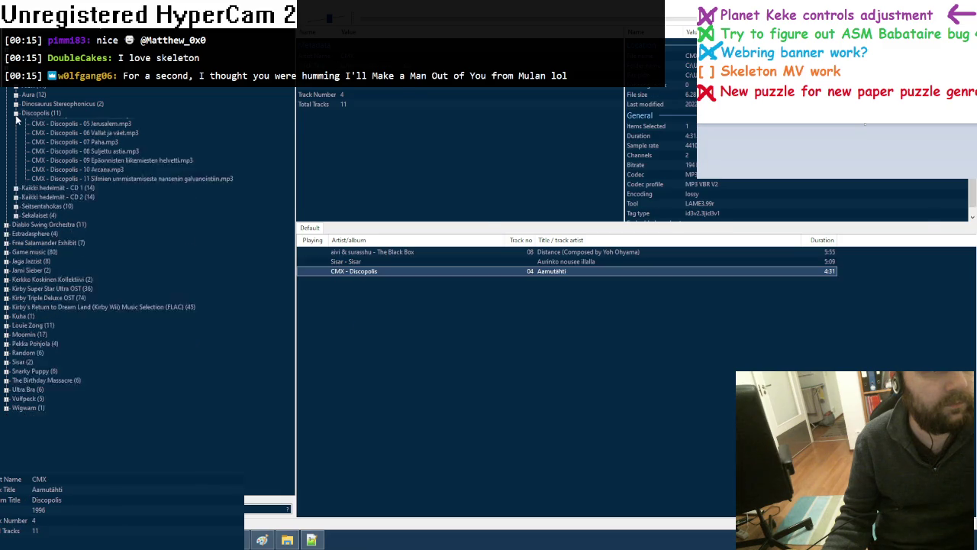
left_click(16, 131)
left_click(16, 131)
left_click(16, 122)
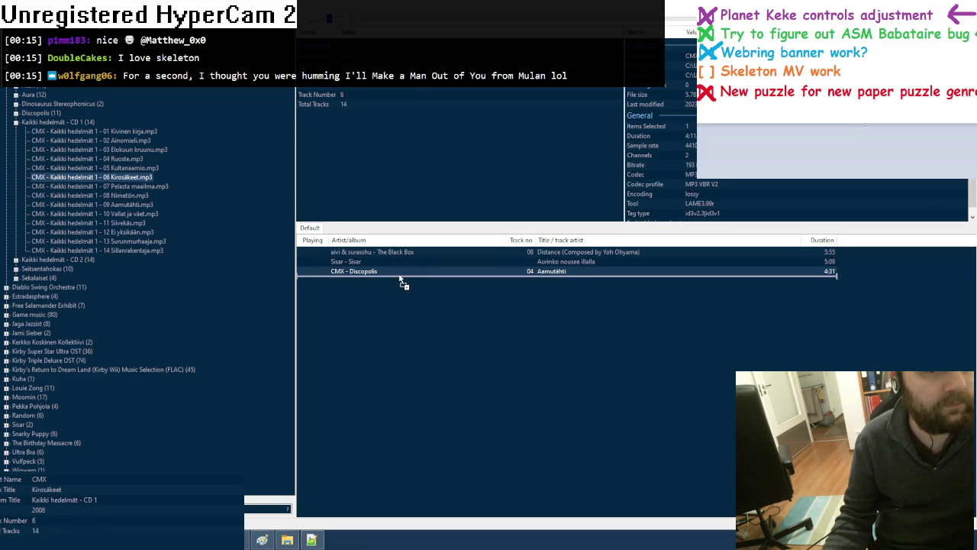
left_click_drag(122, 181, 397, 273)
left_click(16, 122)
left_click(16, 131)
left_click_drag(140, 260, 405, 274)
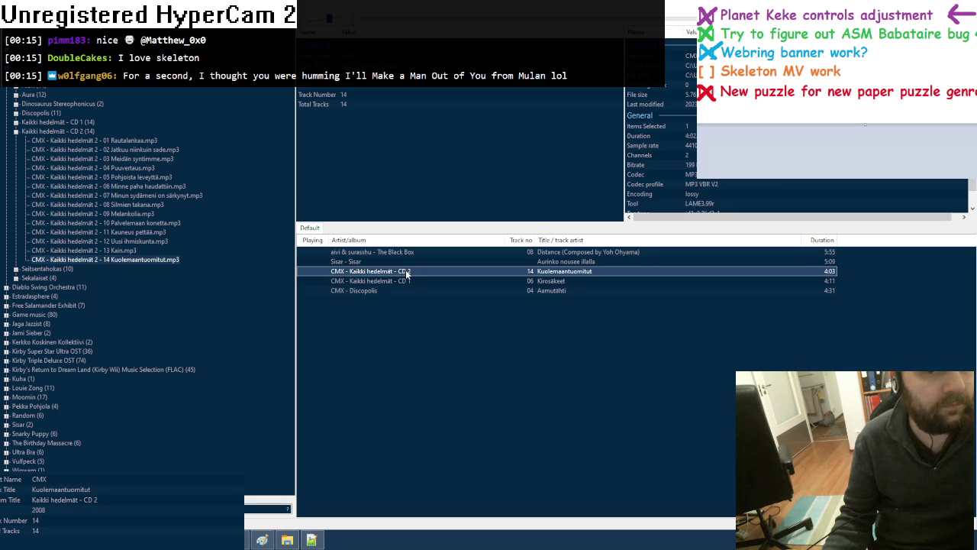
Add Melankolia, Kain and Rautalankaa from CD 2 to the playlist
left_click_drag(121, 217, 355, 275)
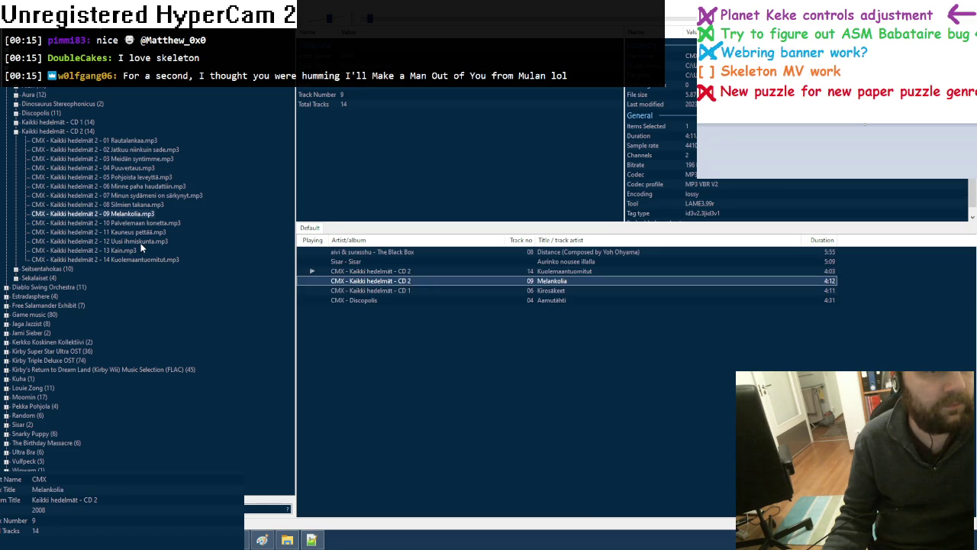
left_click_drag(130, 250, 348, 282)
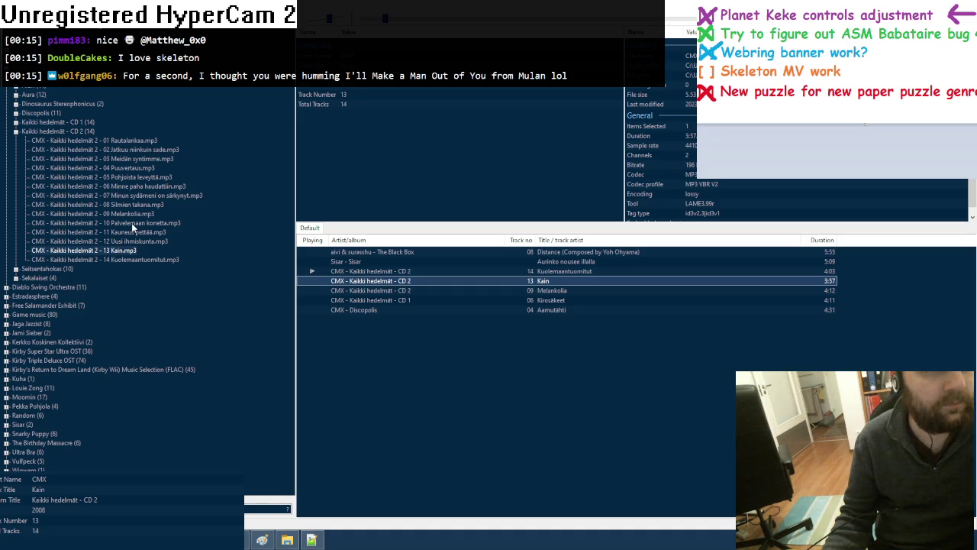
left_click(15, 131)
left_click(15, 131)
left_click_drag(91, 140, 413, 296)
left_click(311, 539)
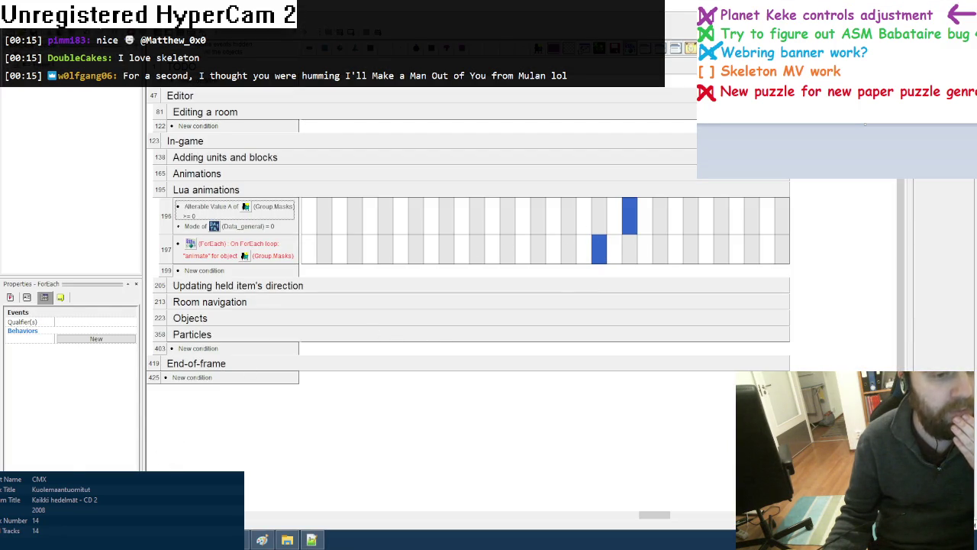
key("ctrl+m")
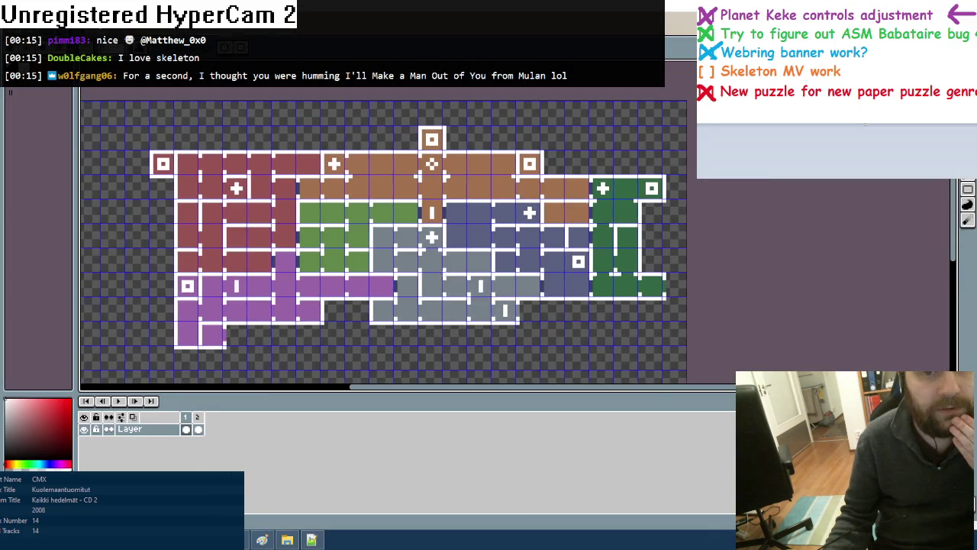
key("ctrl+e")
key("F8")
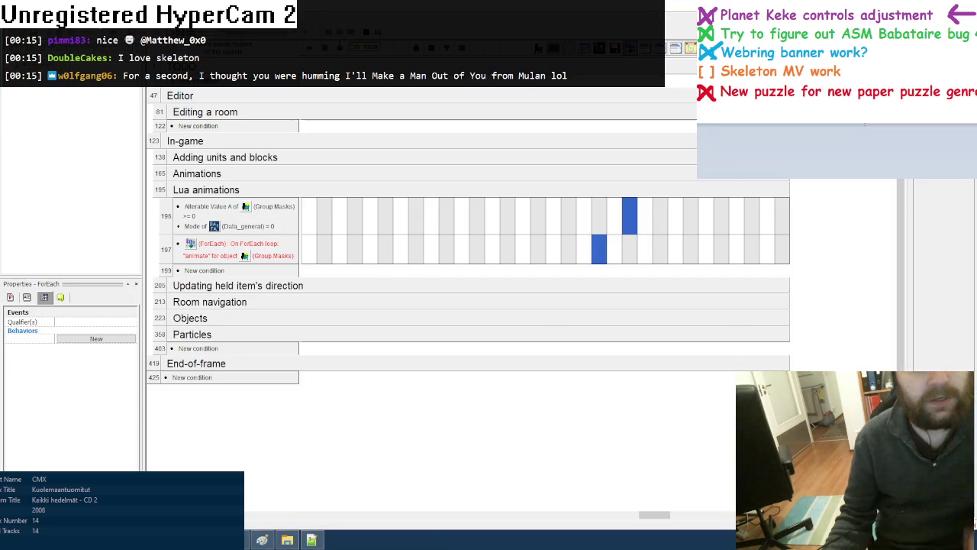
key("Up")
key("Up")
key("Right")
key("Left")
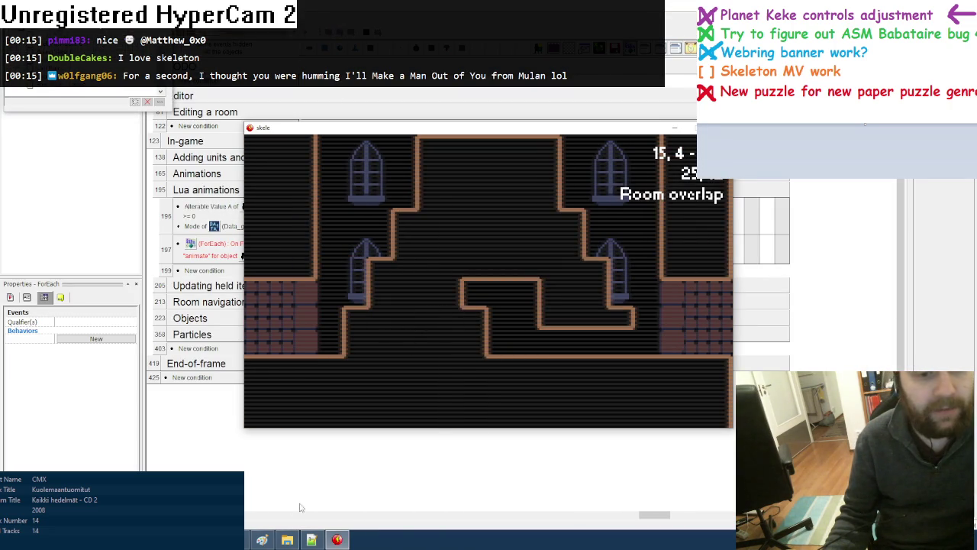
key("Up")
key("Down")
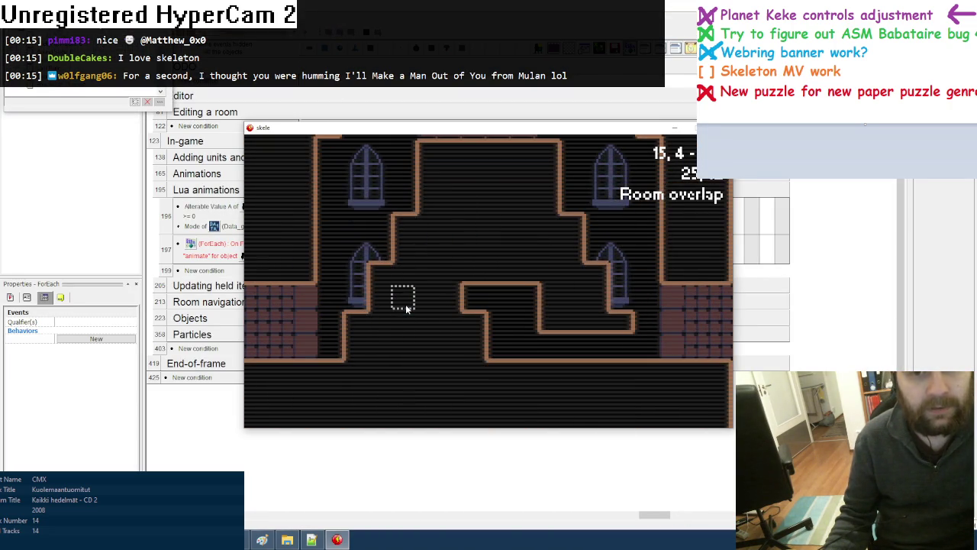
key("Up")
key("Up")
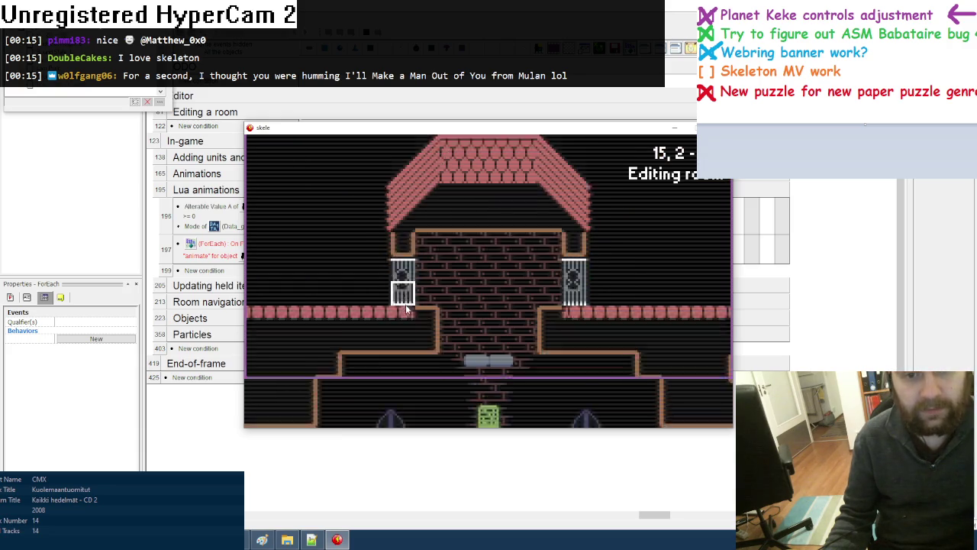
key("Up")
key("Down")
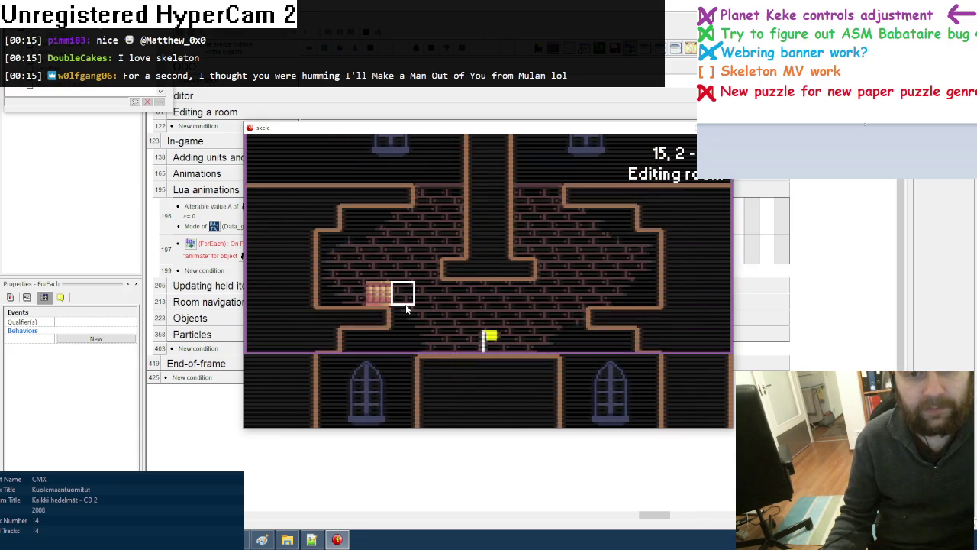
key("Up")
key("Down")
key("Down")
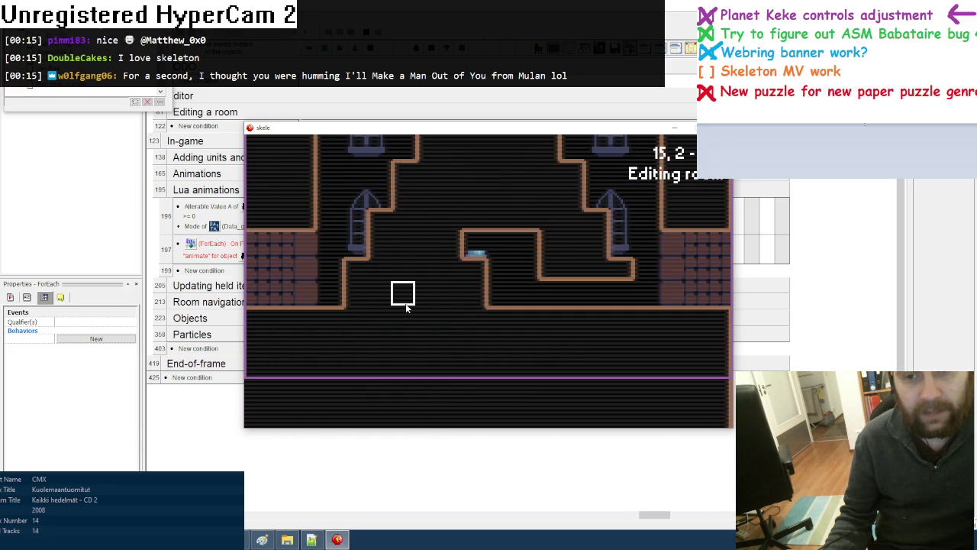
key("Up")
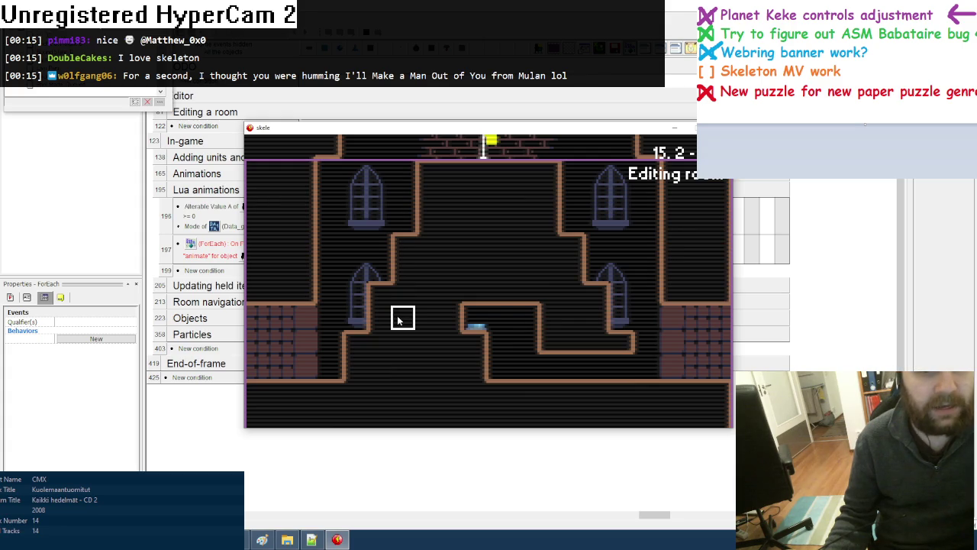
key("Up")
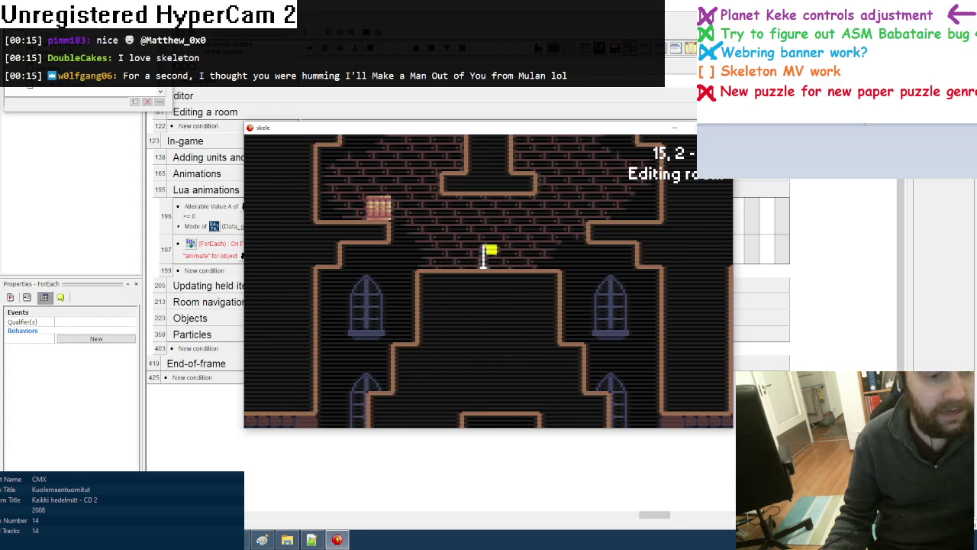
key("alt+Tab")
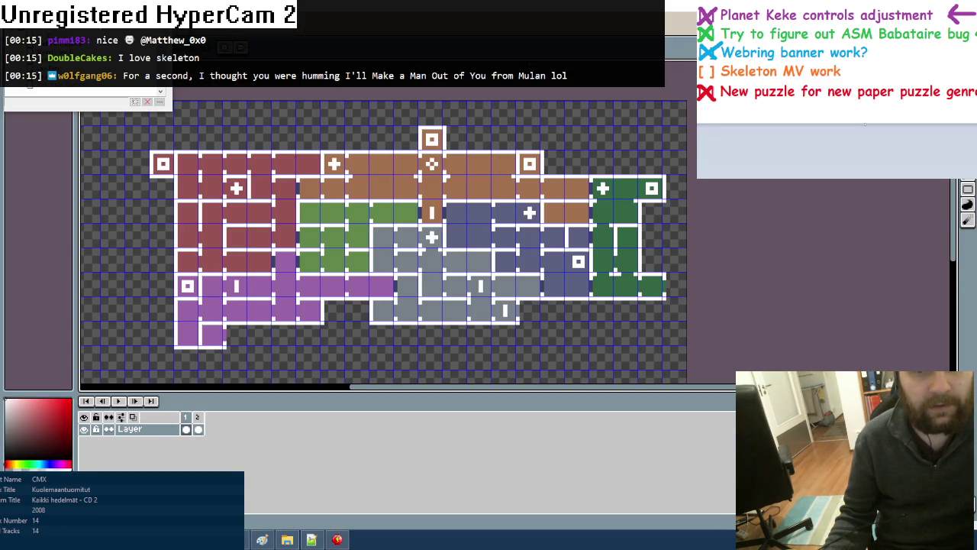
mouse_move(336, 540)
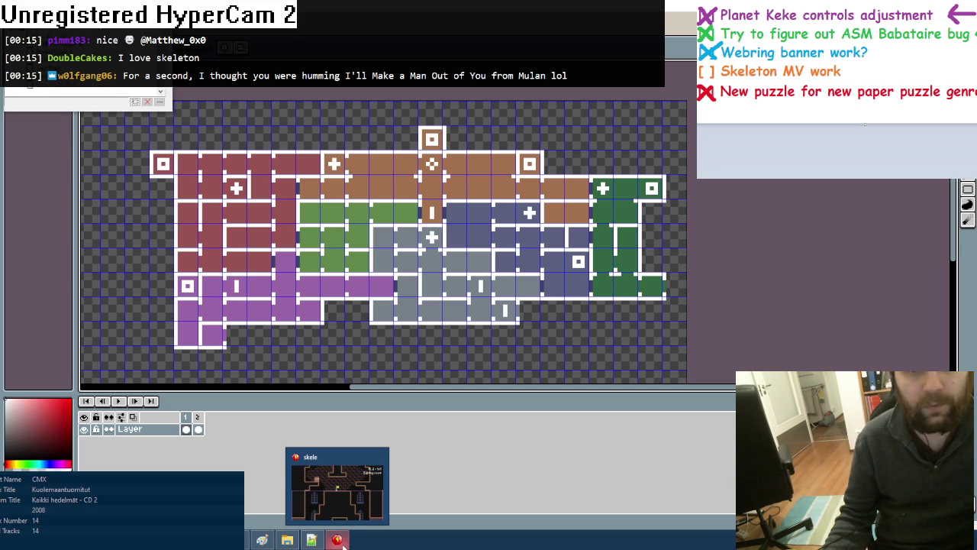
left_click(340, 540)
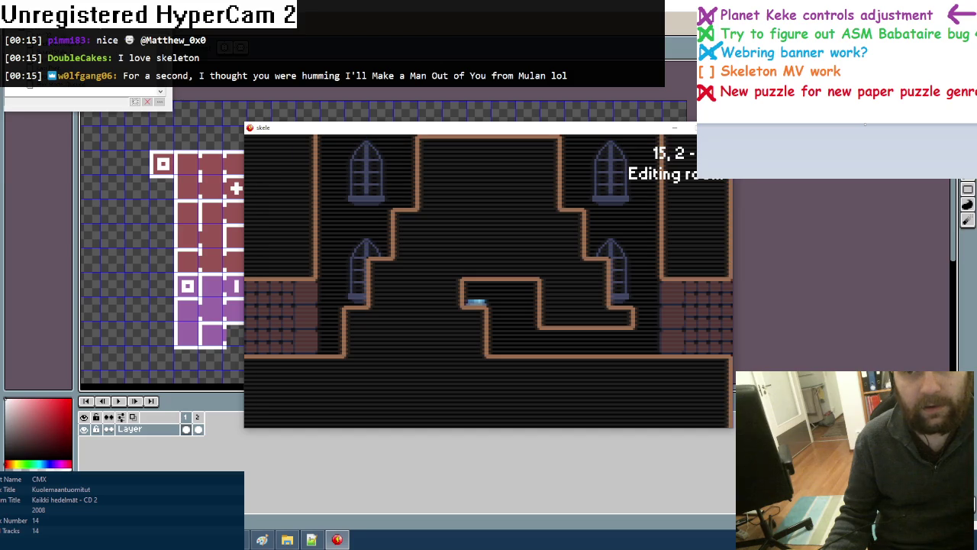
key("alt+F4")
key("ctrl+e")
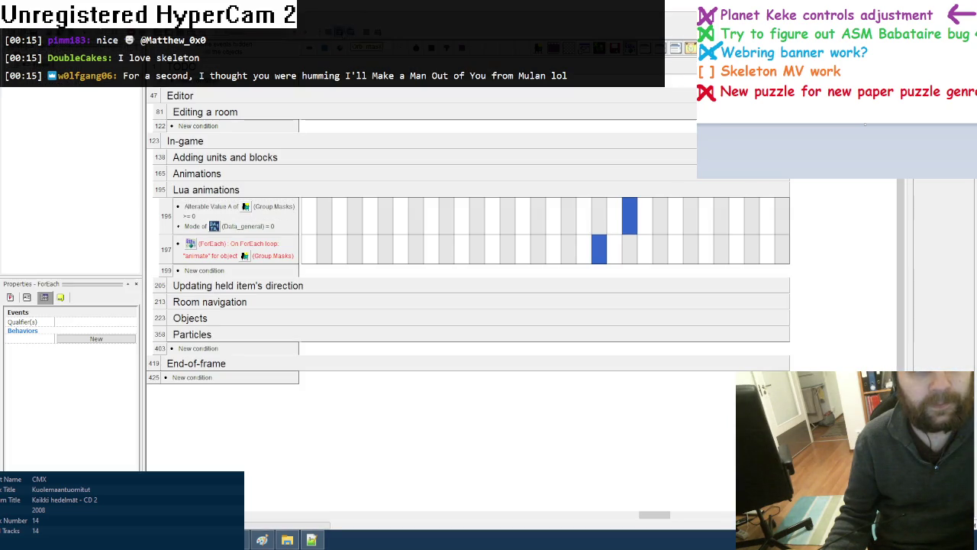
key("F8")
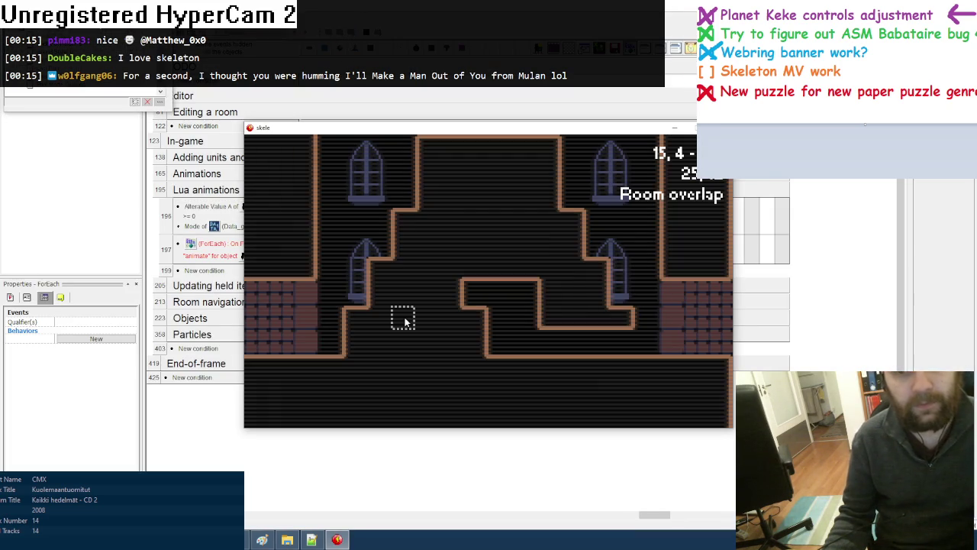
key("Right")
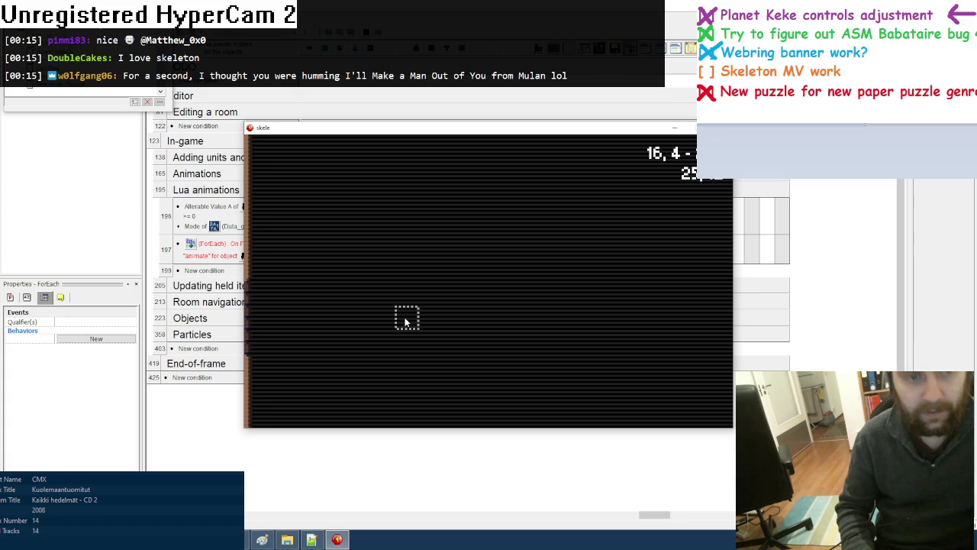
key("e")
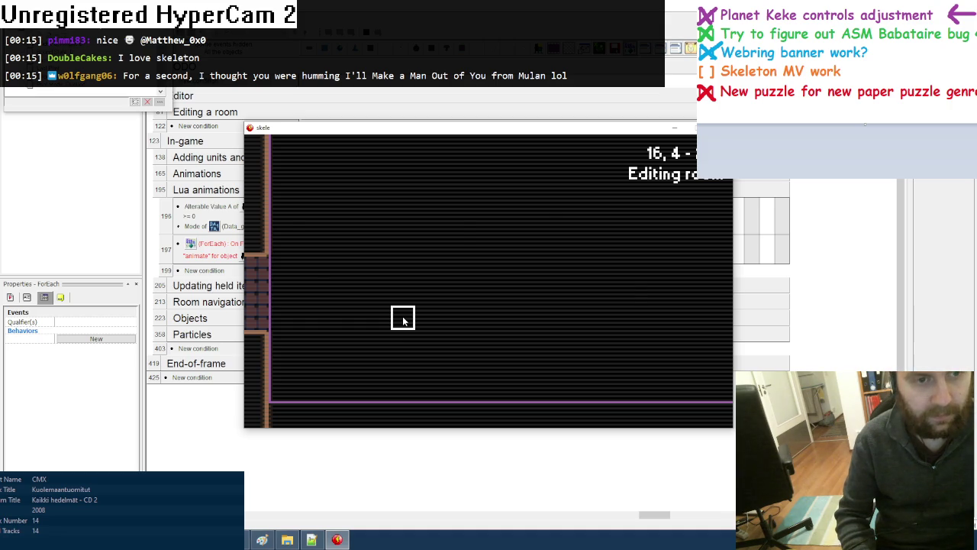
key("Tab")
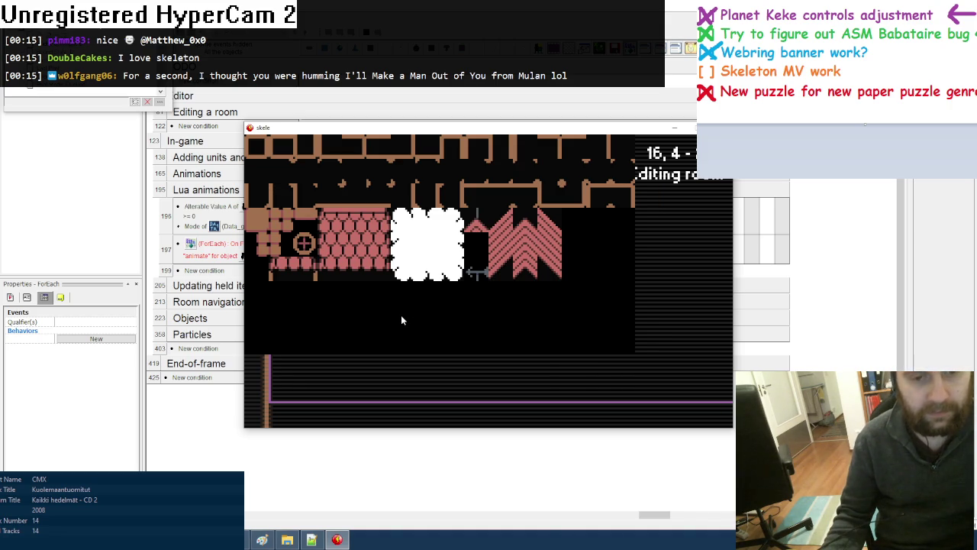
key("Escape")
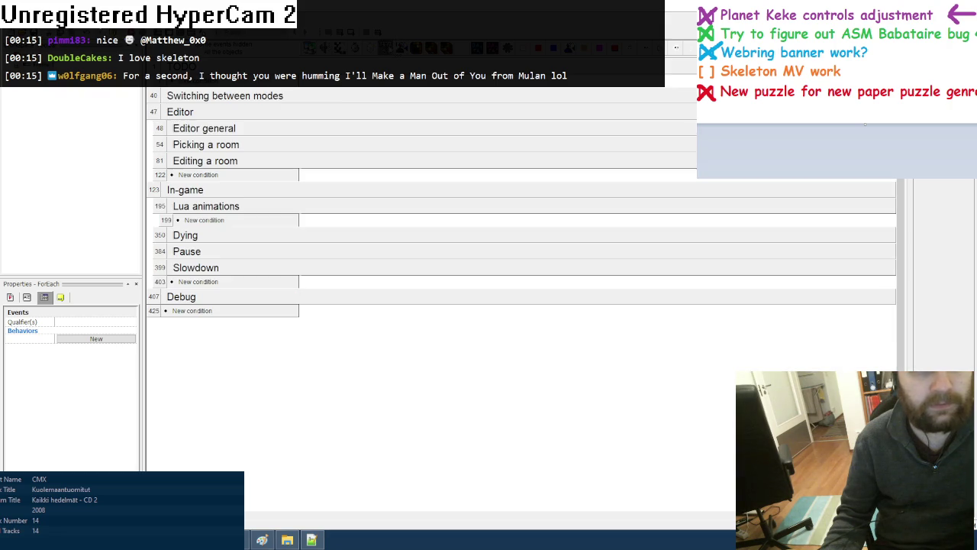
Expand the 'Editing a room' event group and scroll through its events
left_click(238, 160)
scroll(378, 340, "down", 5)
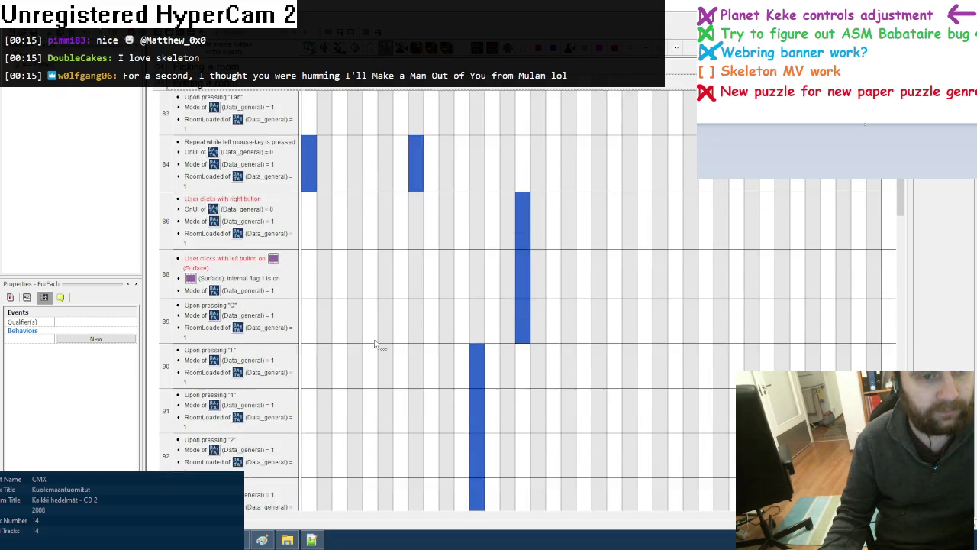
scroll(375, 343, "down", 5)
scroll(375, 343, "down", 3)
scroll(374, 344, "down", 3)
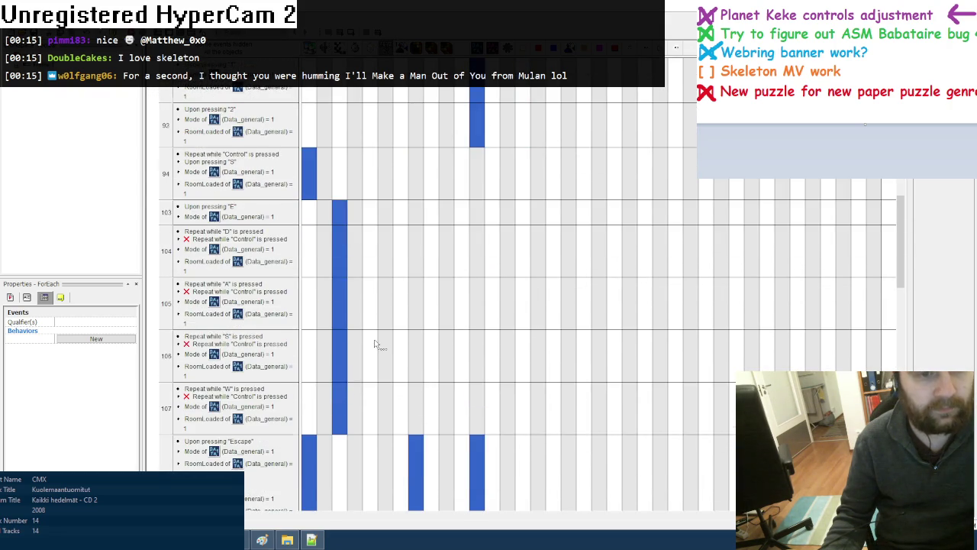
scroll(374, 344, "down", 3)
scroll(375, 343, "down", 3)
scroll(375, 343, "down", 1)
scroll(375, 343, "down", 2)
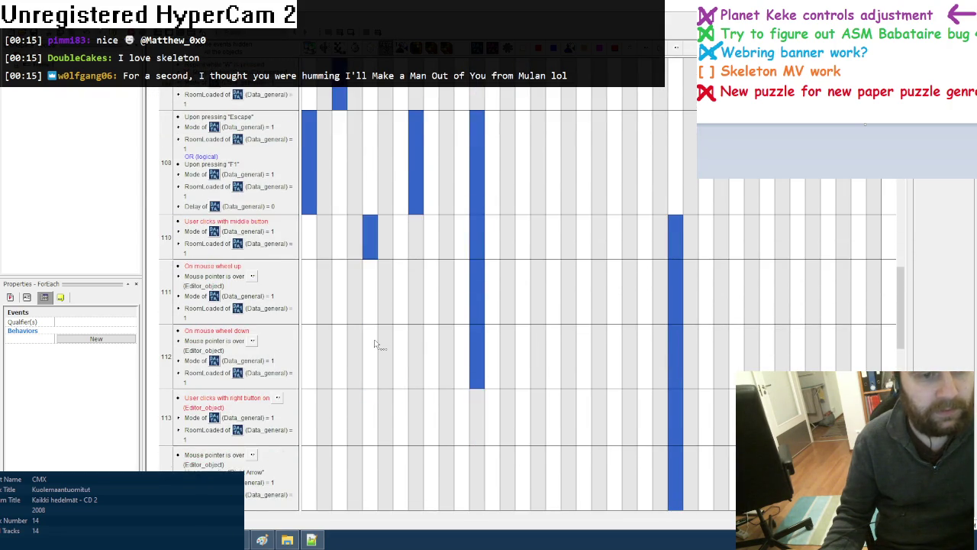
scroll(375, 343, "down", 1)
scroll(374, 344, "down", 1)
scroll(374, 343, "down", 3)
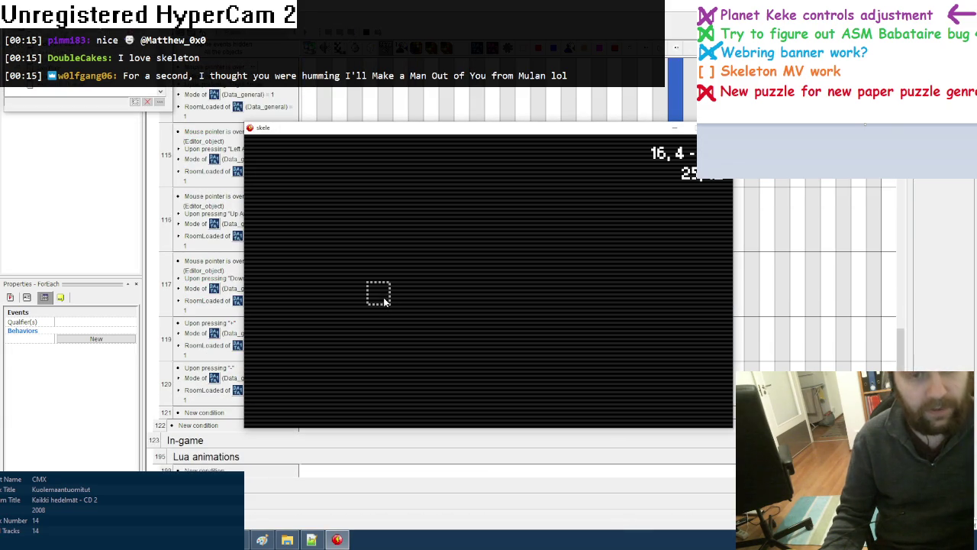
Place a wall tile in room 16, 4 of the running game, then close it after the rooms.lua:55 error
left_click(384, 297)
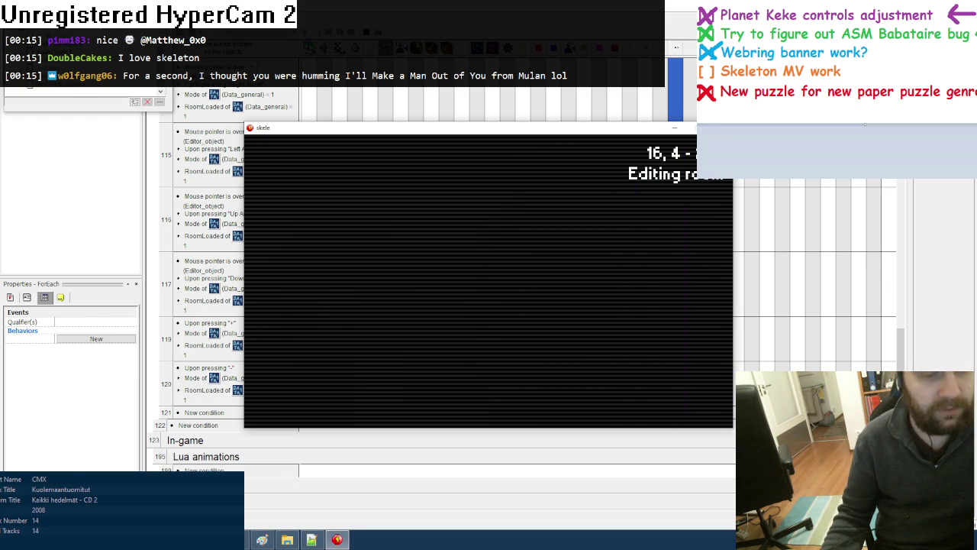
key("alt+Tab")
left_click(339, 537)
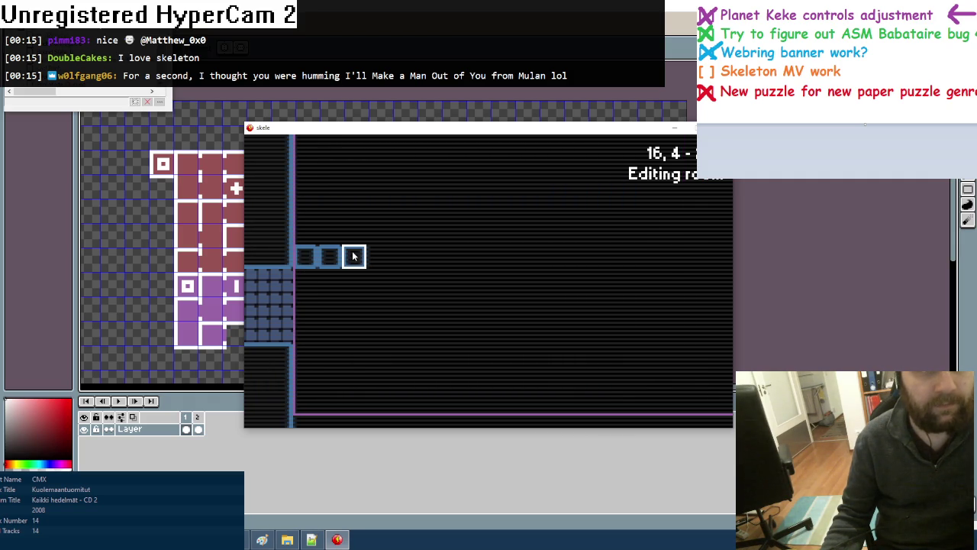
left_click(353, 256)
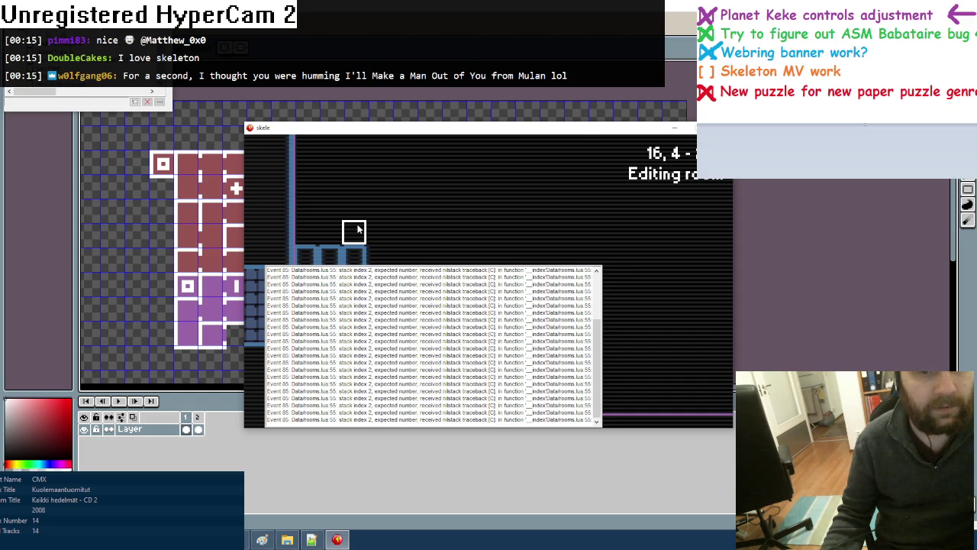
key("Escape")
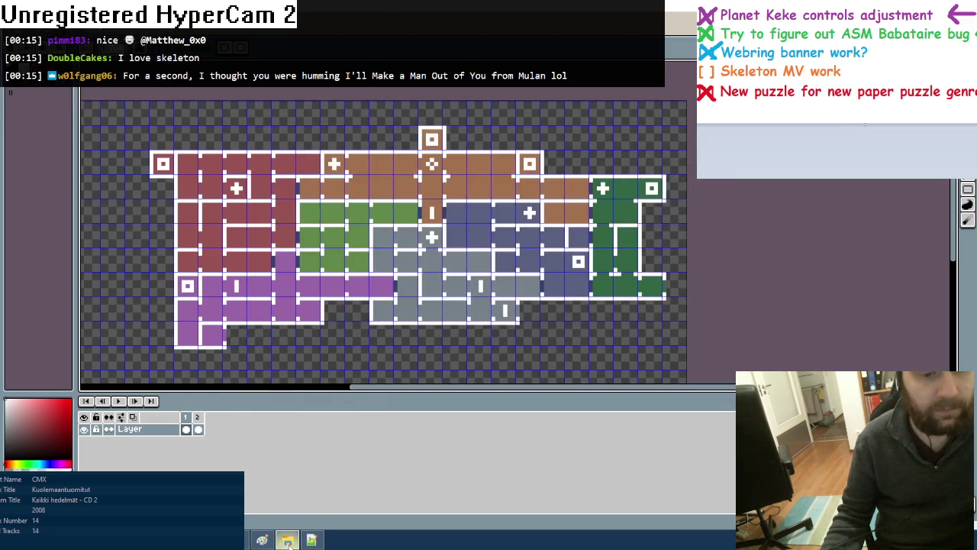
Open rooms.lua in Notepad++ to inspect the autotile function, then rerun the game from Fusion
left_click(287, 539)
double_click(113, 180)
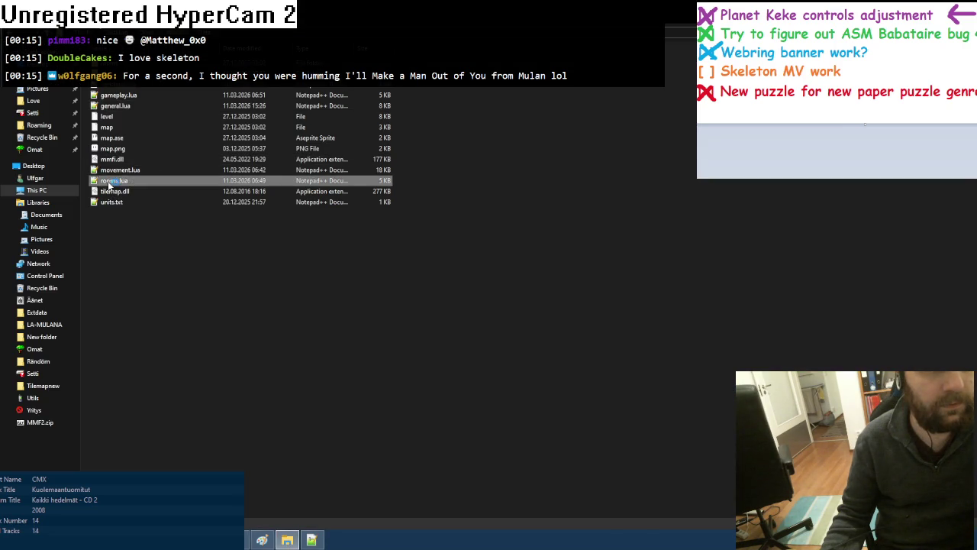
scroll(229, 279, "down", 5)
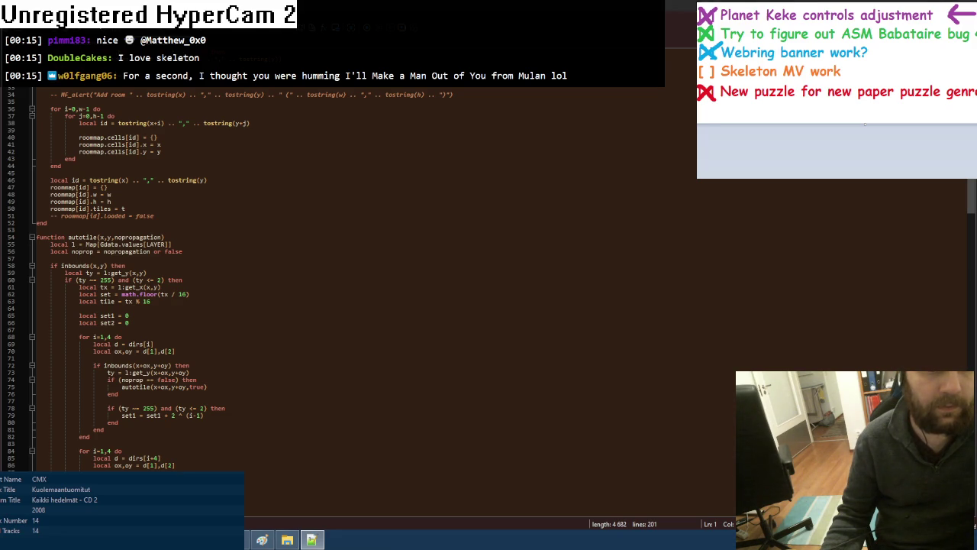
key("alt+Tab")
key("F8")
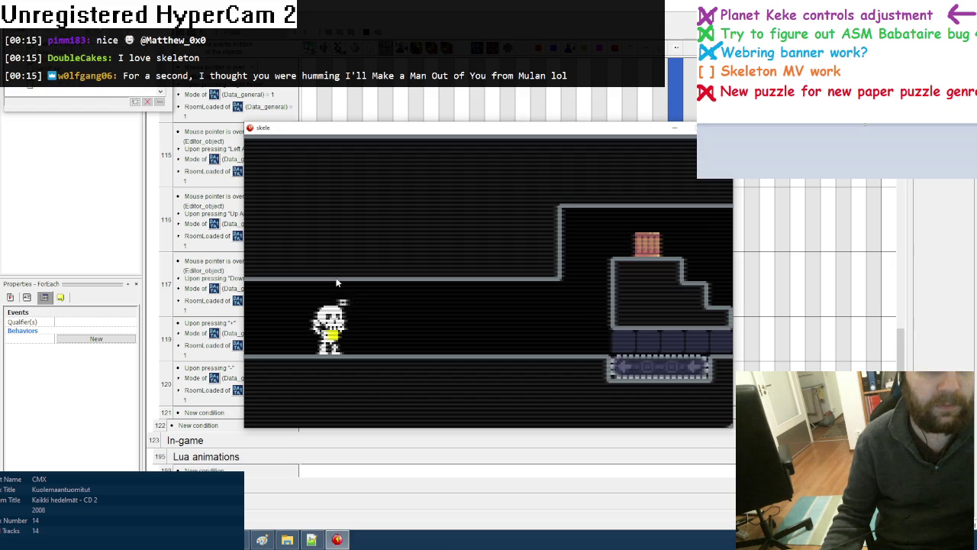
In room 16, 4, enable editing, place and erase a brown tile to trigger the error, then close the game
key("Left")
key("Right")
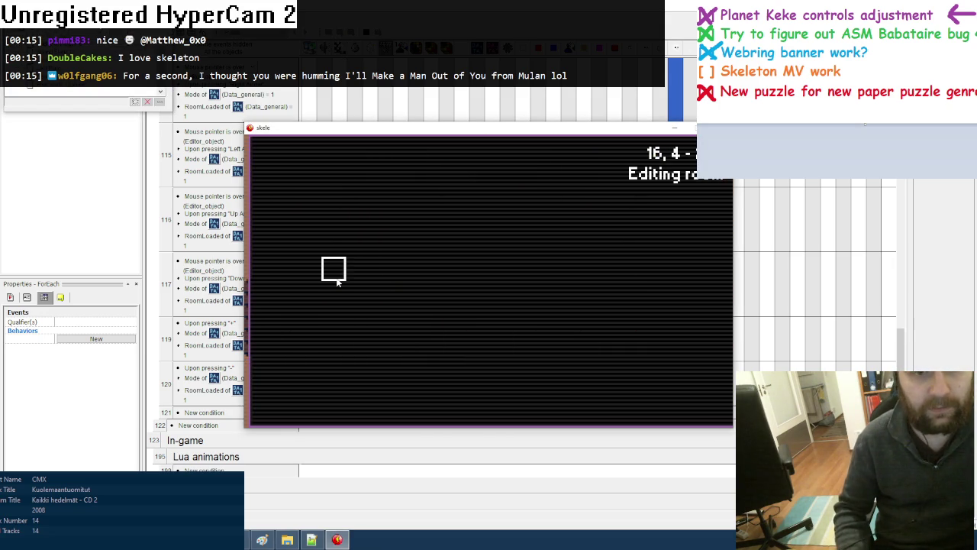
key("e")
key("Tab")
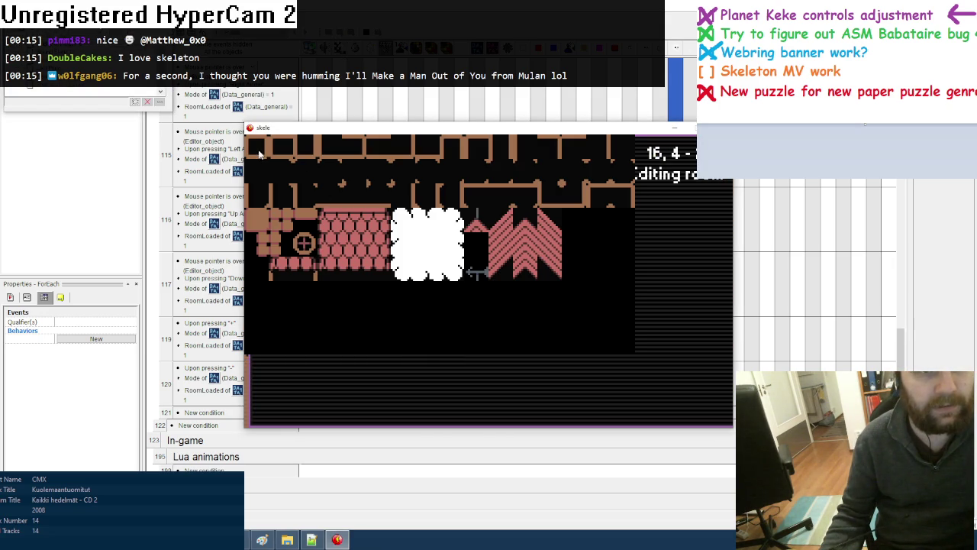
left_click(264, 155)
left_click(284, 269)
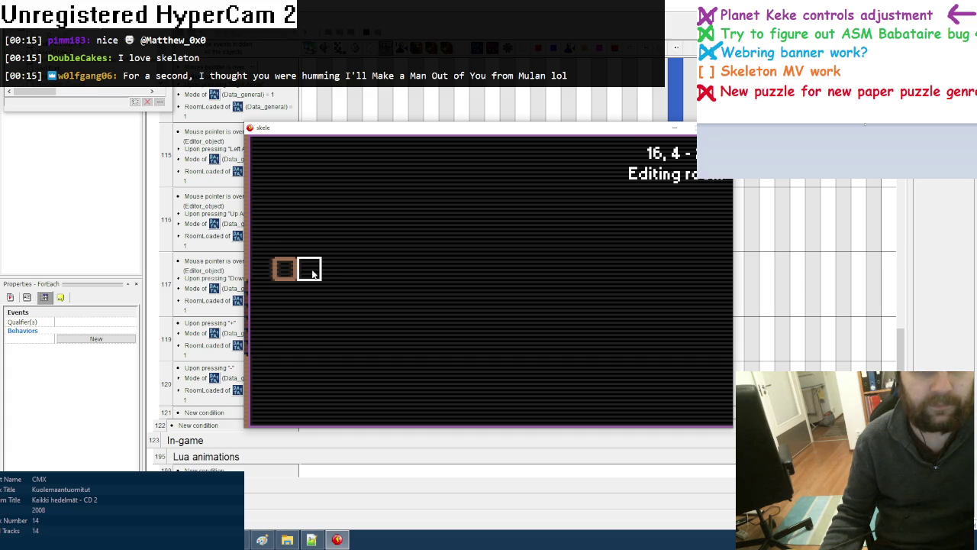
right_click(284, 268)
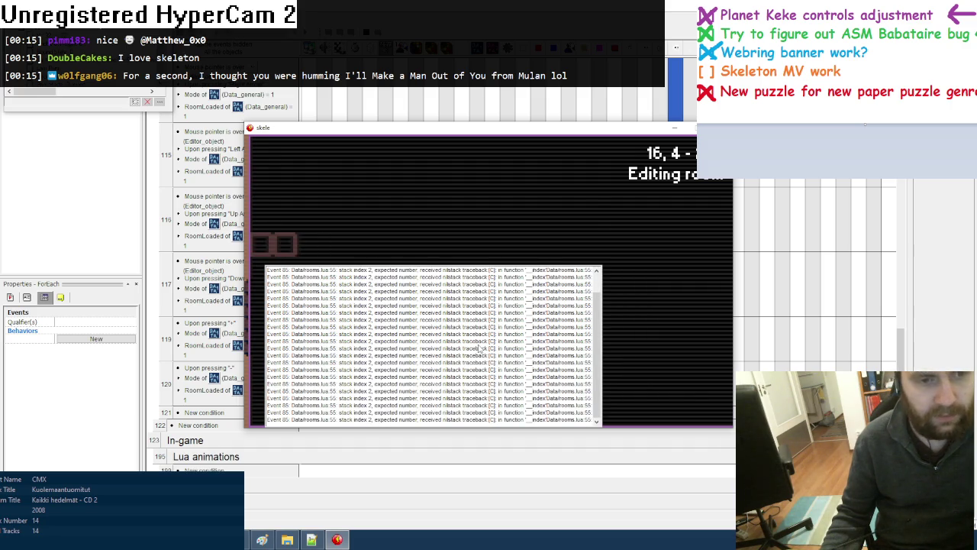
key("Escape")
Bring Notepad++ forward and view the 98-line constants file
left_click(312, 540)
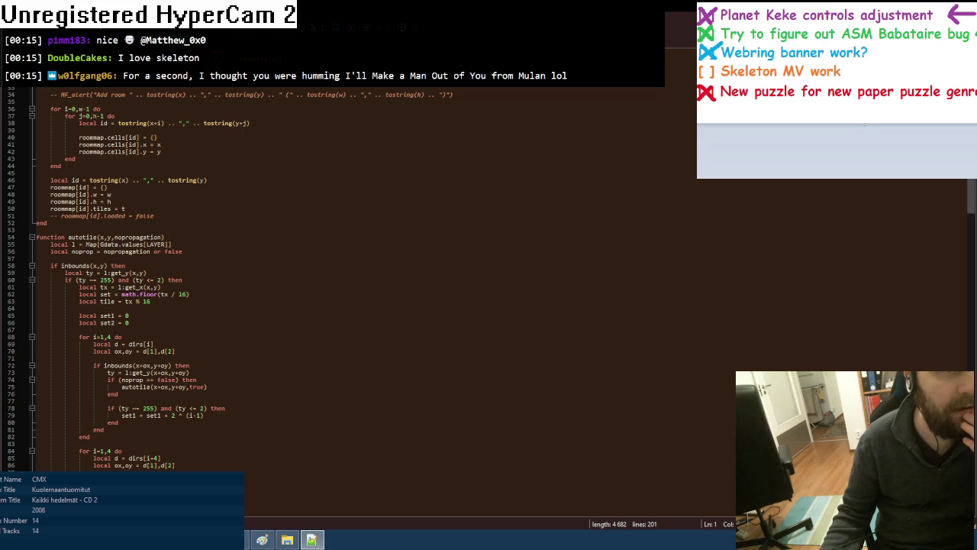
key("ctrl+Tab")
scroll(141, 181, "up", 2)
scroll(141, 181, "up", 2)
Check the constants, then change LAYER to LAYER_CURR on line 55 of rooms.lua
scroll(142, 181, "up", 2)
scroll(141, 181, "down", 4)
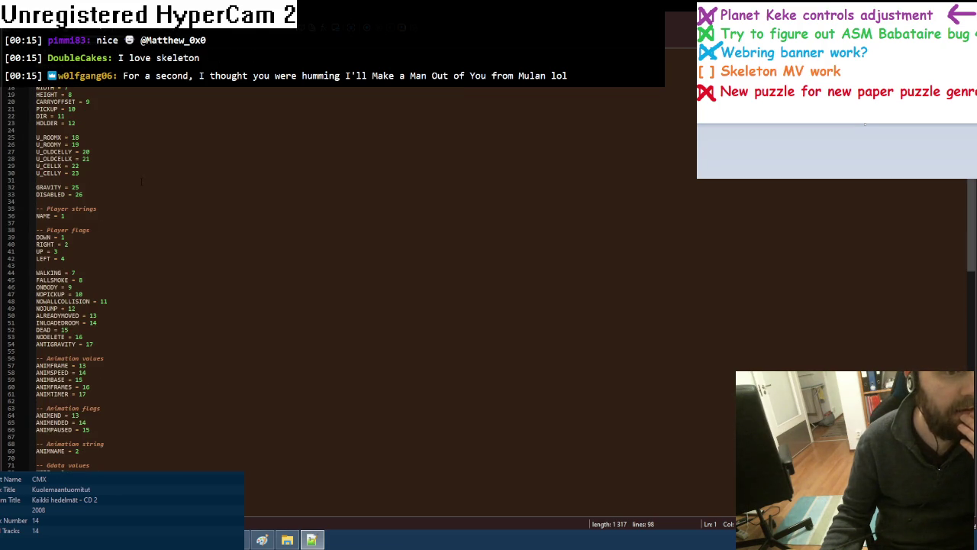
scroll(141, 181, "down", 3)
scroll(141, 181, "down", 3)
scroll(141, 181, "down", 2)
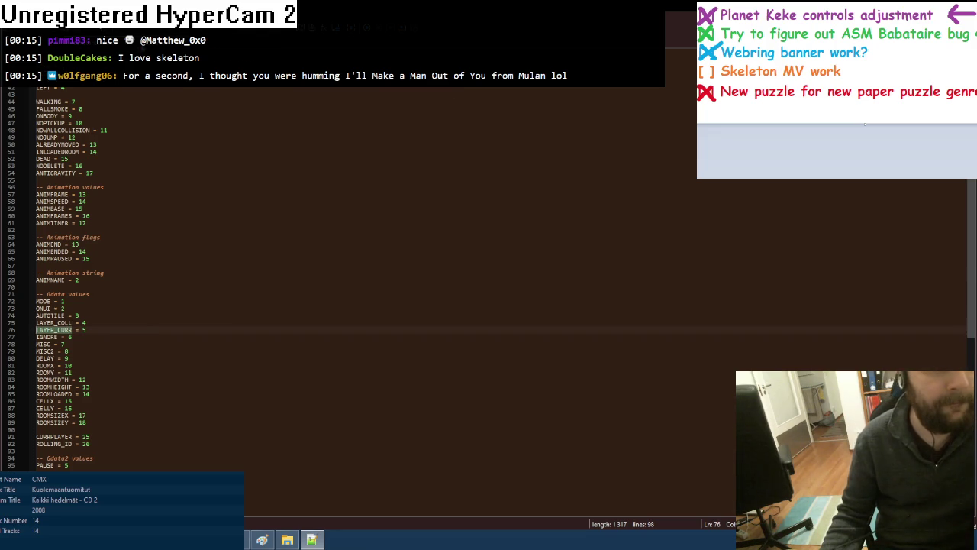
key("ctrl+Tab")
left_click(152, 244)
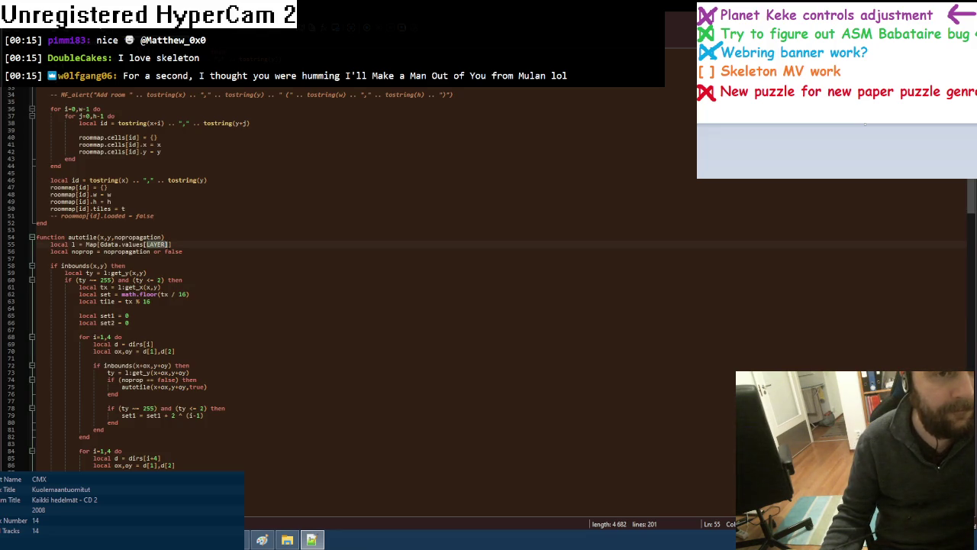
type("_CURR")
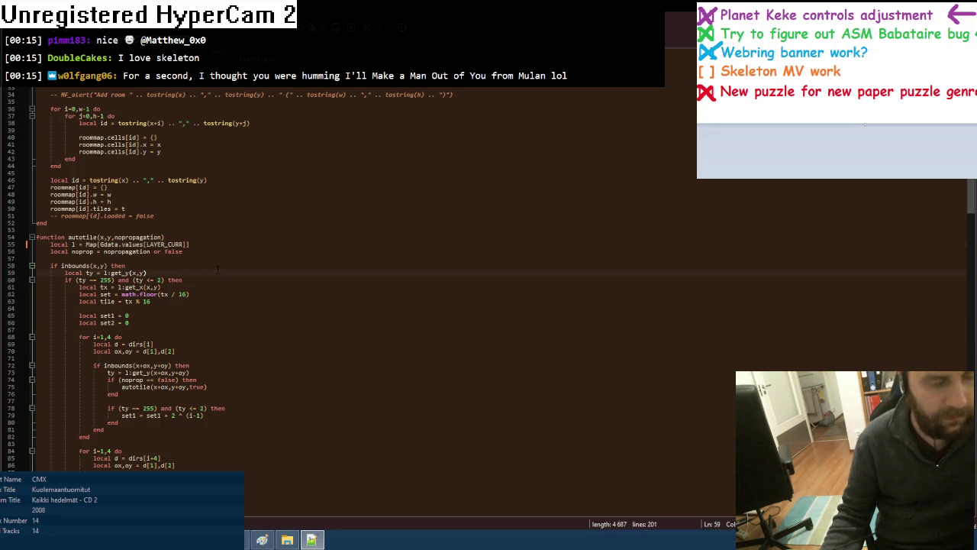
Search rooms.lua for 'LA' to confirm no other plain LAYER references remain
key("ctrl+f")
type("LAYER")
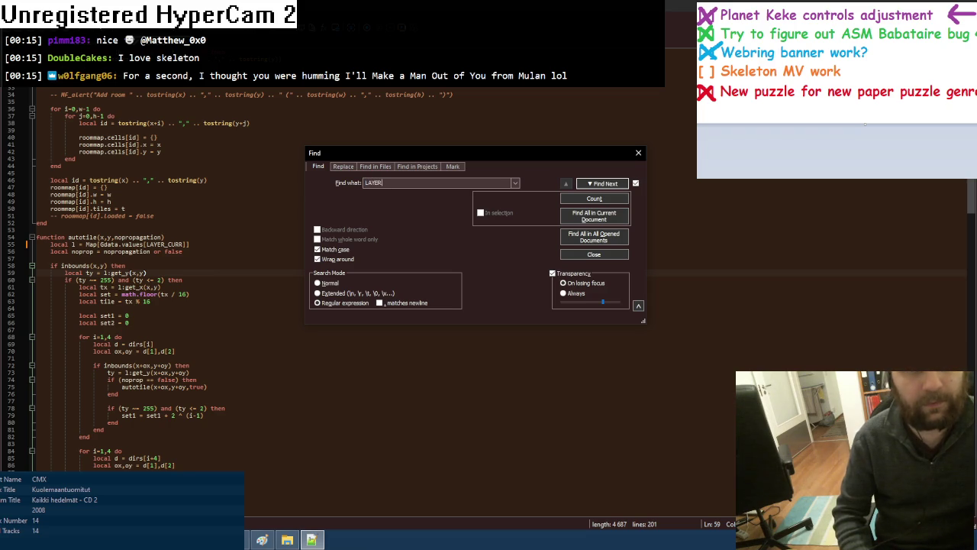
left_click(598, 183)
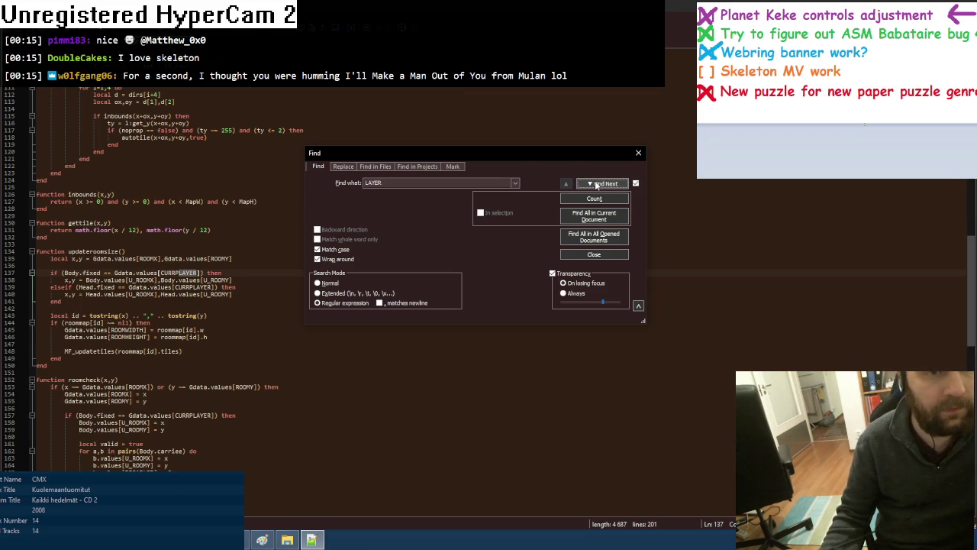
left_click(598, 184)
left_click(598, 184)
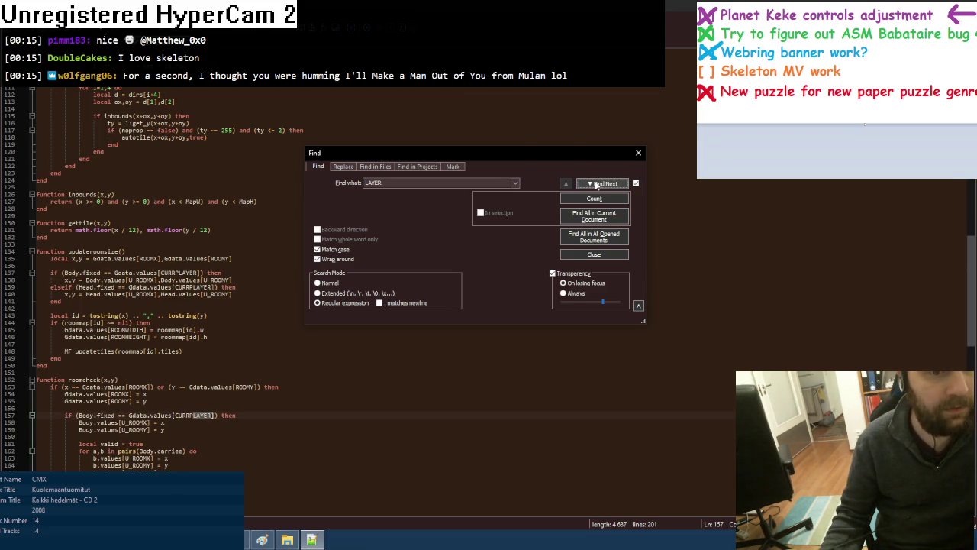
left_click(597, 184)
left_click(598, 184)
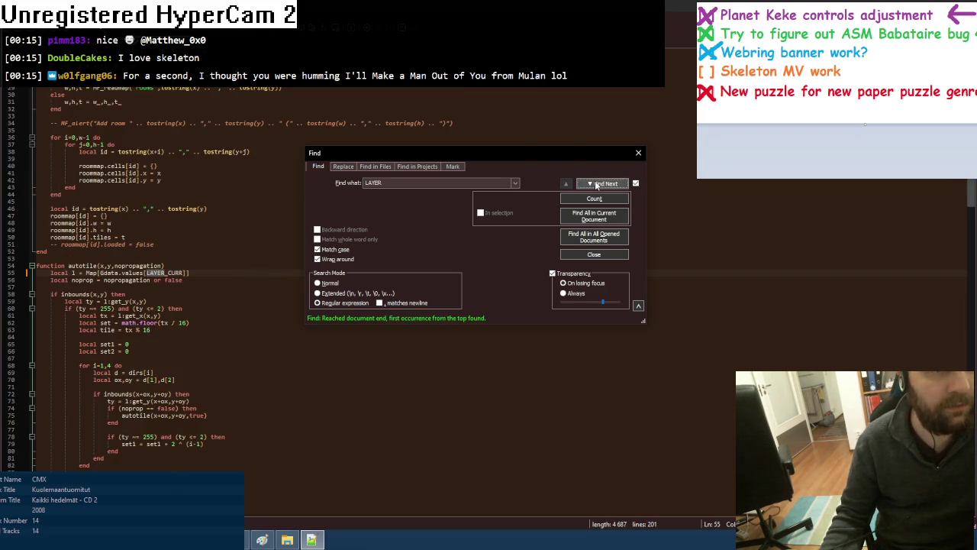
key("Escape")
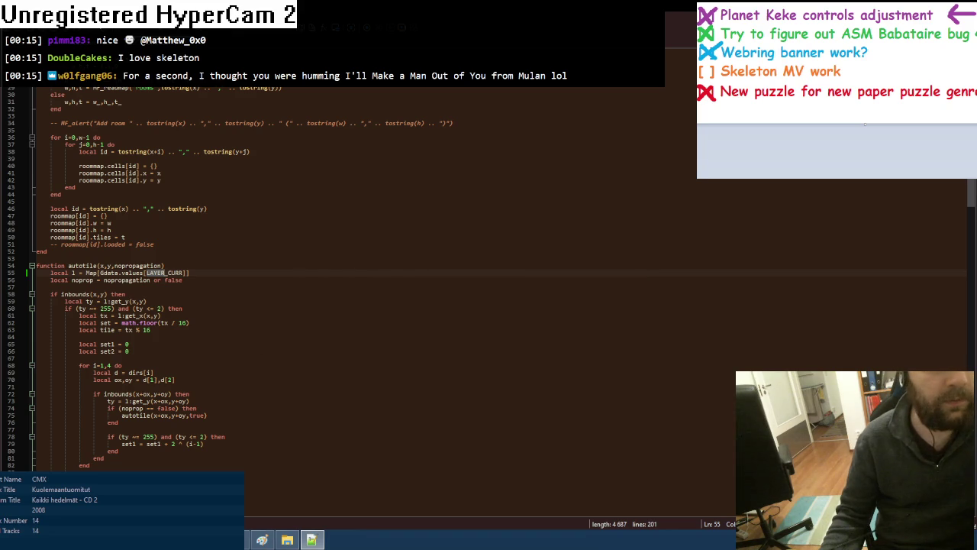
key("alt+Tab")
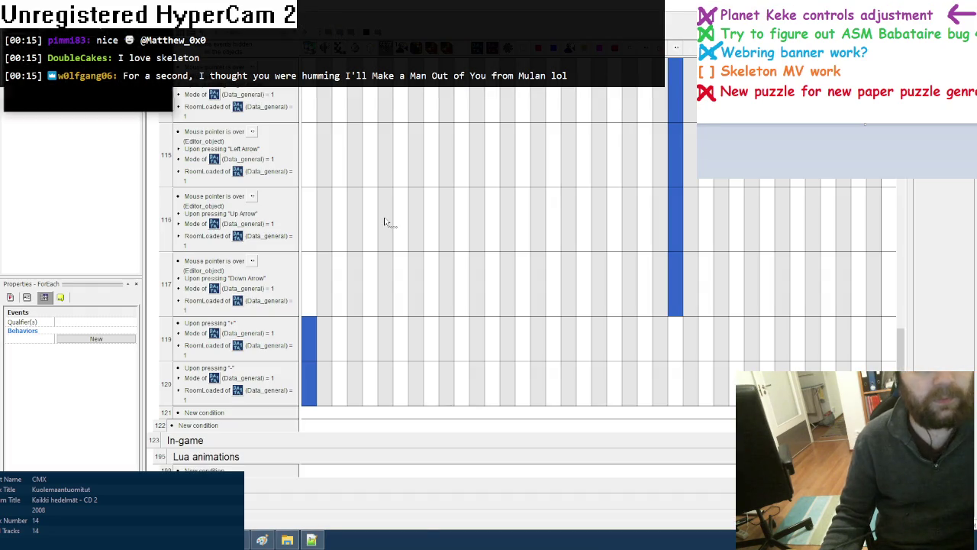
Run the game, move to room 16, 4 and cycle its tile set to blue
key("F8")
key("Right")
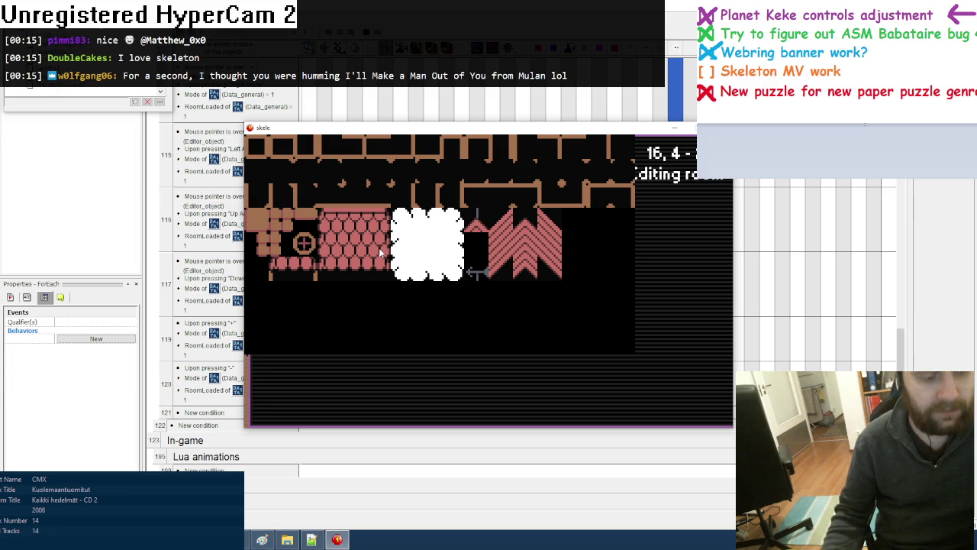
key("Up")
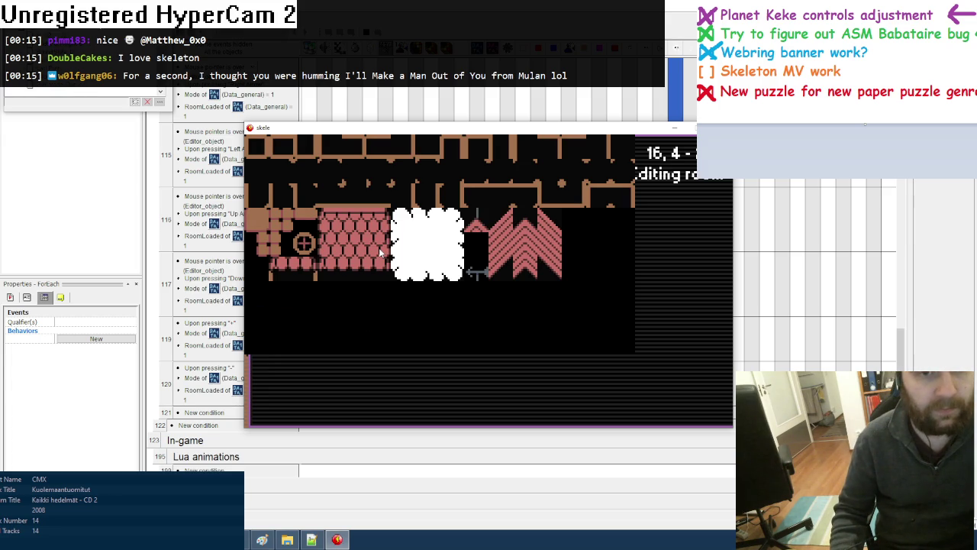
key("Up")
key("Up")
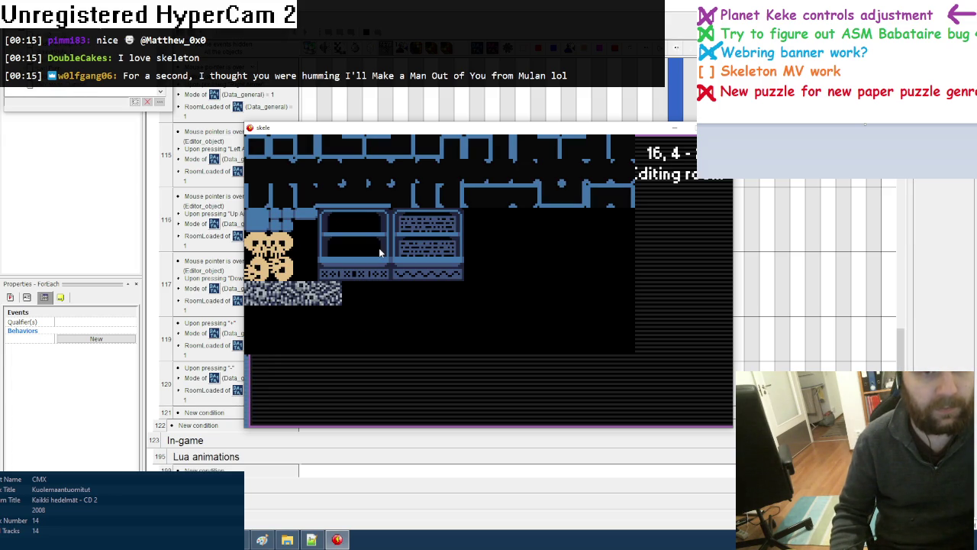
key("Up")
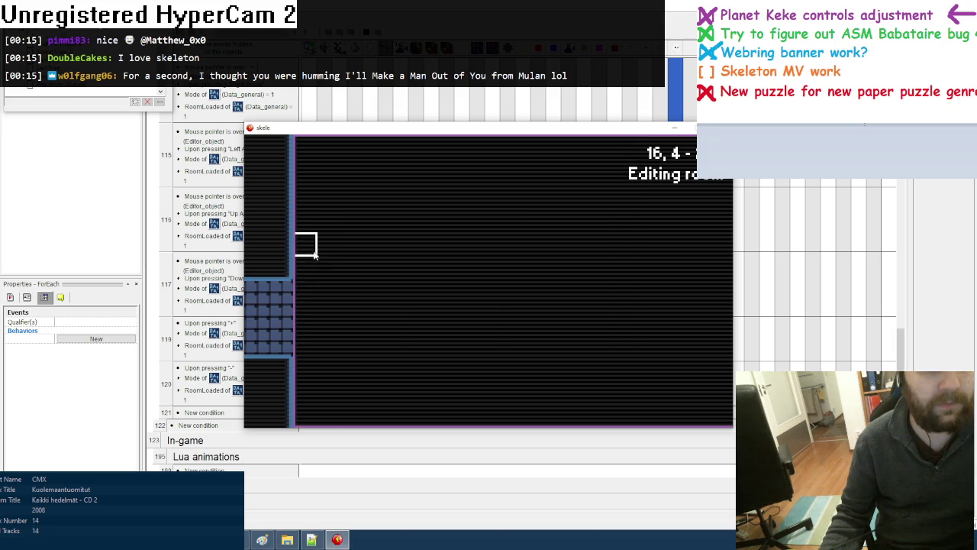
Paint blue walls along the room's left, bottom and right edges
left_click_drag(310, 267, 320, 260)
scroll(320, 305, "down", 3)
left_click_drag(320, 307, 328, 338)
scroll(354, 341, "up", 5)
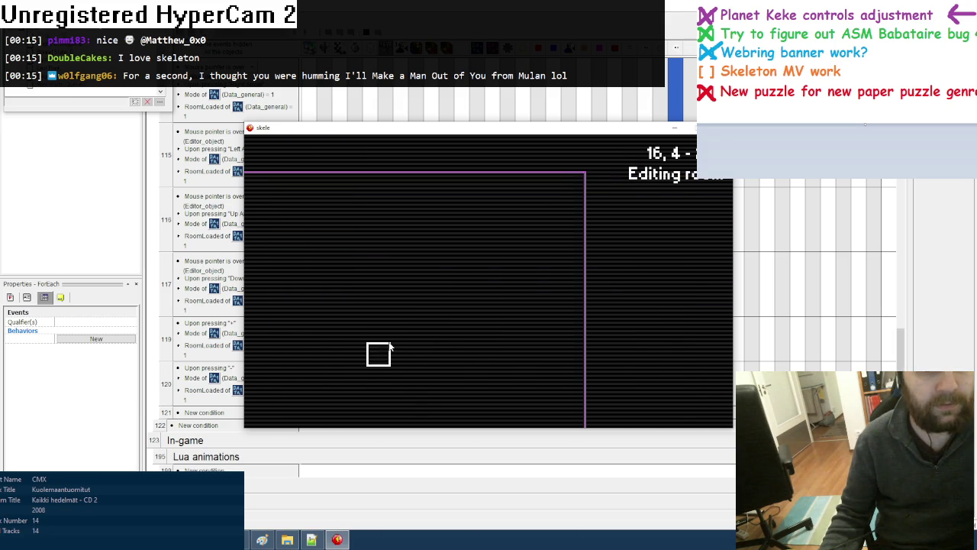
scroll(673, 379, "down", 3)
mouse_move(673, 379)
left_mouse_down()
mouse_move(577, 379)
mouse_move(525, 356)
mouse_move(477, 355)
left_mouse_up()
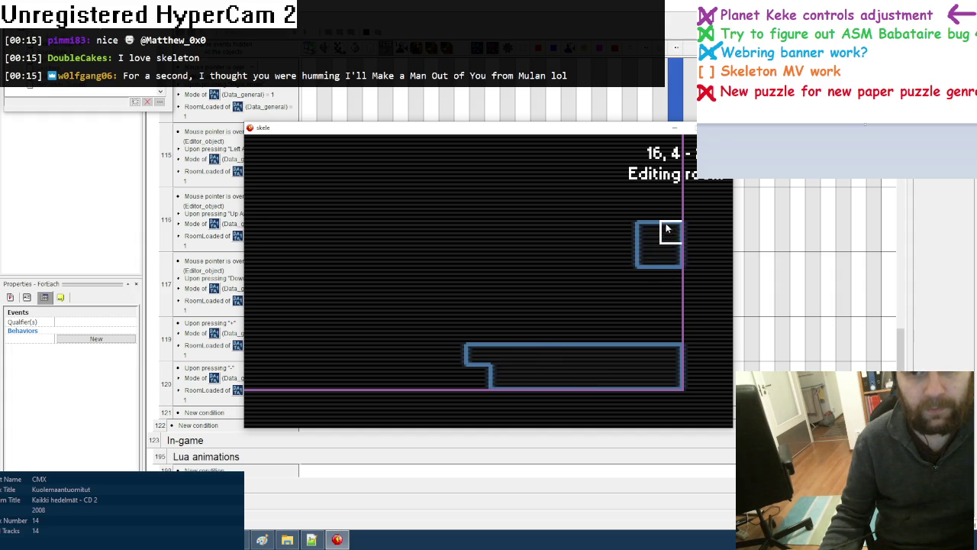
key("Down")
left_click_drag(650, 360, 666, 245)
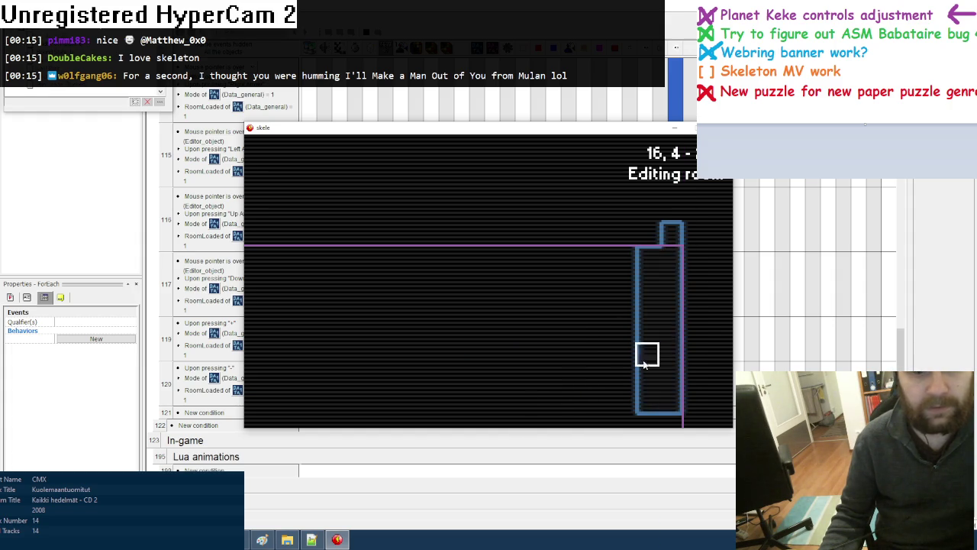
key("alt+Tab")
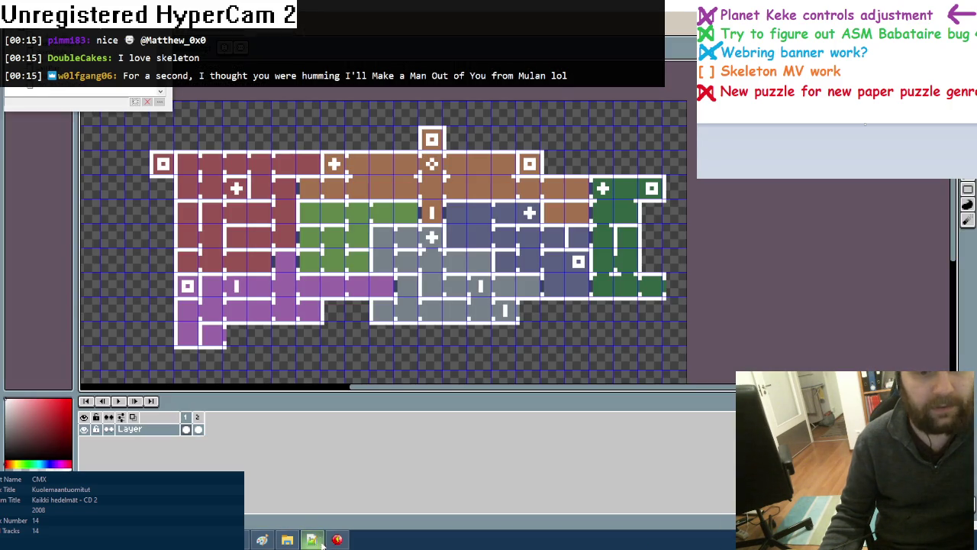
Draw a blue wall block at the bottom right and a stepped wall line up to the top edge
left_click(336, 540)
left_click_drag(640, 392, 622, 389)
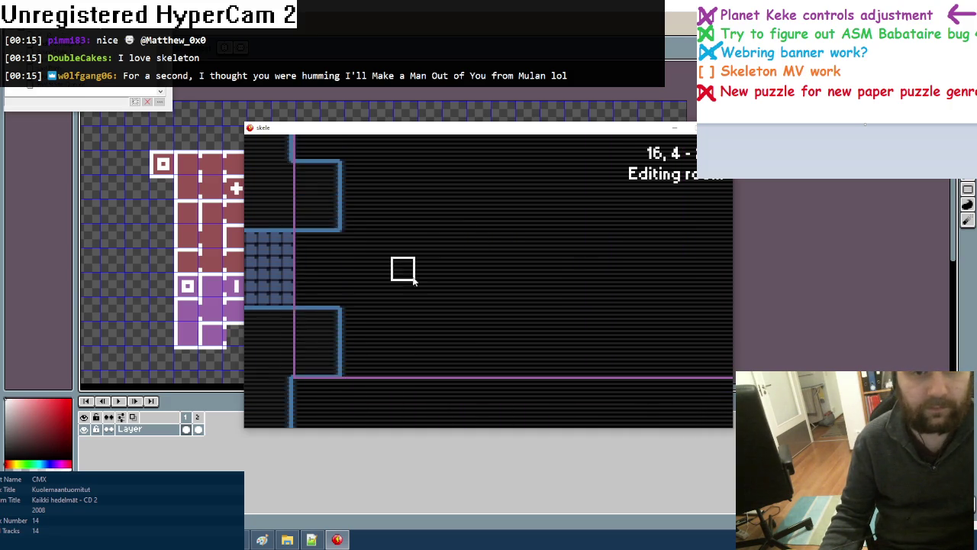
mouse_move(353, 210)
left_mouse_down()
mouse_move(629, 250)
mouse_move(641, 304)
mouse_move(634, 164)
mouse_move(441, 193)
mouse_move(535, 184)
mouse_move(624, 122)
mouse_move(621, 329)
mouse_move(629, 321)
mouse_move(517, 371)
mouse_move(308, 364)
mouse_move(295, 343)
mouse_move(484, 348)
mouse_move(456, 345)
mouse_move(334, 257)
mouse_move(313, 269)
mouse_move(324, 319)
left_mouse_up()
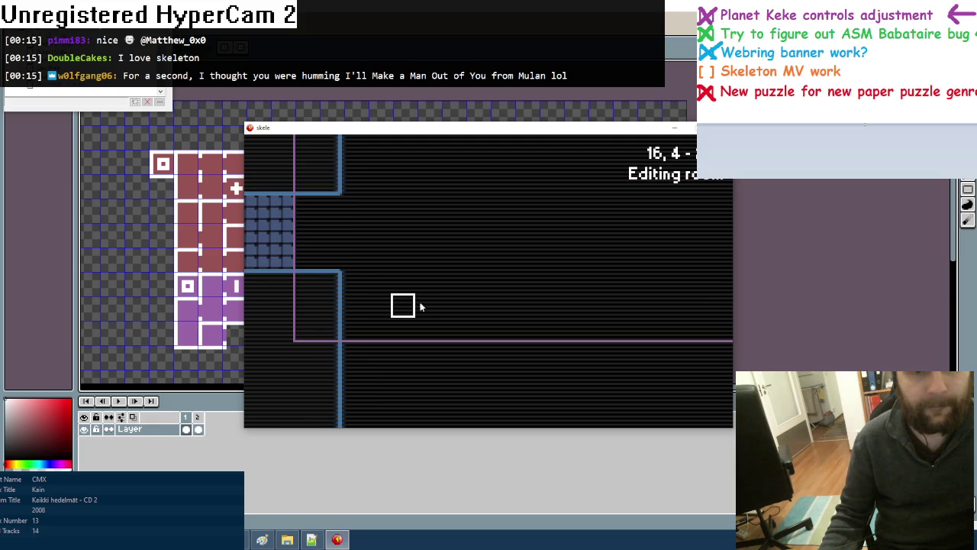
Pick the blue block tile and paint a row of three beside the wall corner
key("Tab")
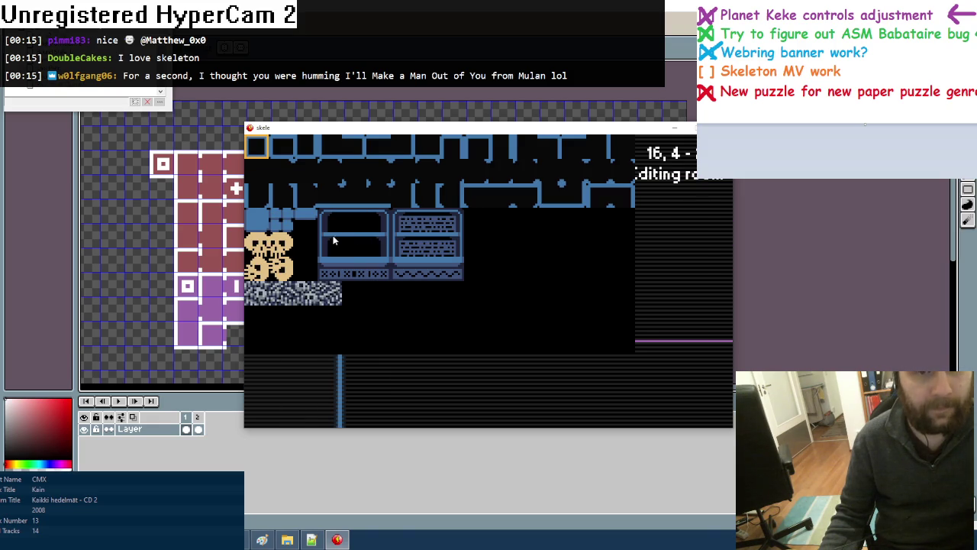
left_click(279, 223)
left_click_drag(350, 280, 412, 279)
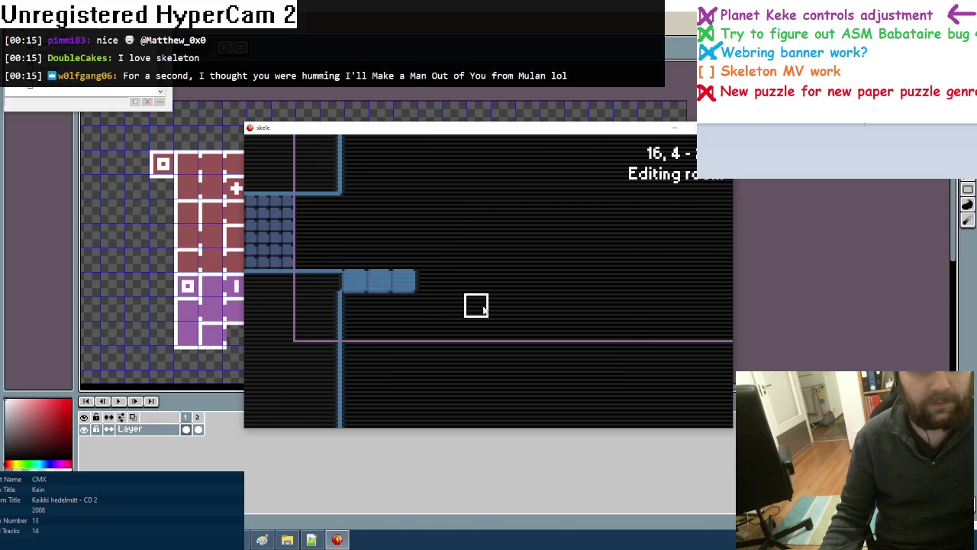
key("Tab")
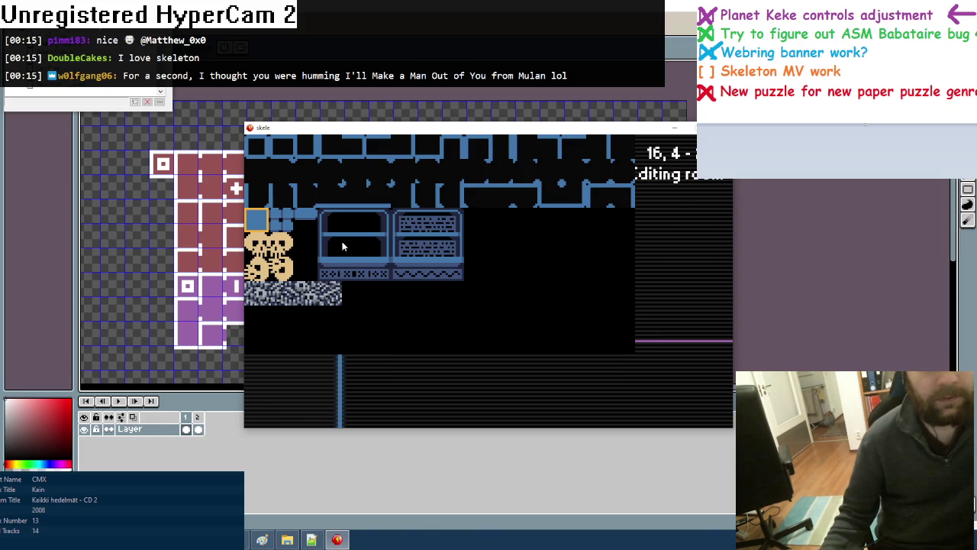
left_click(343, 244)
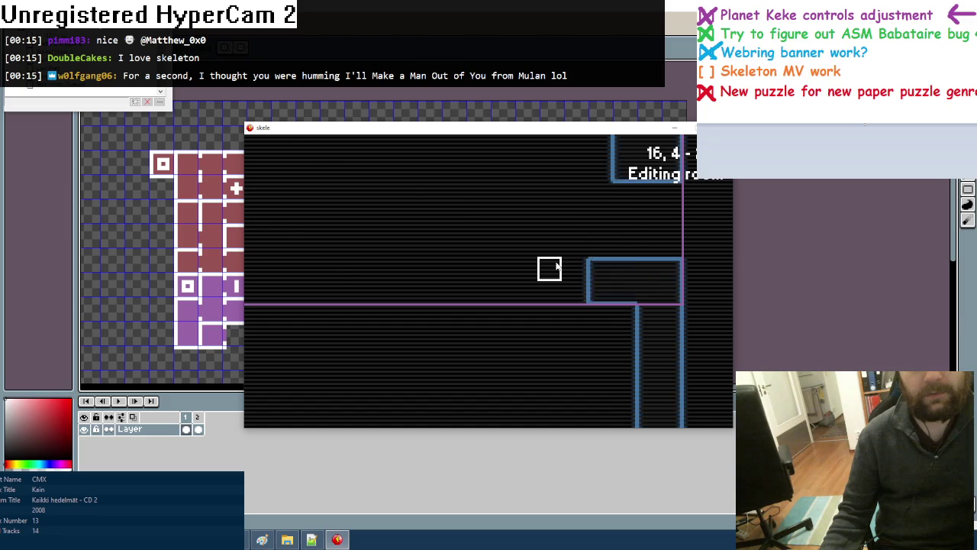
key("Tab")
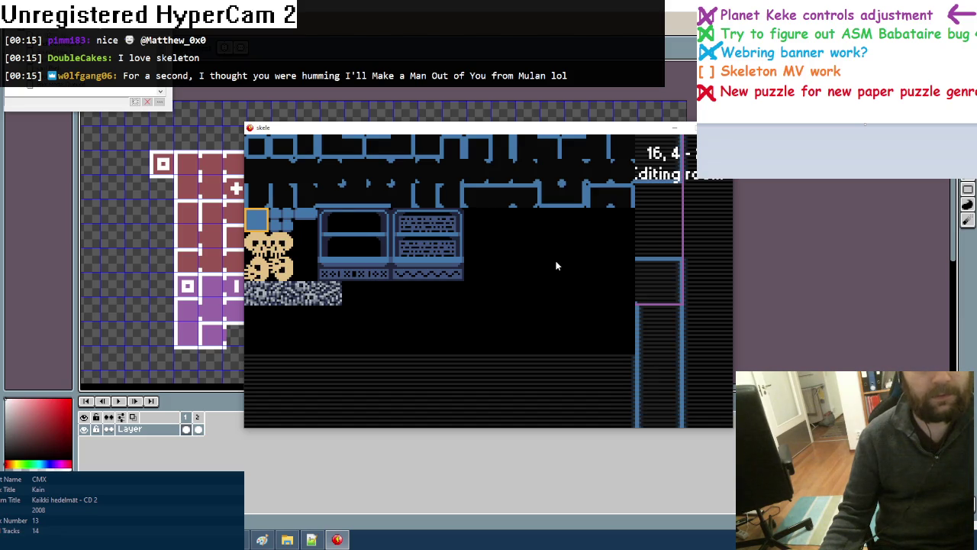
left_click(556, 266)
key("Tab")
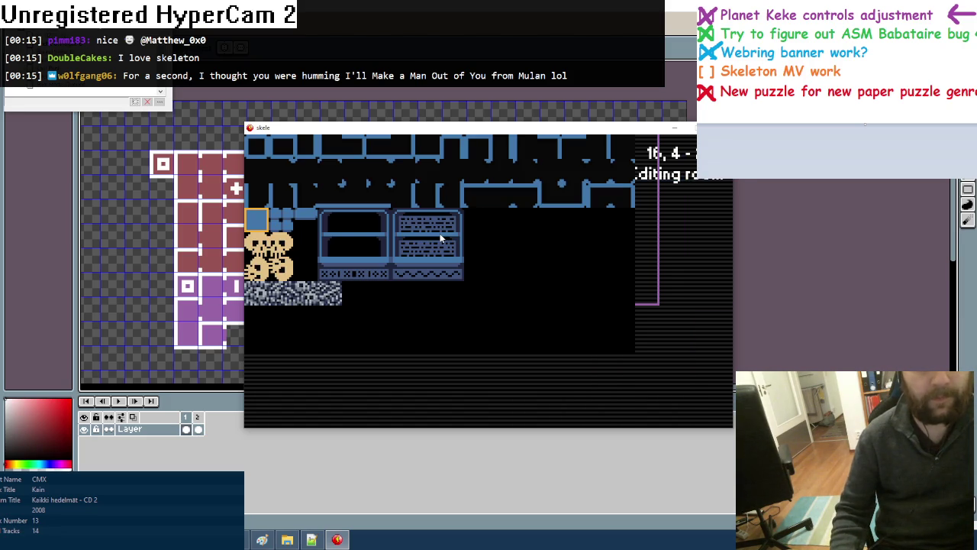
Cycle through grey, red, purple and blue tilesets, ending on darker blue with pillars
key("F1")
key("F1")
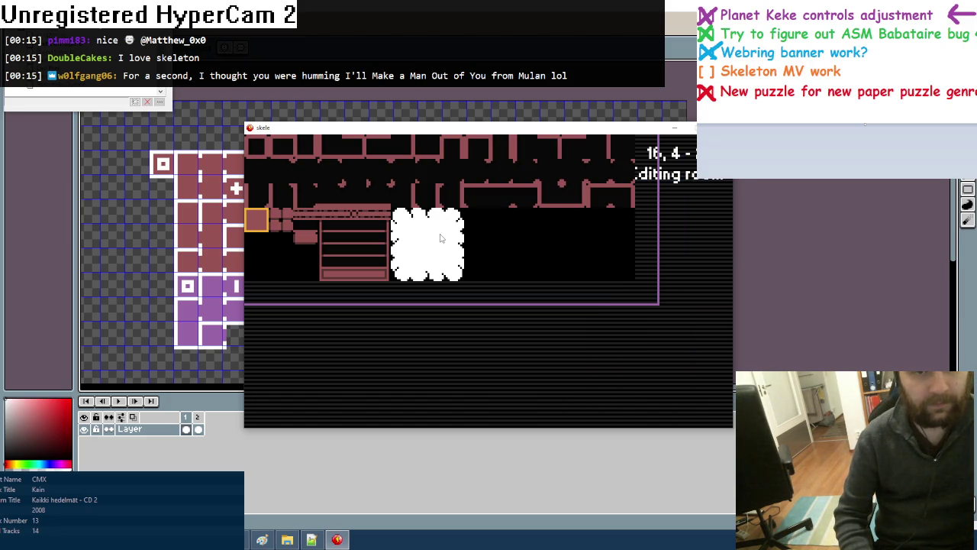
key("F1")
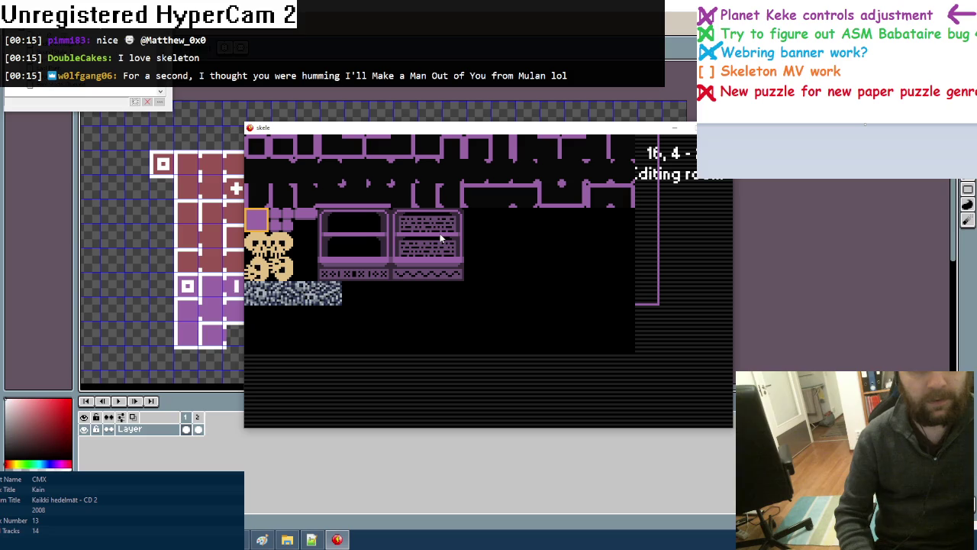
key("F1")
key("F1")
key("F1")
key("F1")
key("F1")
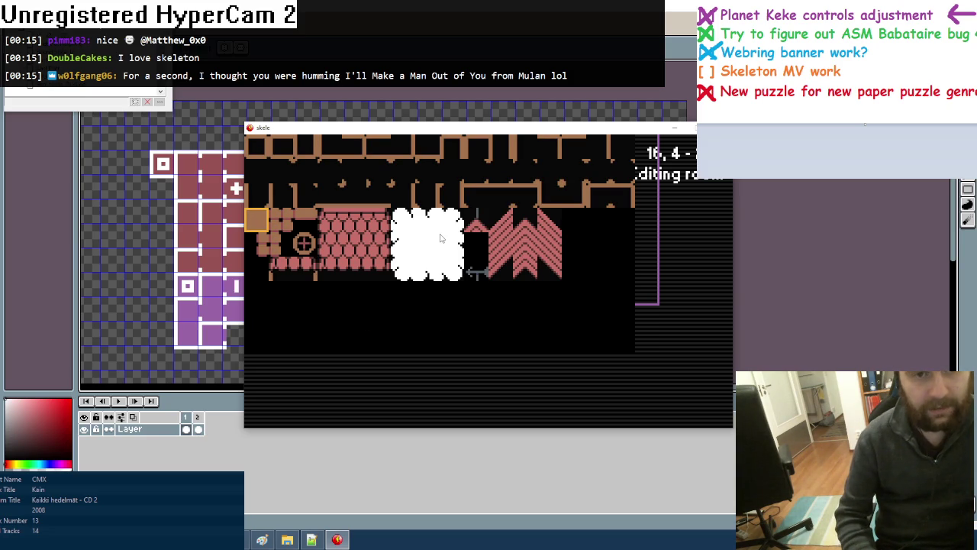
key("F1")
key("F1")
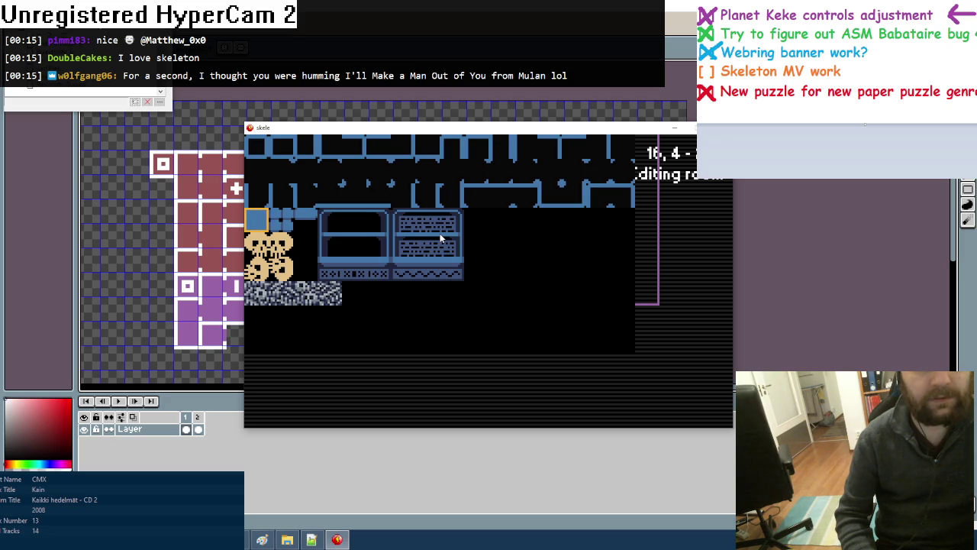
key("F1")
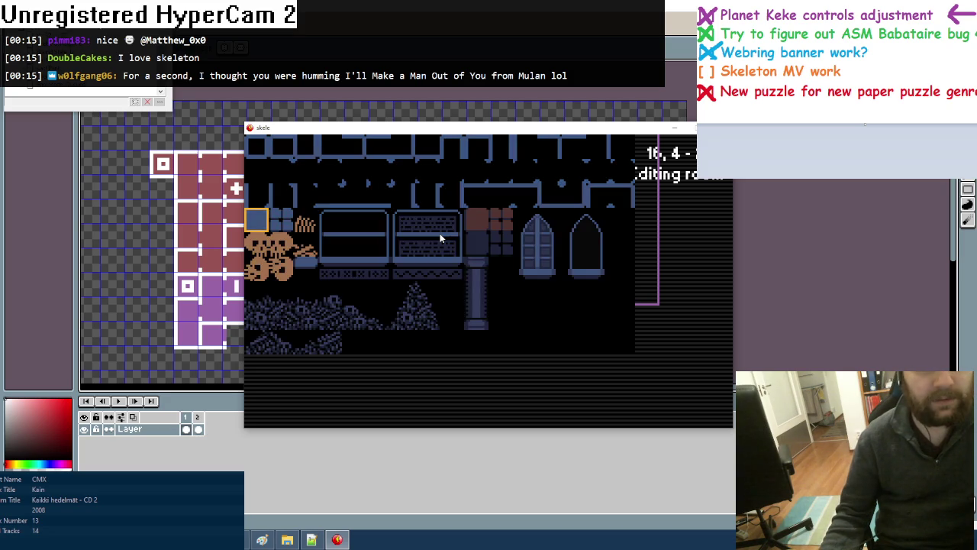
left_click(439, 238)
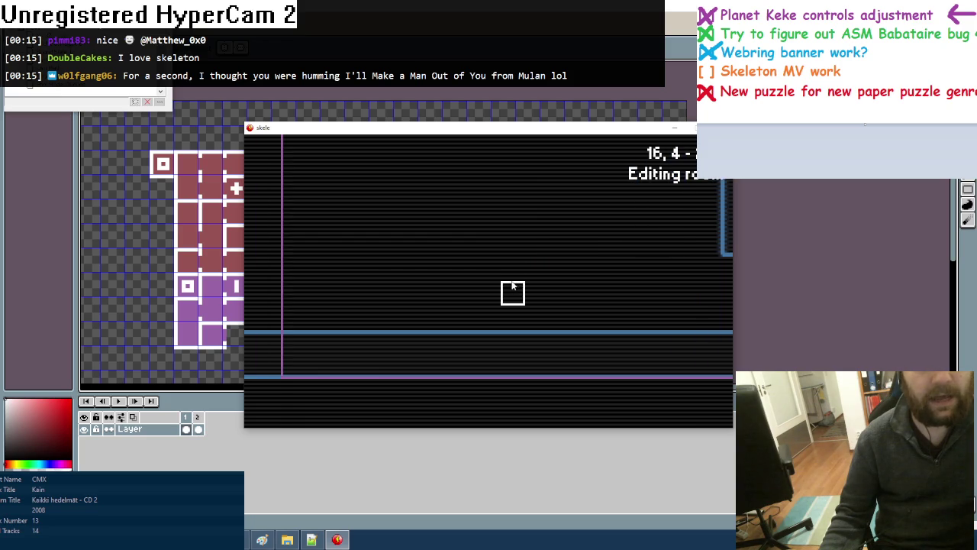
key("Escape")
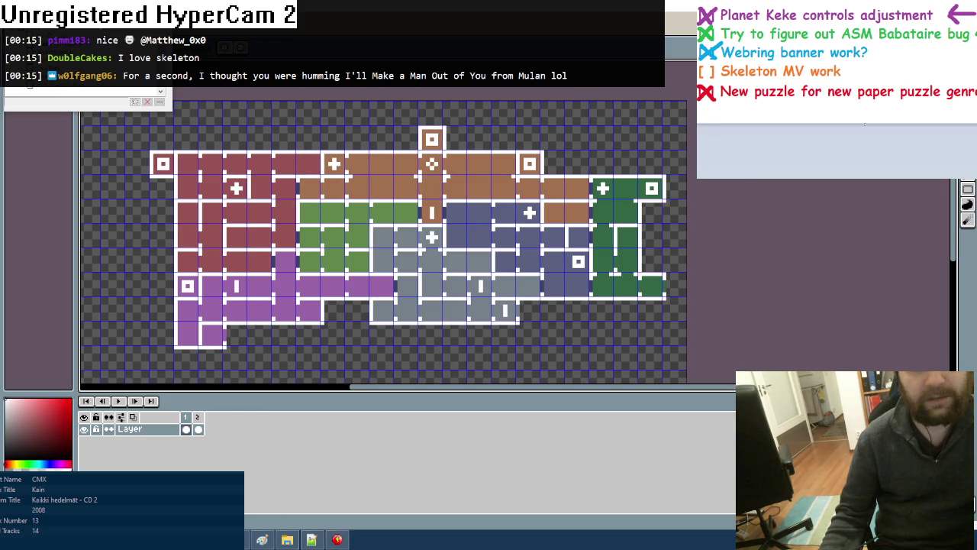
Shift the wall corner one tile right and redraw the wall as a step over the blue blocks
left_click(338, 540)
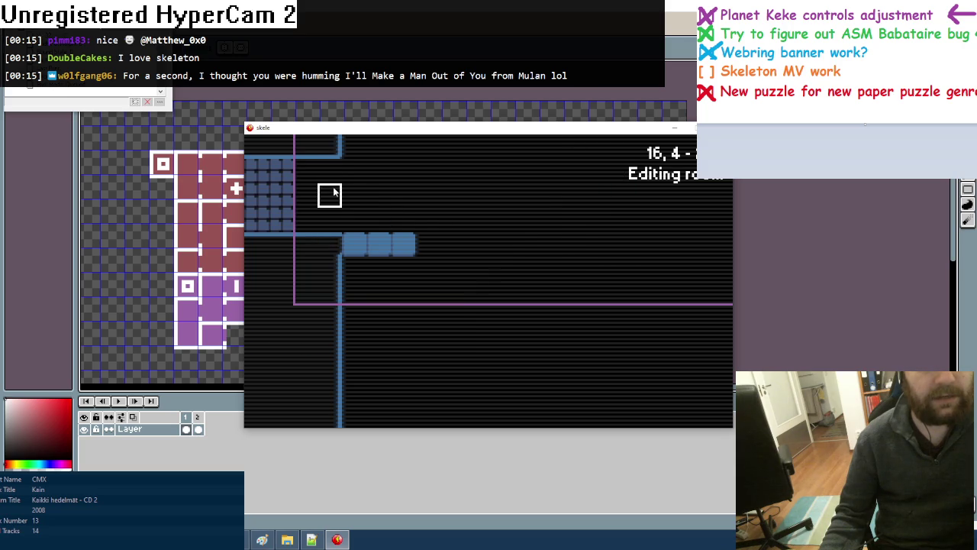
scroll(372, 204, "up", 1)
scroll(373, 204, "up", 2)
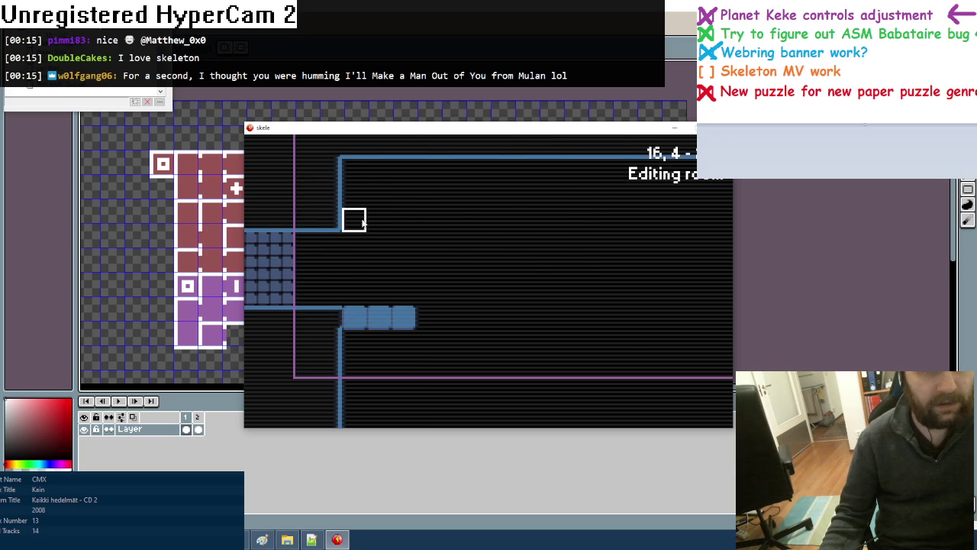
left_click_drag(356, 196, 380, 223)
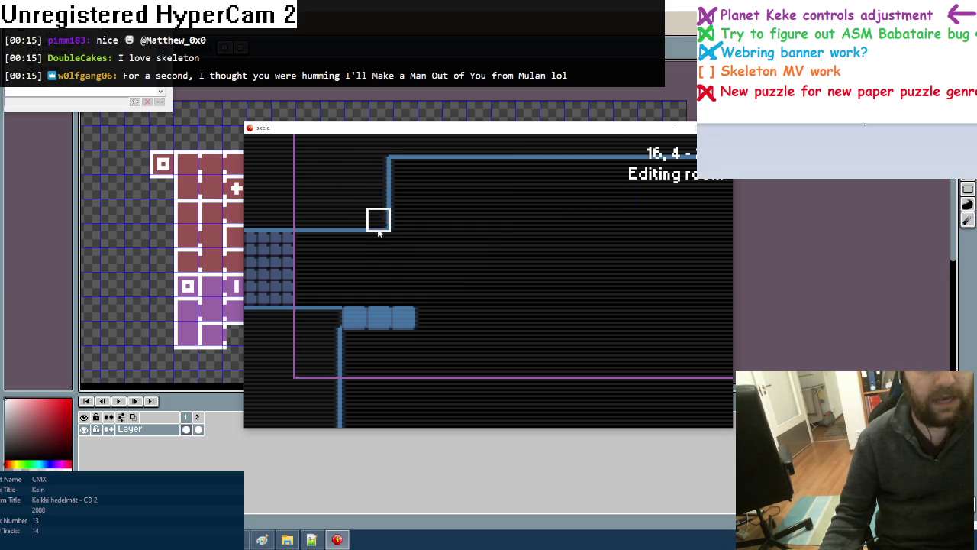
mouse_move(354, 316)
left_mouse_down()
mouse_move(401, 316)
mouse_move(352, 344)
left_mouse_up()
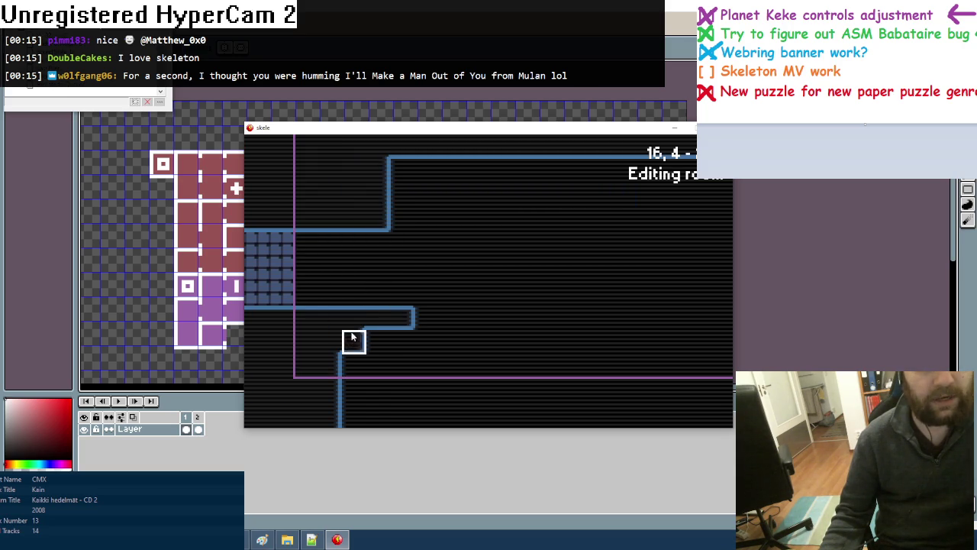
Select the tall grey column object and place it between the two walls
scroll(374, 273, "down", 1)
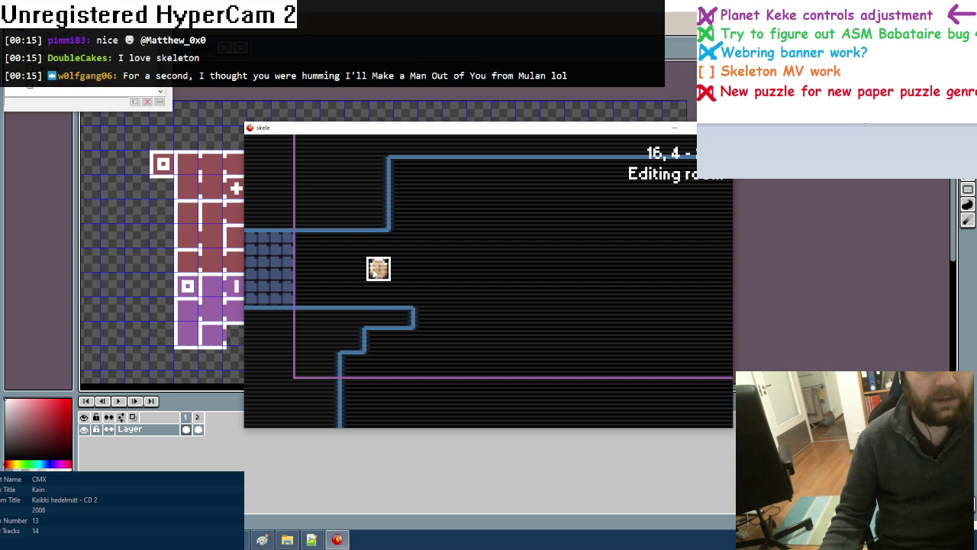
scroll(374, 273, "down", 1)
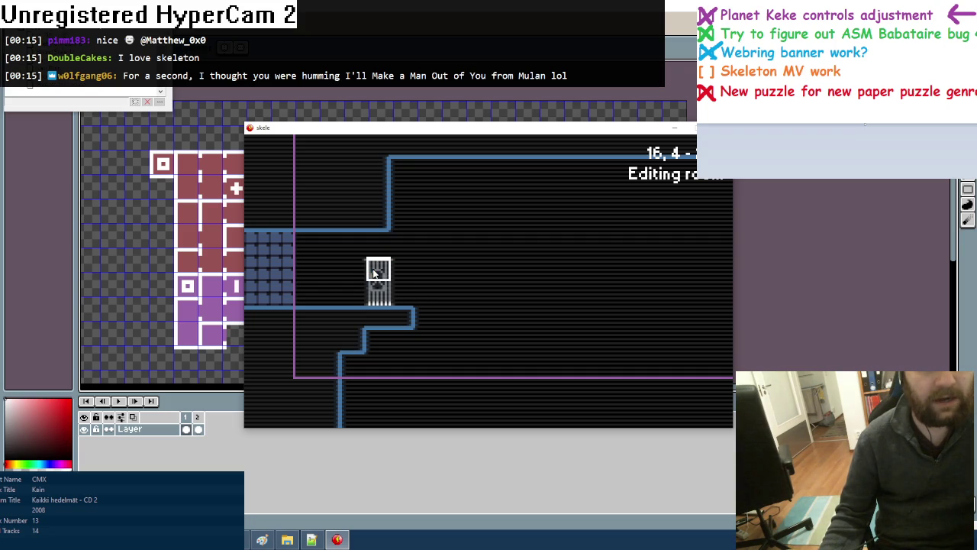
scroll(374, 273, "up", 1)
scroll(374, 272, "down", 1)
scroll(374, 272, "down", 1)
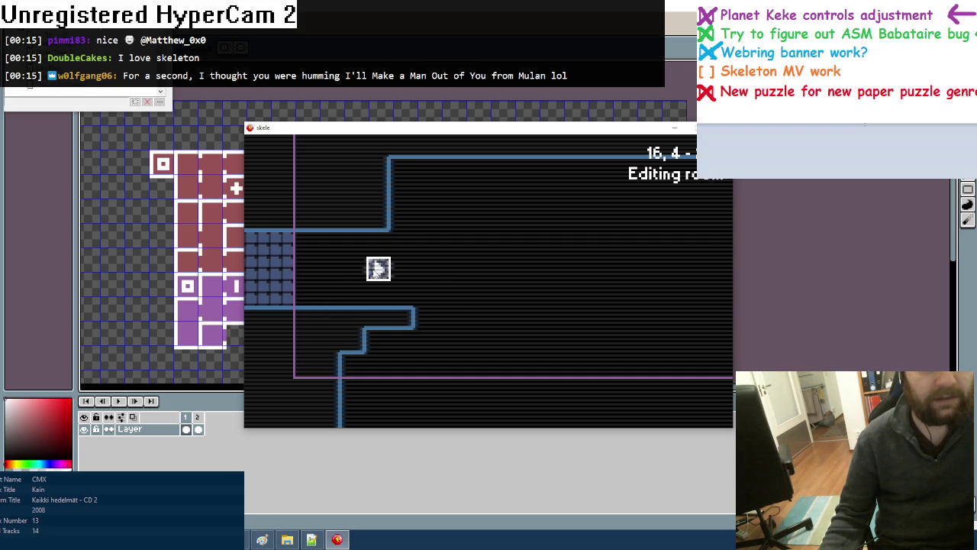
scroll(374, 274, "down", 1)
scroll(374, 273, "down", 1)
left_click(374, 274)
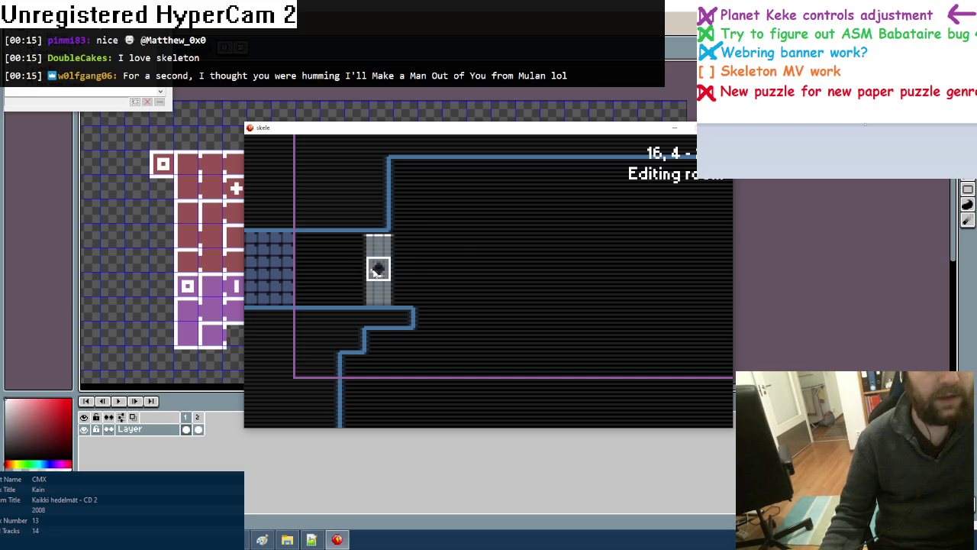
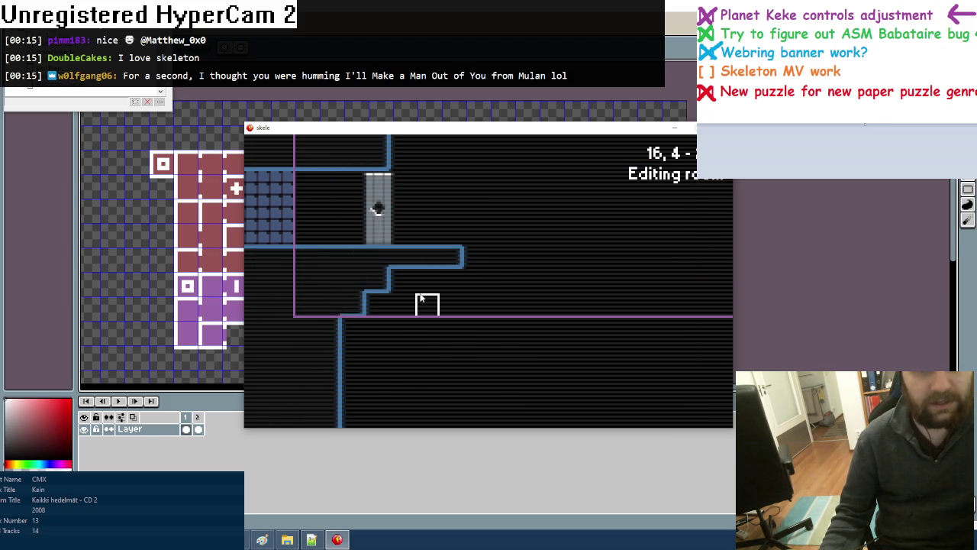
Remove the grey door and paint a short wall ledge, with the door placed on top
right_click(385, 222)
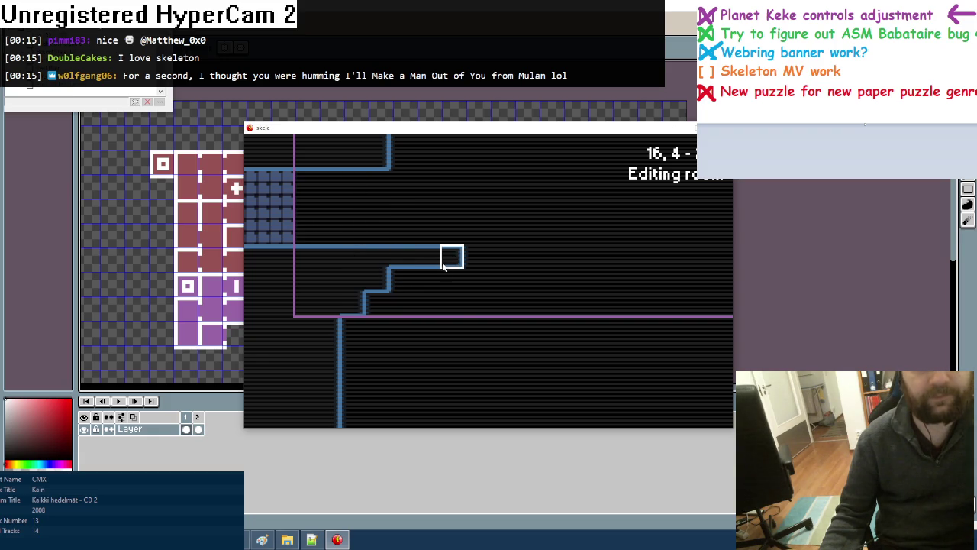
scroll(458, 316, "down", 2)
left_click_drag(432, 297, 477, 297)
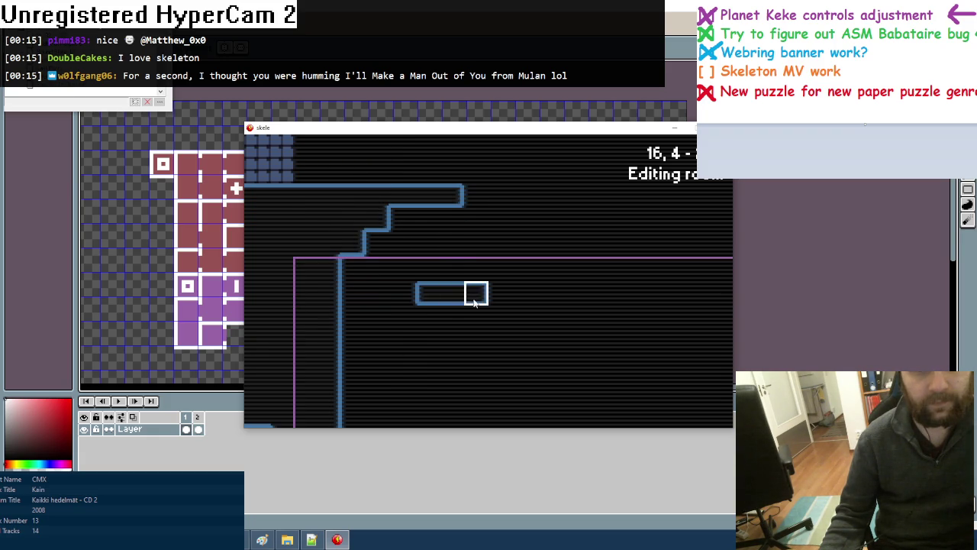
left_click(450, 244)
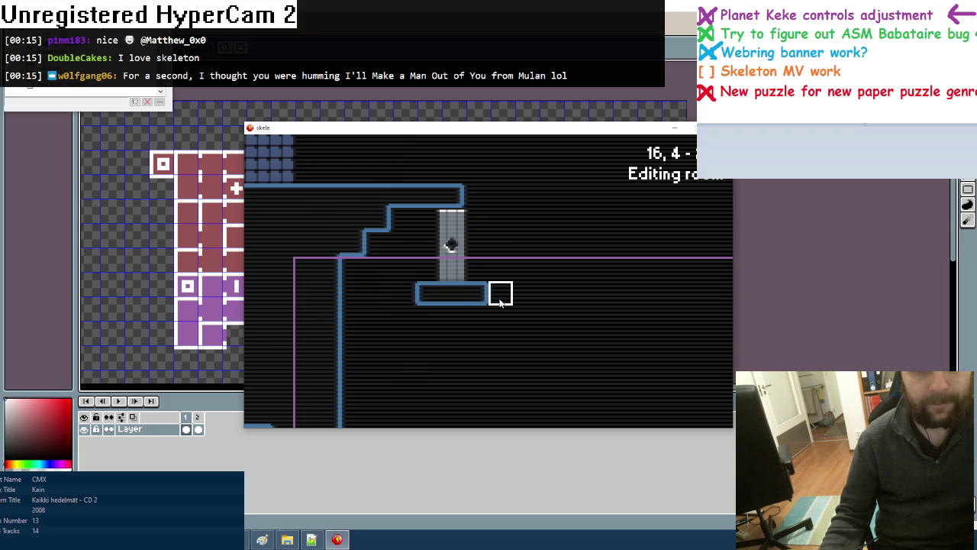
mouse_move(496, 279)
left_mouse_down()
mouse_move(497, 294)
mouse_move(526, 290)
left_mouse_up()
left_click(431, 313)
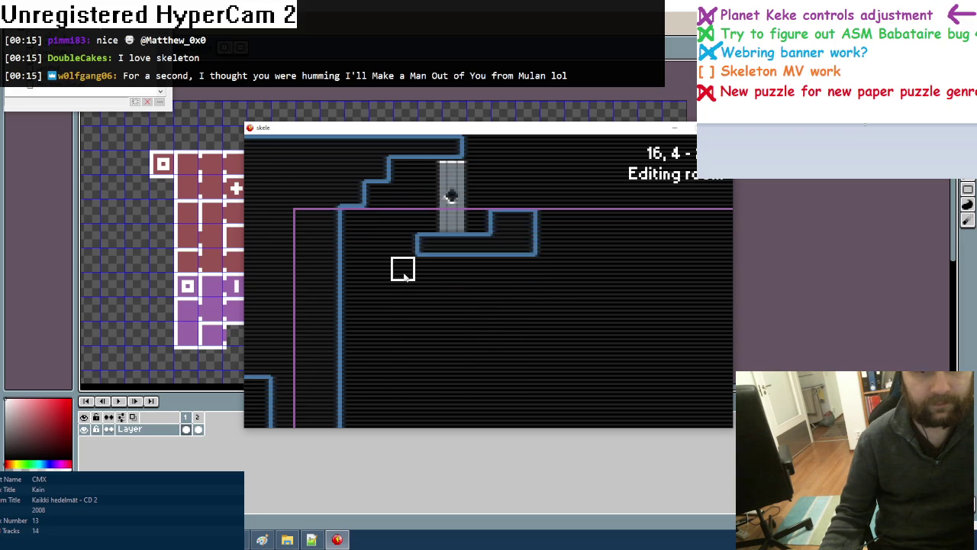
Erase the old staircase wall pieces and paint a left wall stepping down to the bottom
left_click_drag(377, 218, 326, 218)
left_click(327, 213)
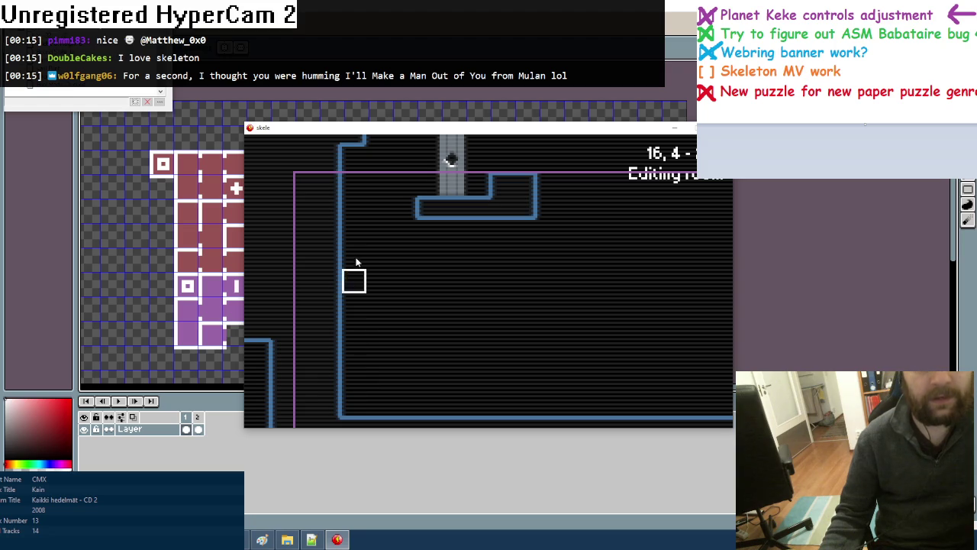
left_click_drag(351, 279, 354, 405)
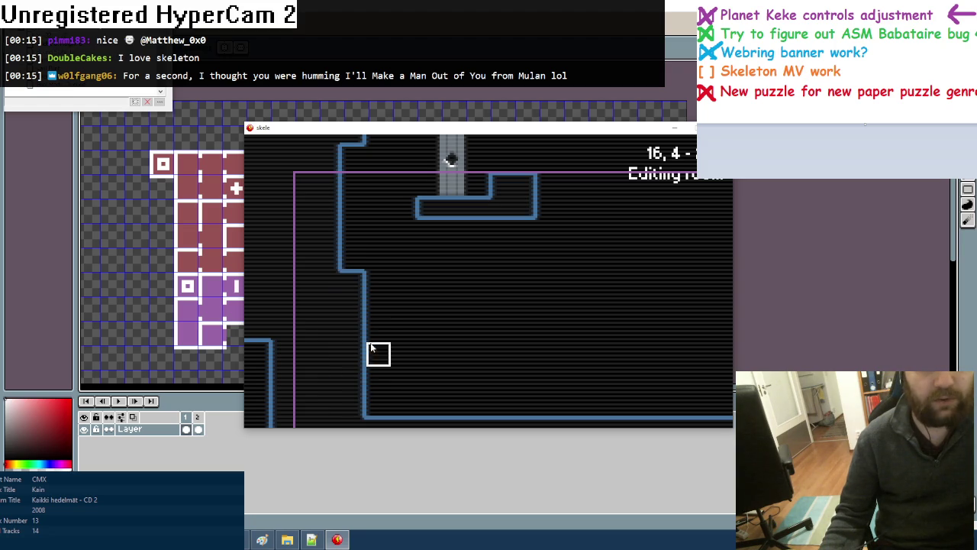
mouse_move(372, 343)
left_mouse_down()
mouse_move(377, 402)
mouse_move(401, 377)
mouse_move(401, 401)
left_mouse_up()
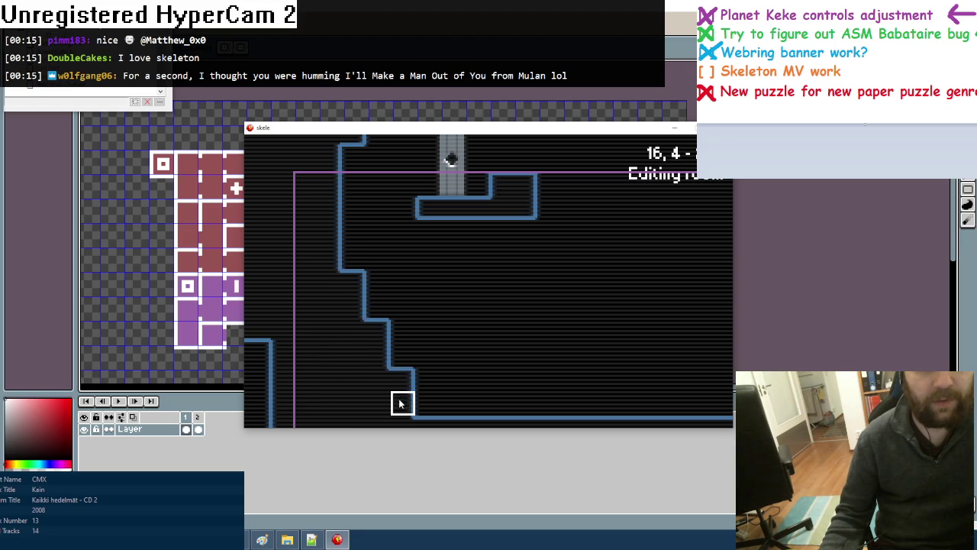
Remove the grey door column and paint a new wall column to reshape the outline
scroll(484, 364, "up", 2)
scroll(524, 229, "up", 2)
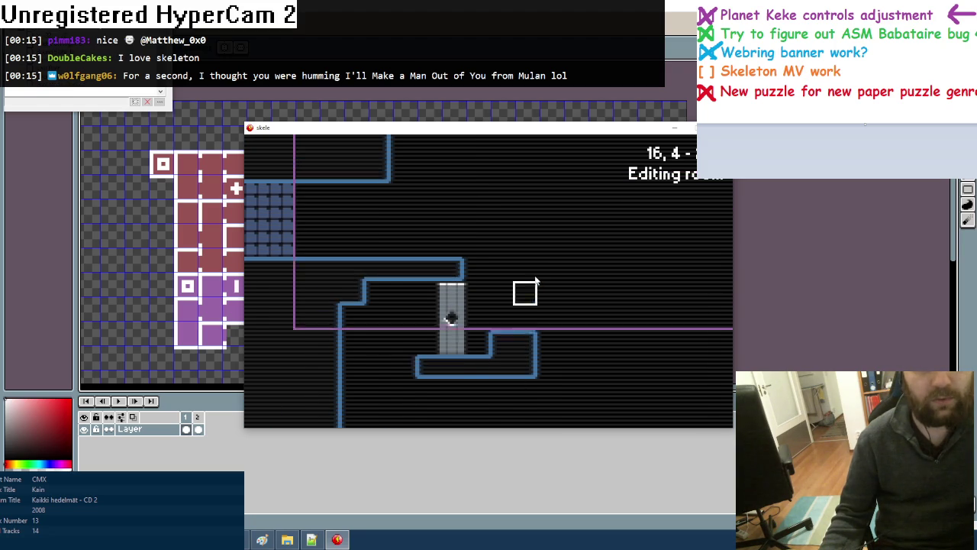
scroll(536, 281, "right", 2)
scroll(536, 281, "up", 2)
scroll(537, 280, "down", 3)
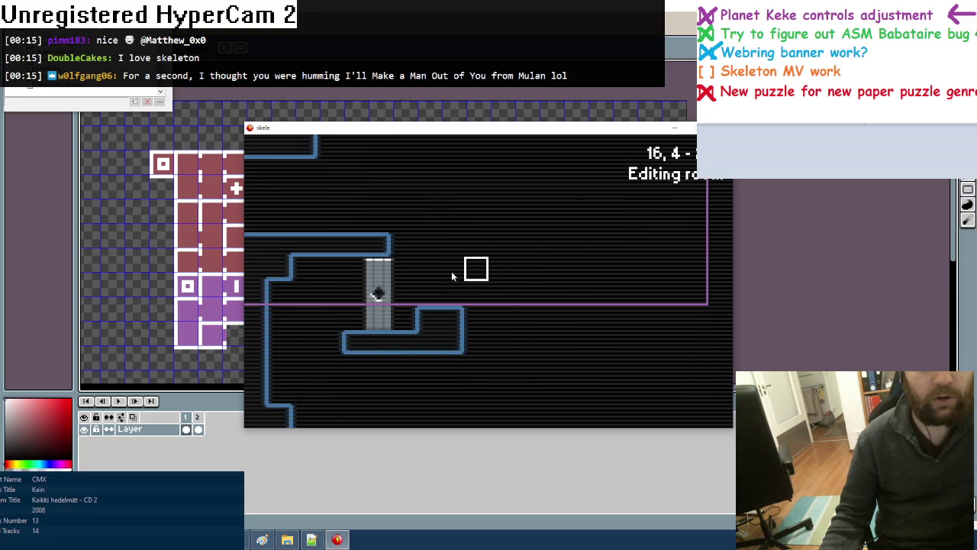
scroll(470, 275, "left", 2)
scroll(458, 305, "up", 2)
right_click(445, 350)
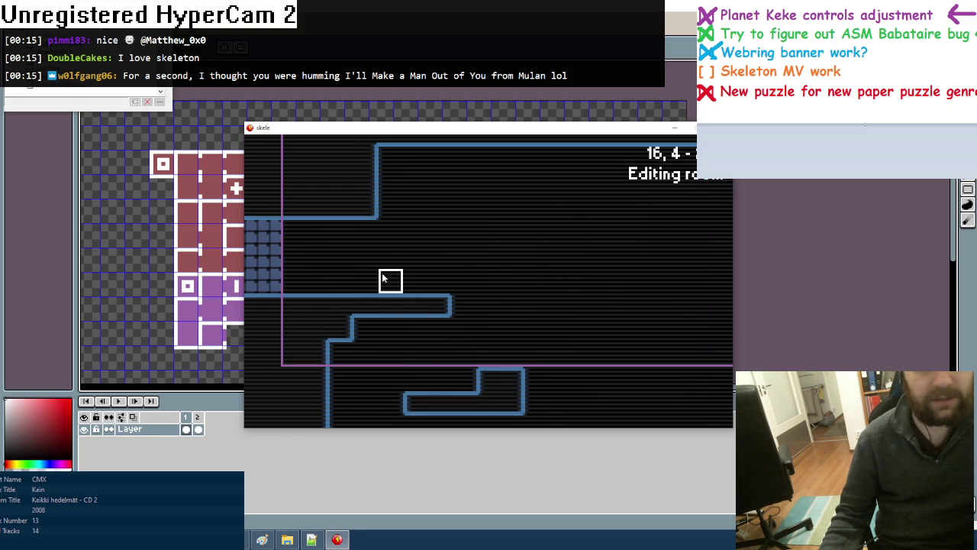
scroll(355, 262, "down", 1)
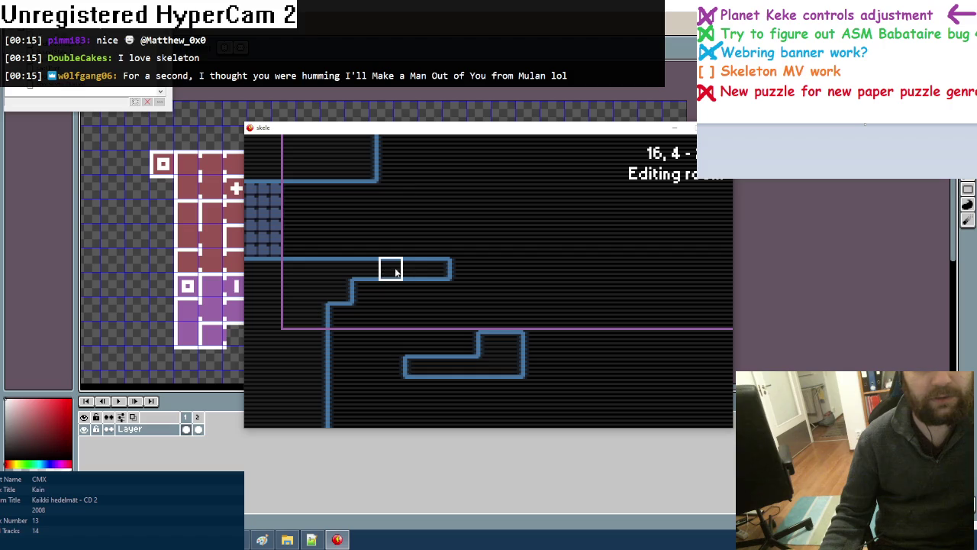
scroll(392, 200, "up", 2)
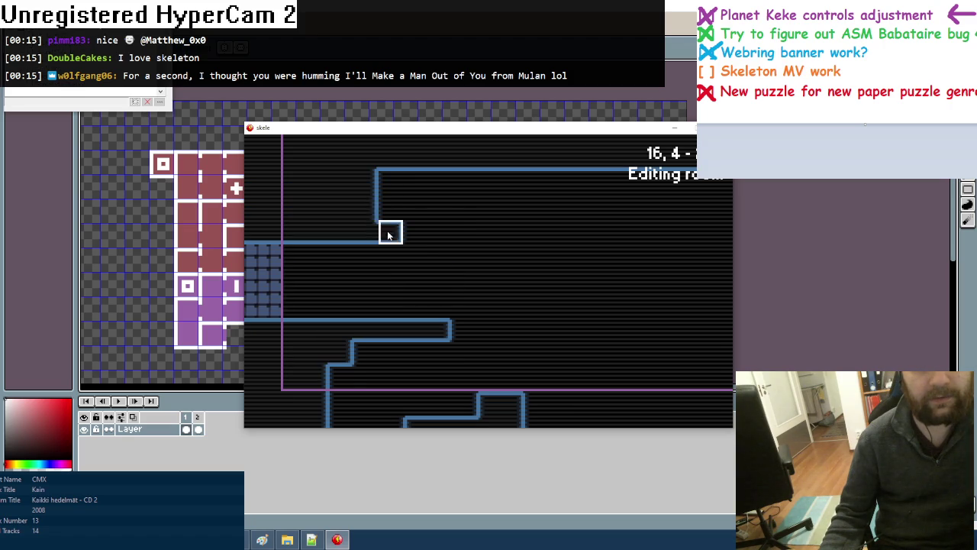
scroll(438, 244, "down", 1)
mouse_move(439, 215)
left_mouse_down()
mouse_move(438, 254)
mouse_move(415, 255)
mouse_move(415, 280)
mouse_move(361, 283)
mouse_move(438, 280)
mouse_move(464, 300)
mouse_move(439, 296)
left_mouse_up()
Place the door column back into the wall and erase the protrusion beside it
scroll(450, 312, "down", 1)
scroll(517, 268, "down", 1)
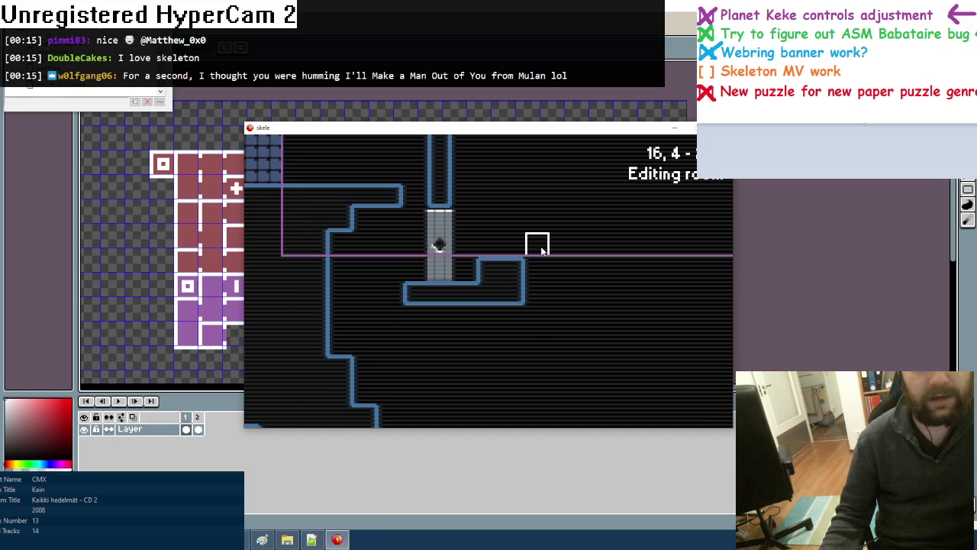
scroll(536, 244, "down", 2)
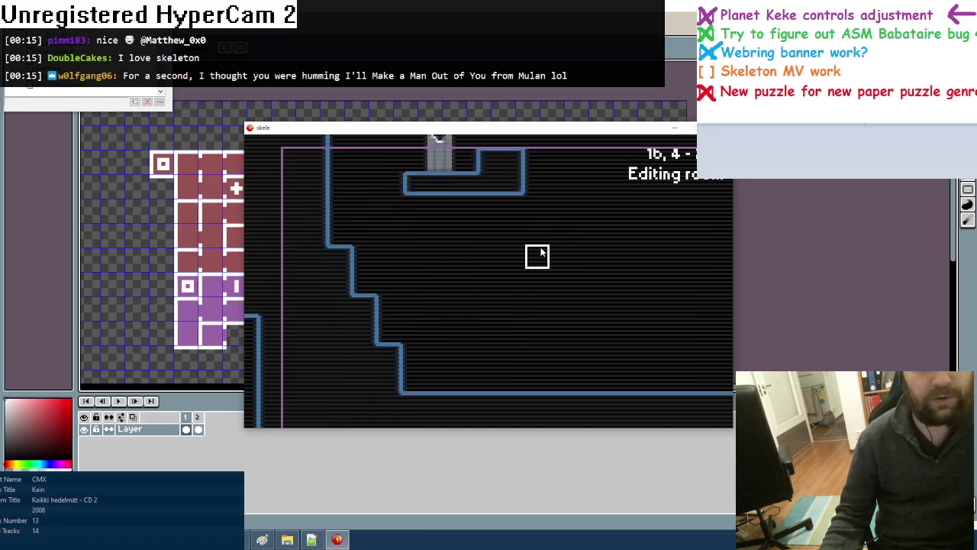
scroll(536, 257, "up", 2)
scroll(443, 230, "down", 1)
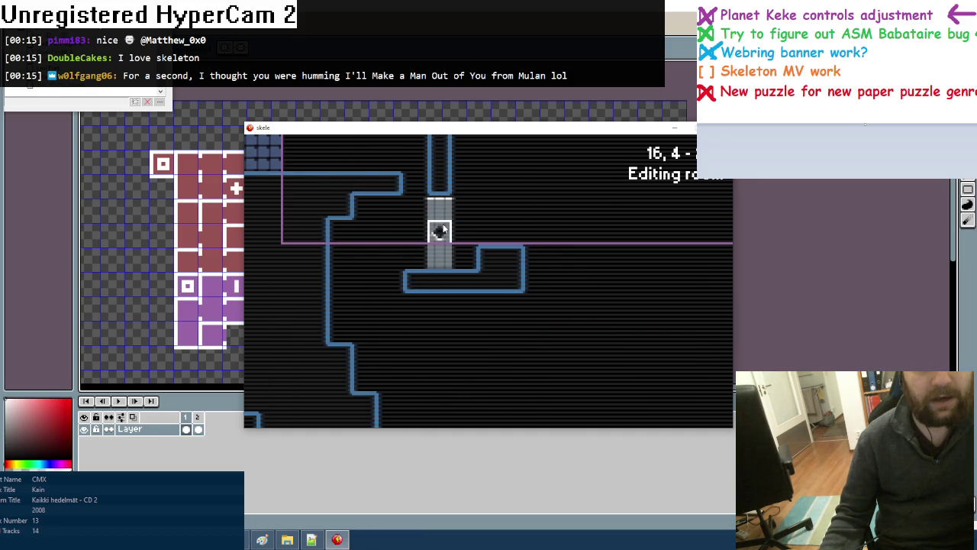
left_click(389, 281)
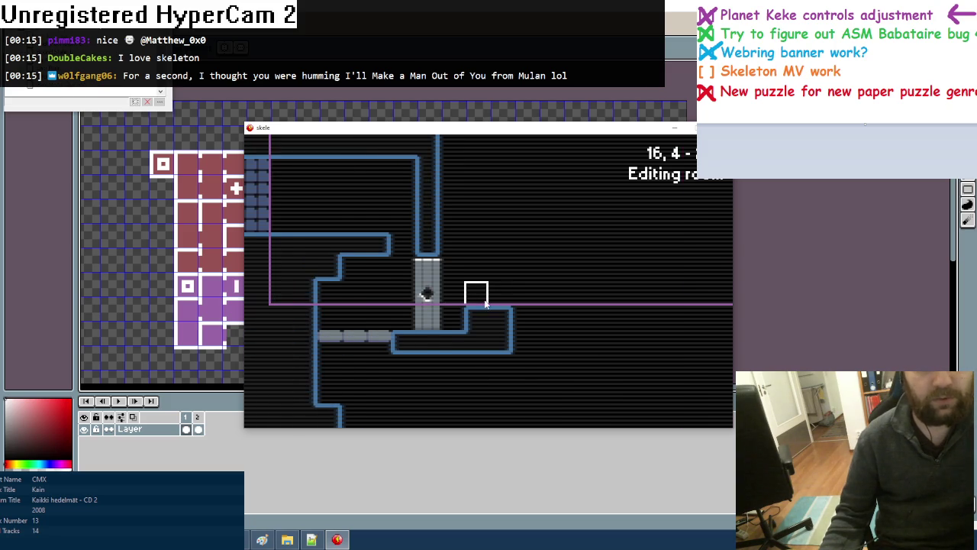
left_click_drag(364, 276, 377, 247)
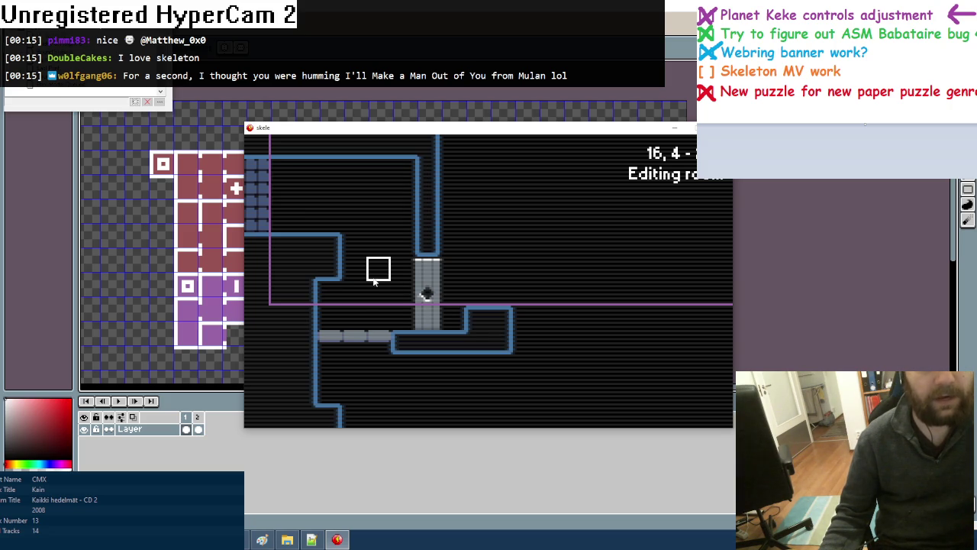
Delete the stray pipe tile and place the skeleton and a yellow flag beside the door
right_click(427, 244)
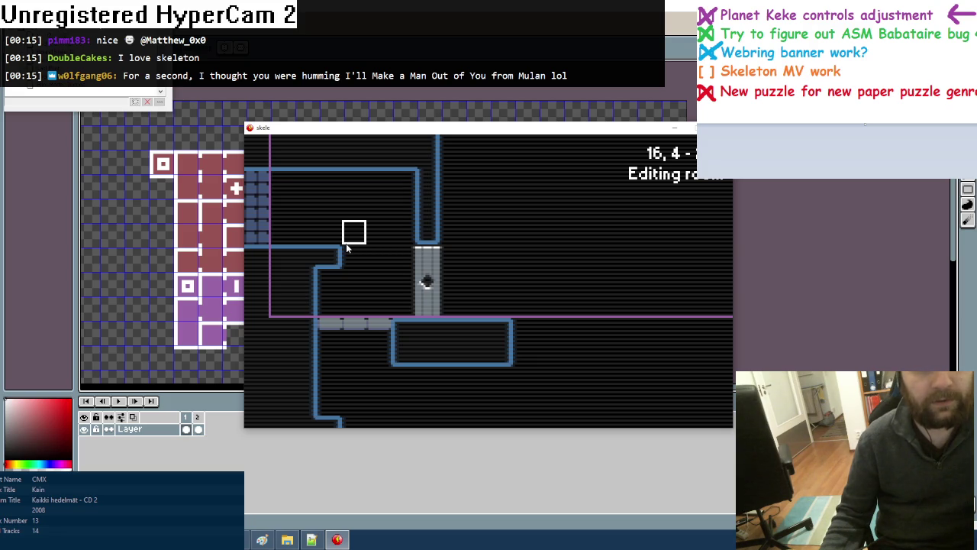
scroll(346, 247, "down", 2)
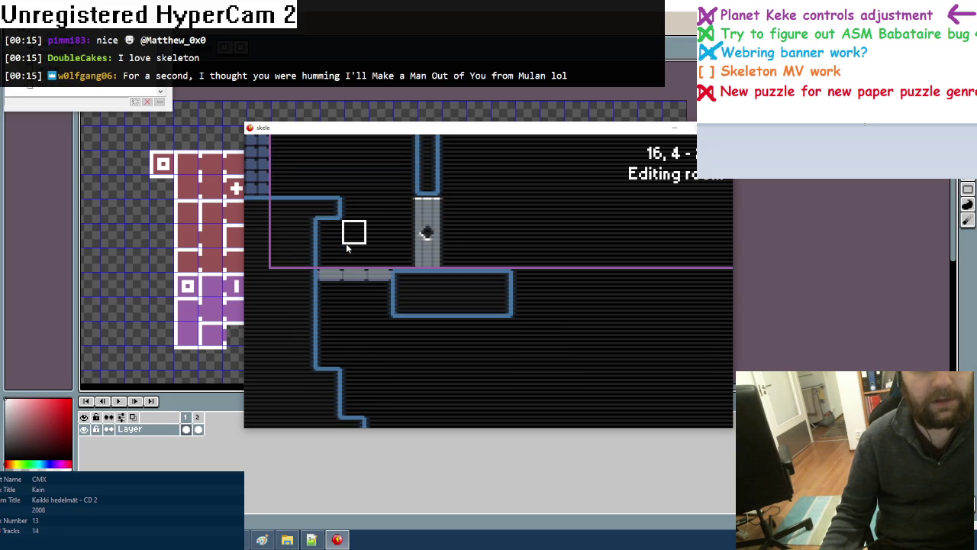
scroll(346, 246, "down", 2)
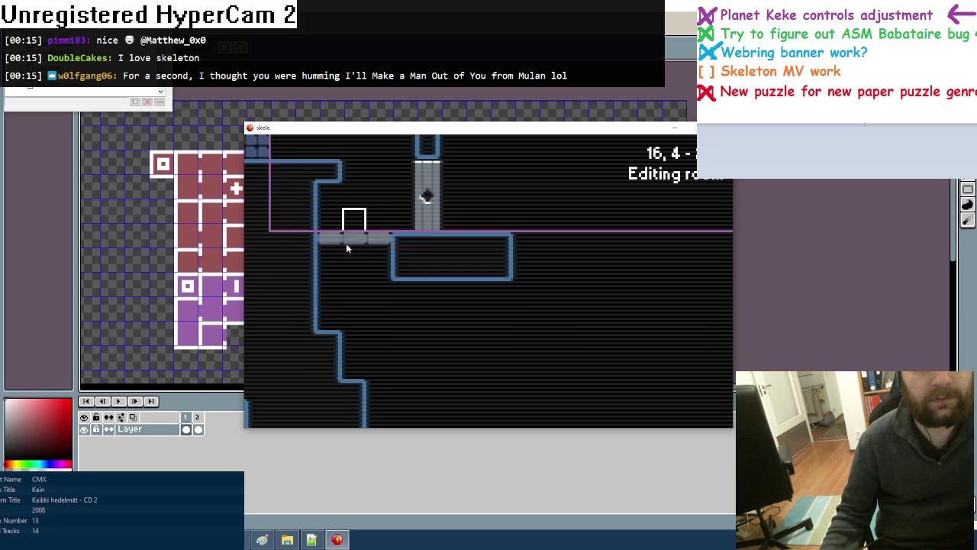
left_click(469, 226)
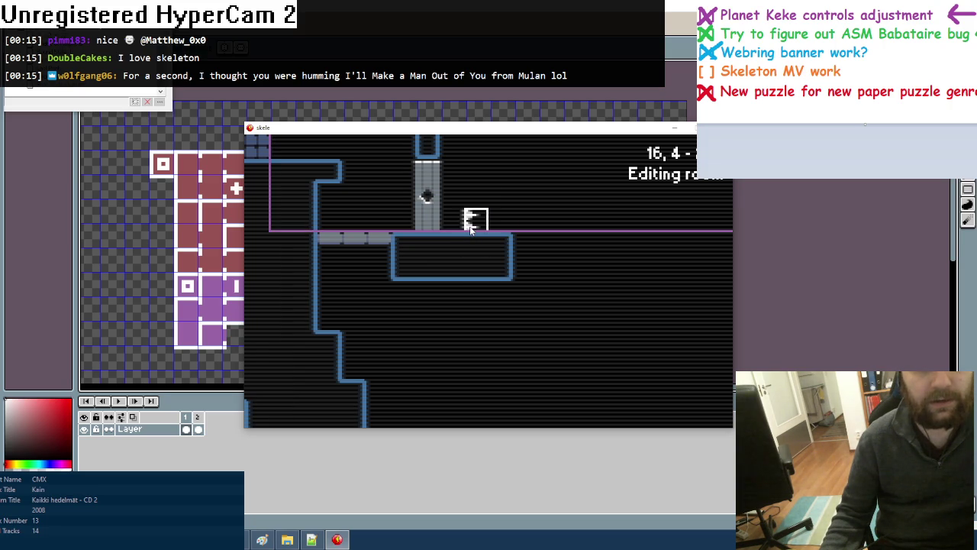
left_click(471, 227)
scroll(519, 259, "up", 2)
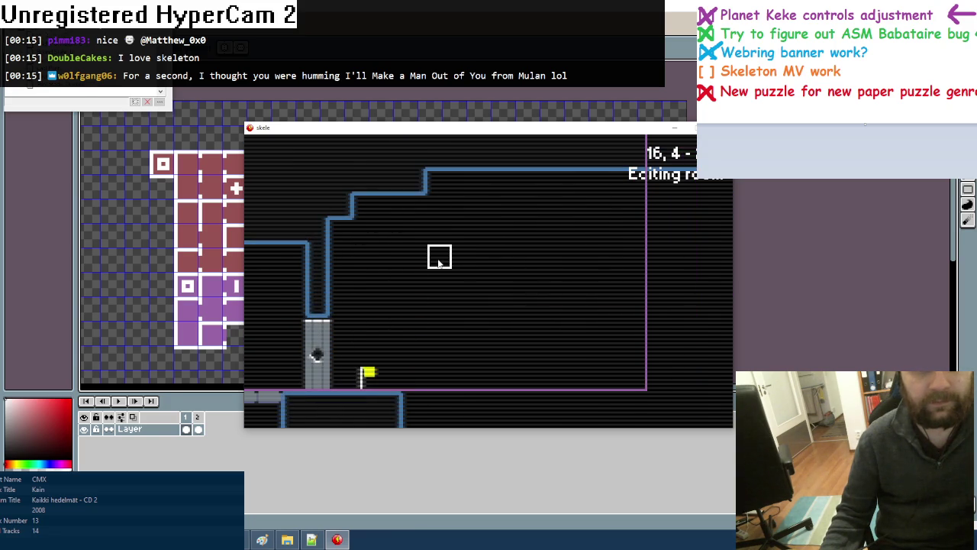
key("Tab")
left_click(525, 226)
key("Tab")
key("Tab")
key("Tab")
key("Tab")
key("Tab")
left_click_drag(415, 284, 414, 327)
key("Tab")
key("Tab")
key("Tab")
left_click(549, 243)
key("Tab")
left_click_drag(440, 275, 440, 318)
key("Tab")
key("Tab")
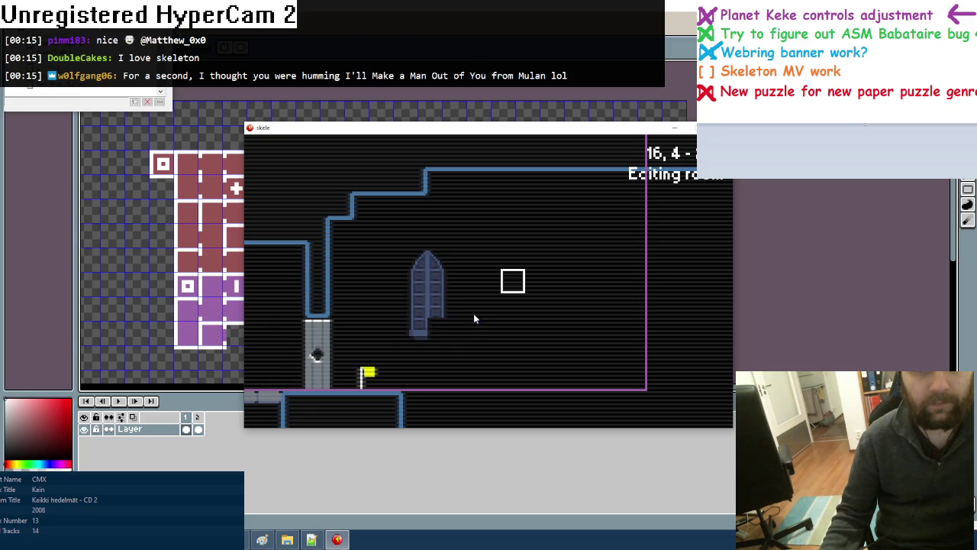
left_click(436, 331)
left_click(465, 197)
key("Right")
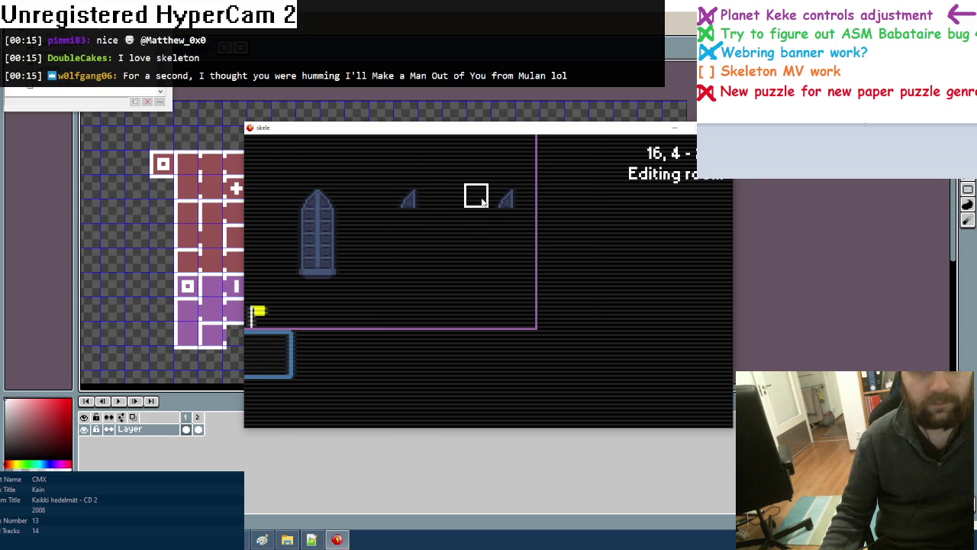
left_click(426, 198)
left_click(419, 224)
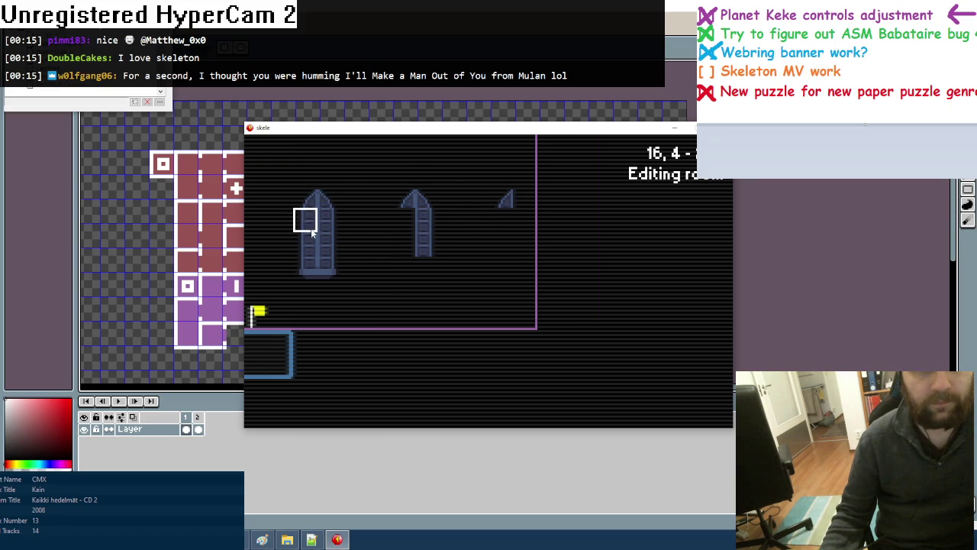
left_click(408, 269)
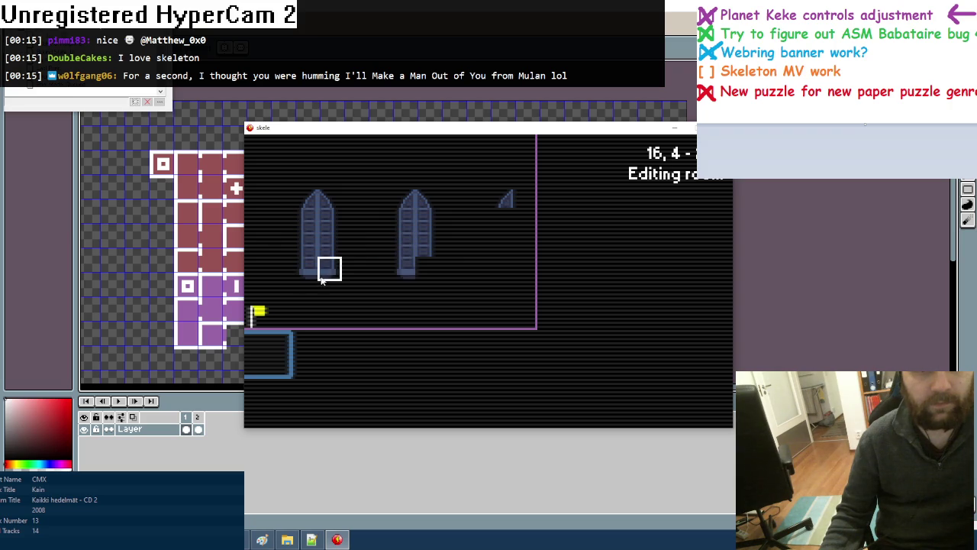
left_click(517, 200)
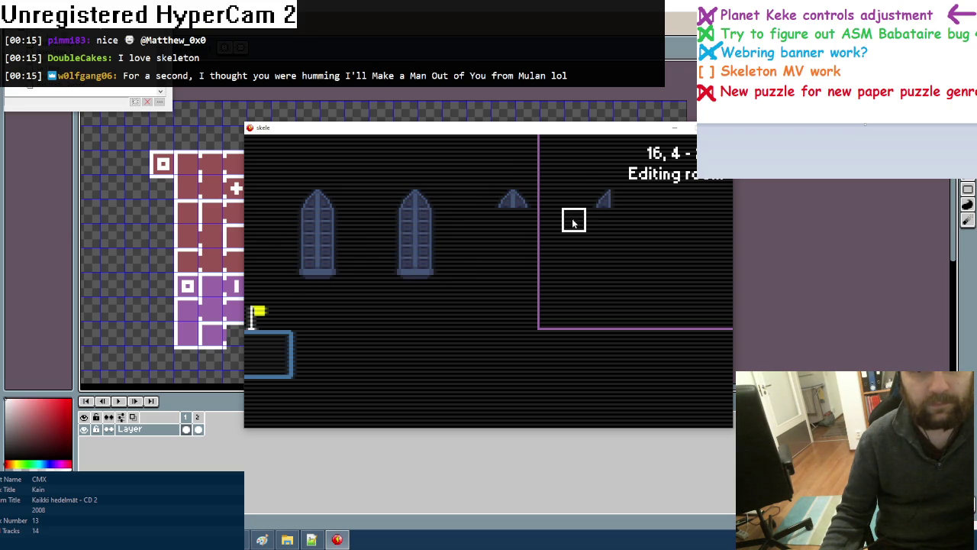
key("Right")
key("Right")
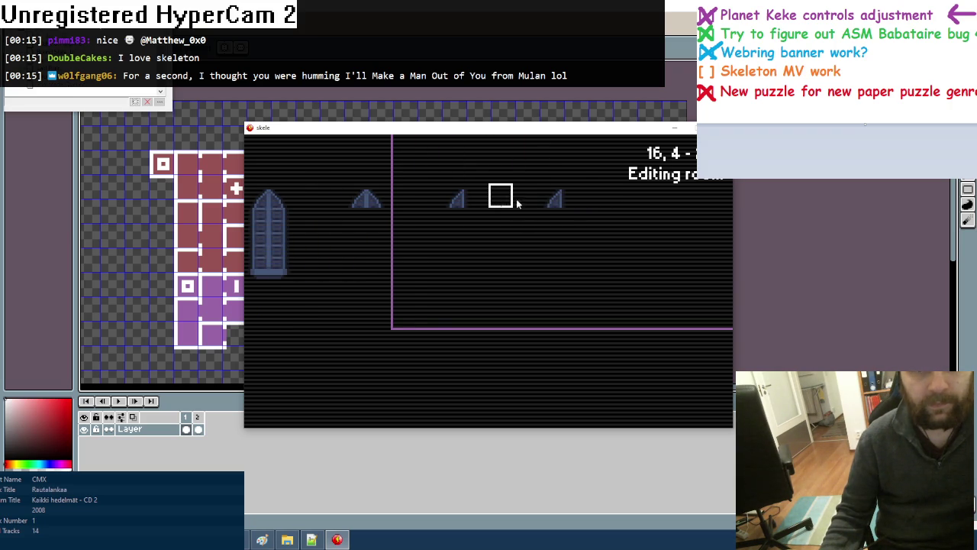
key("Right")
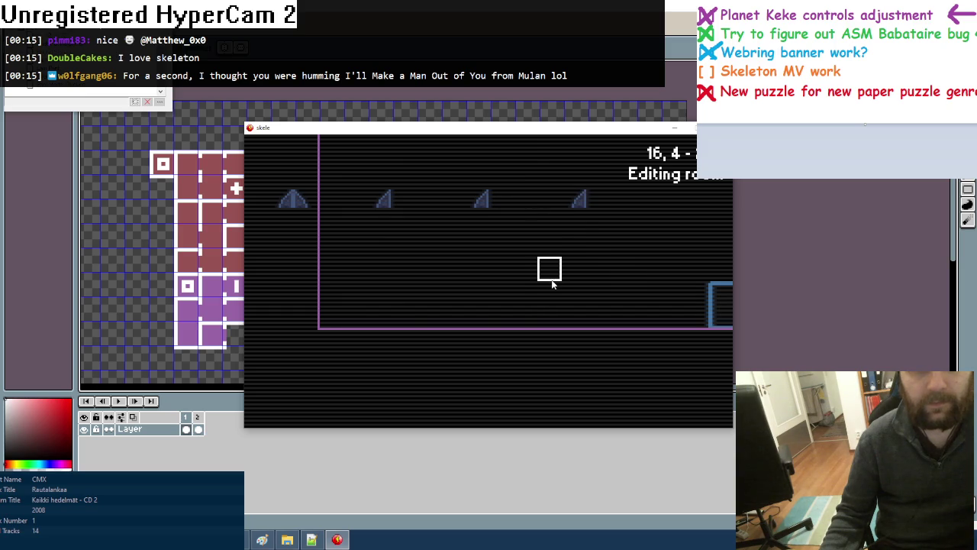
key("Left")
key("Left")
key("Left")
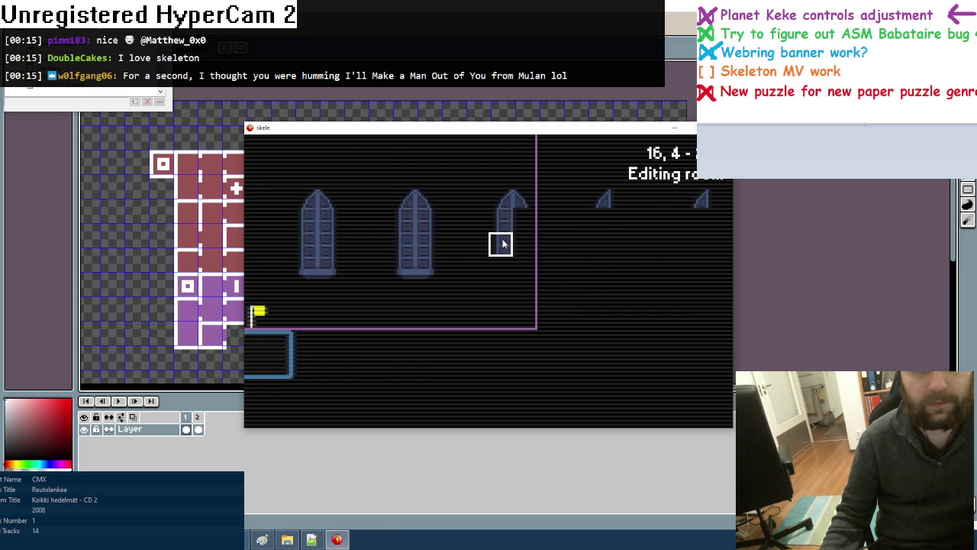
key("Right")
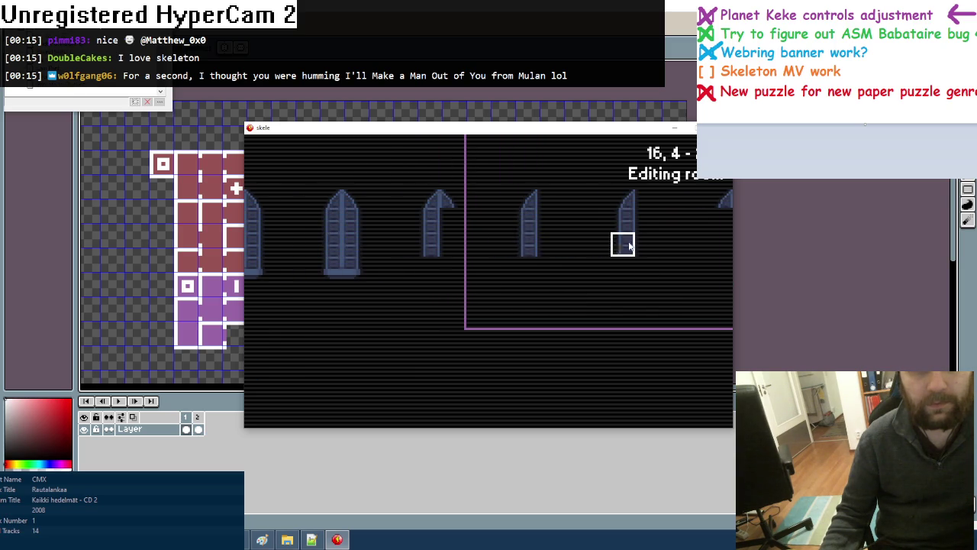
key("Right")
key("Left")
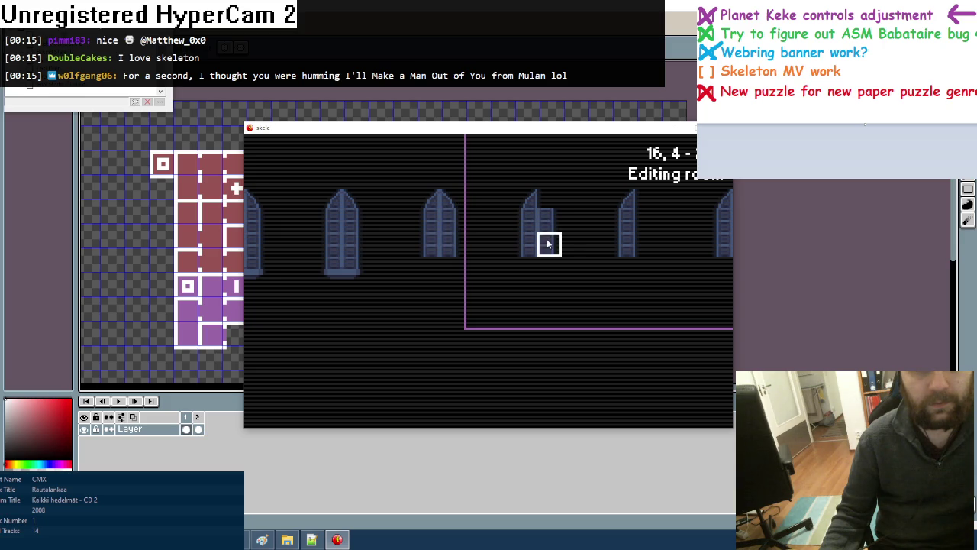
key("Right")
key("Right")
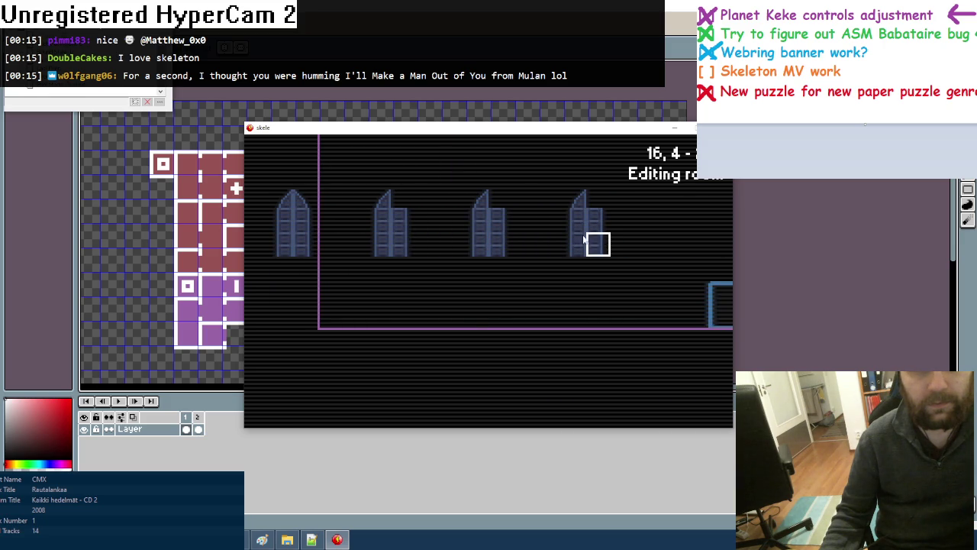
key("Left")
key("Left")
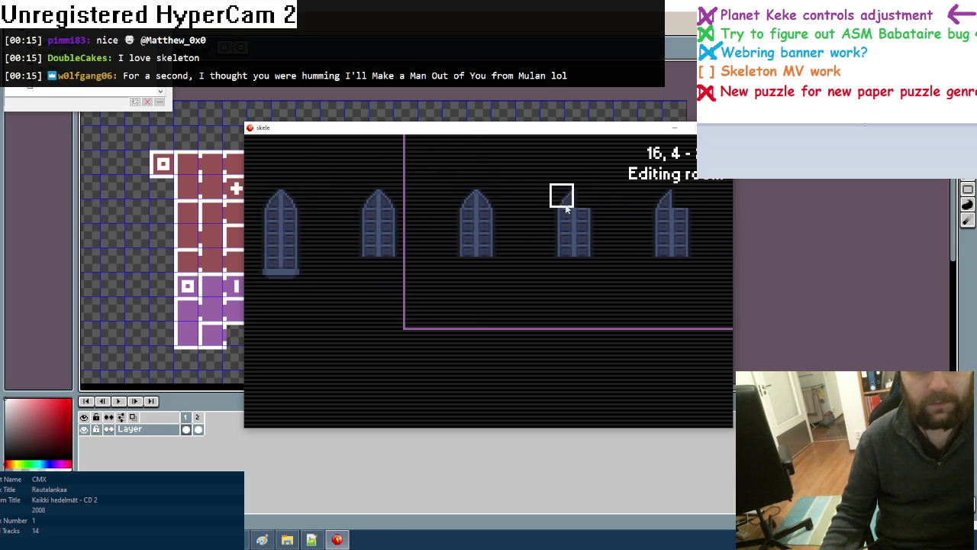
key("Right")
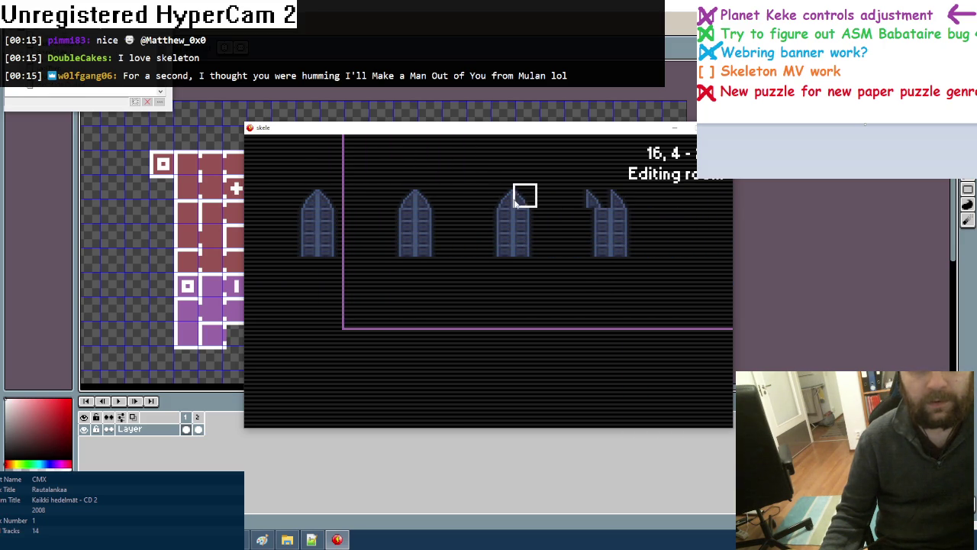
key("Left")
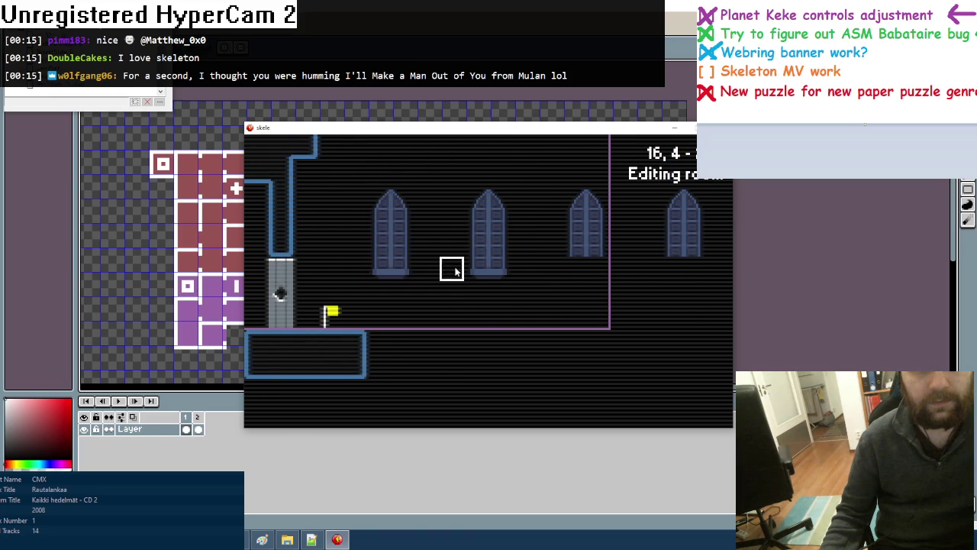
key("Right")
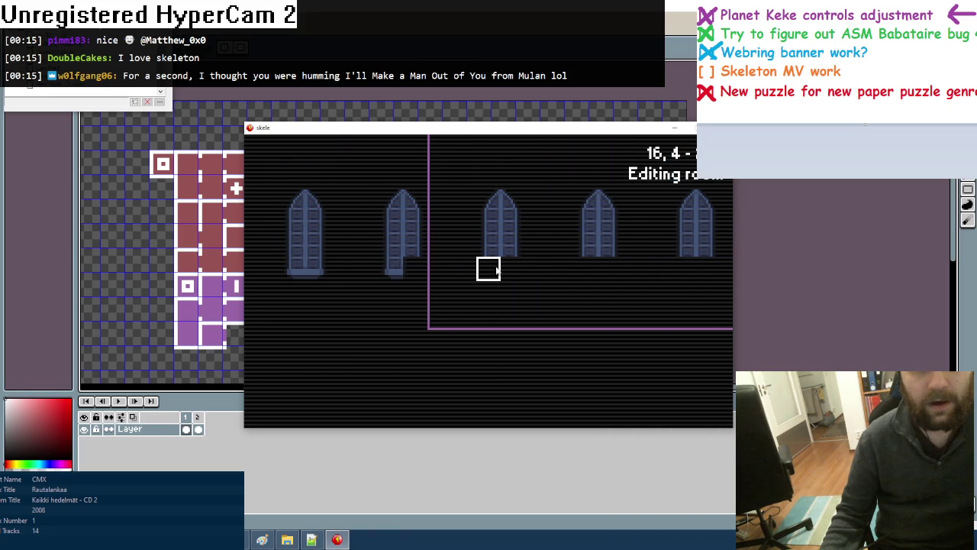
key("Left")
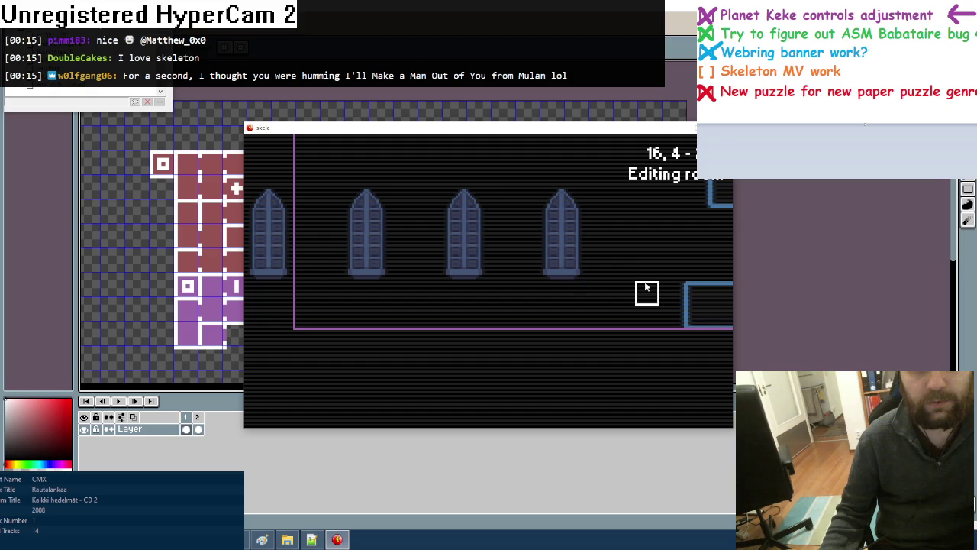
Place a white ghost creature in the cell just right of the flag
left_click(645, 287)
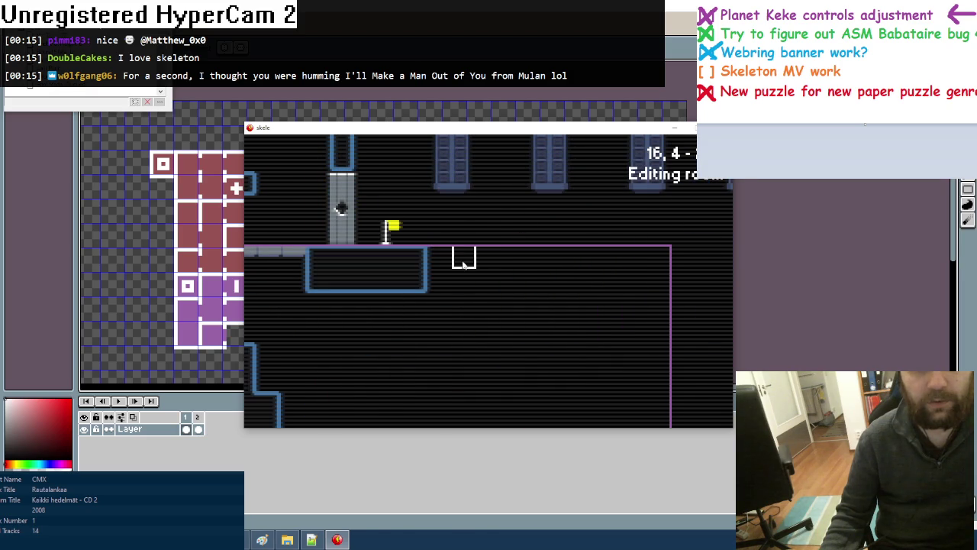
left_click(487, 259)
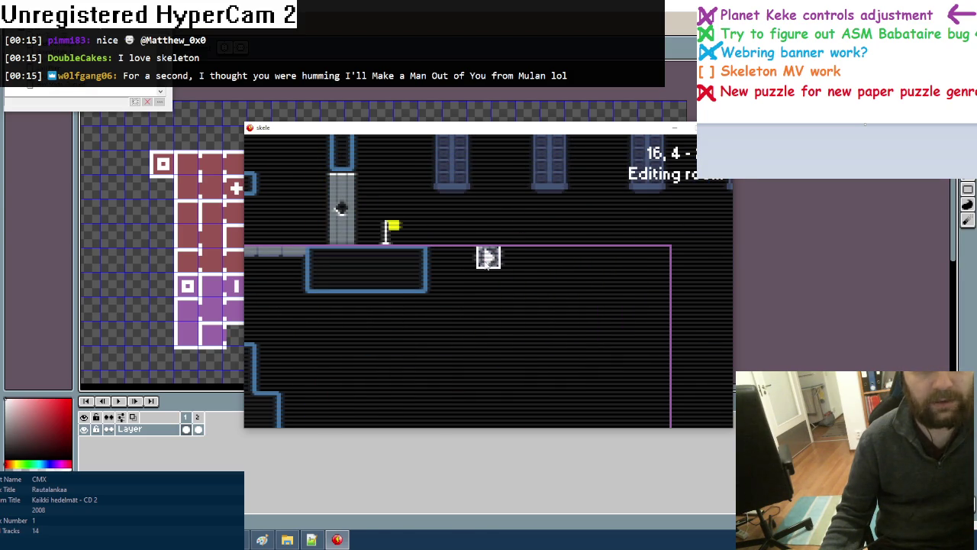
scroll(486, 263, "down", 1)
scroll(486, 263, "down", 1)
scroll(486, 263, "down", 1)
scroll(486, 263, "down", 1)
scroll(487, 264, "down", 1)
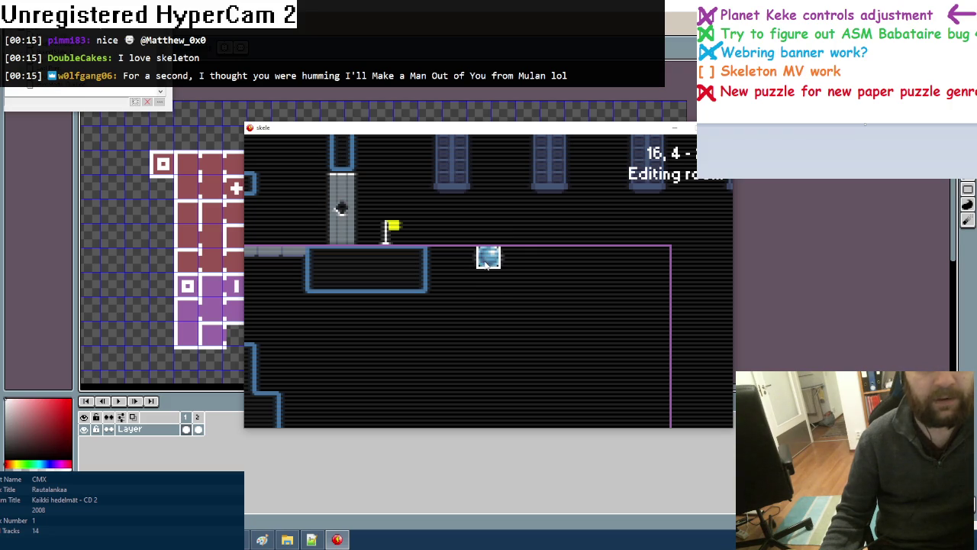
scroll(486, 263, "down", 1)
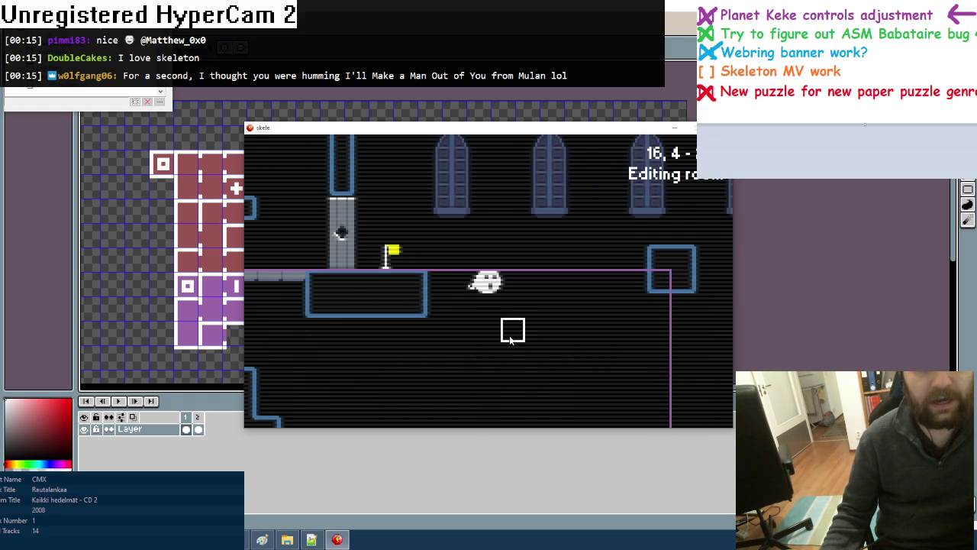
Draw ceiling wall tiles along the room's top edge above the window row
key("Down")
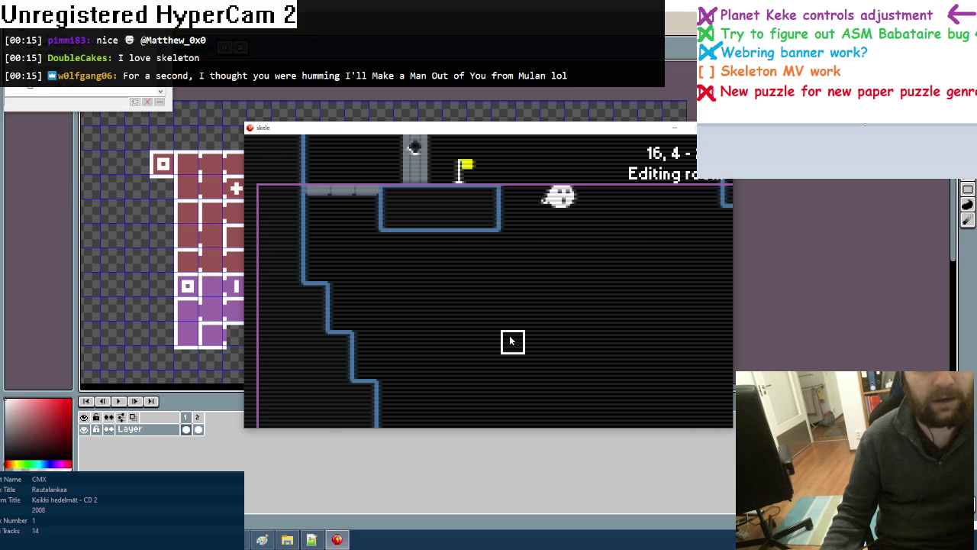
key("Right")
key("Up")
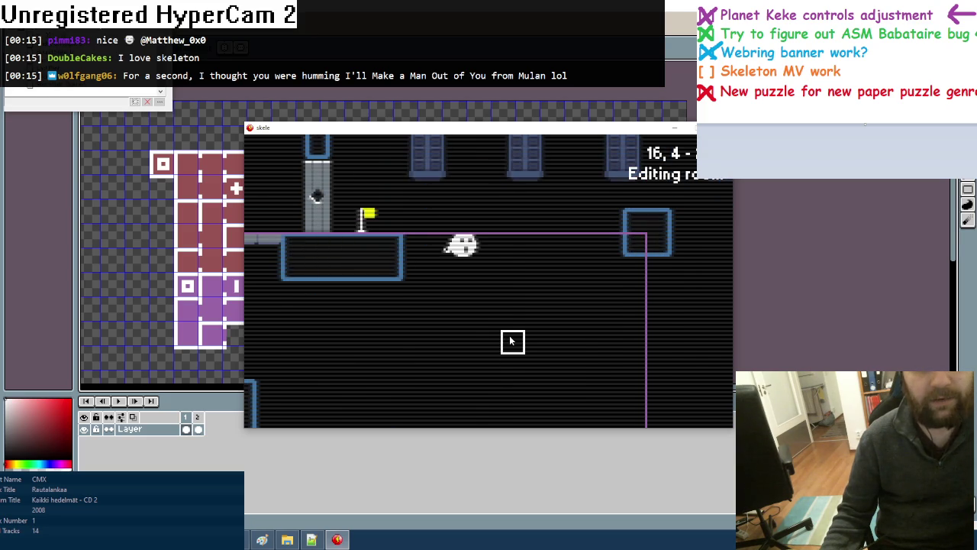
key("Down")
key("Up")
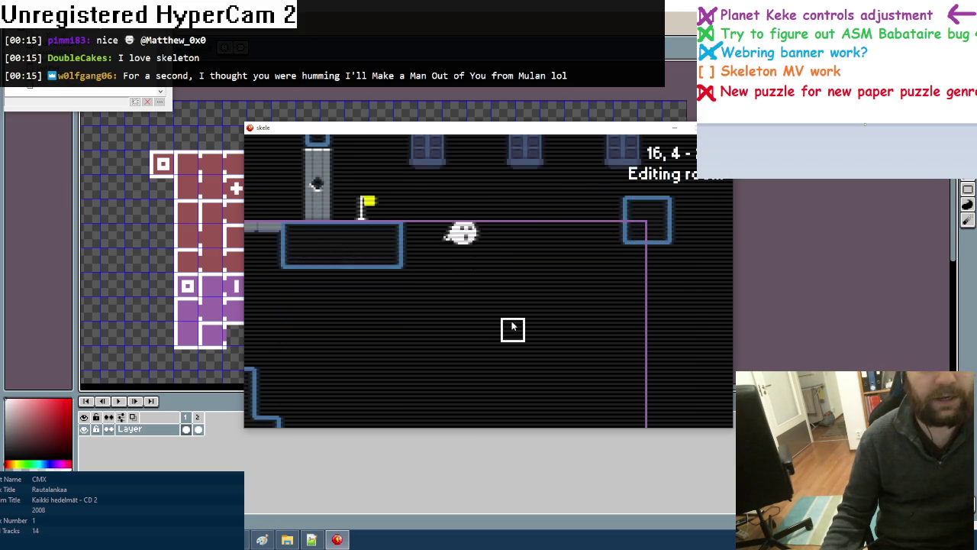
key("Up")
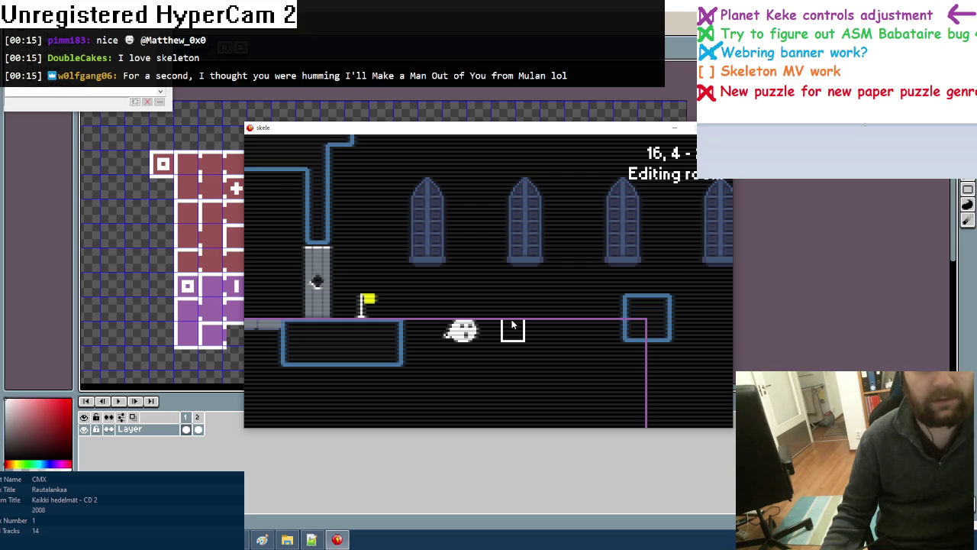
key("Right")
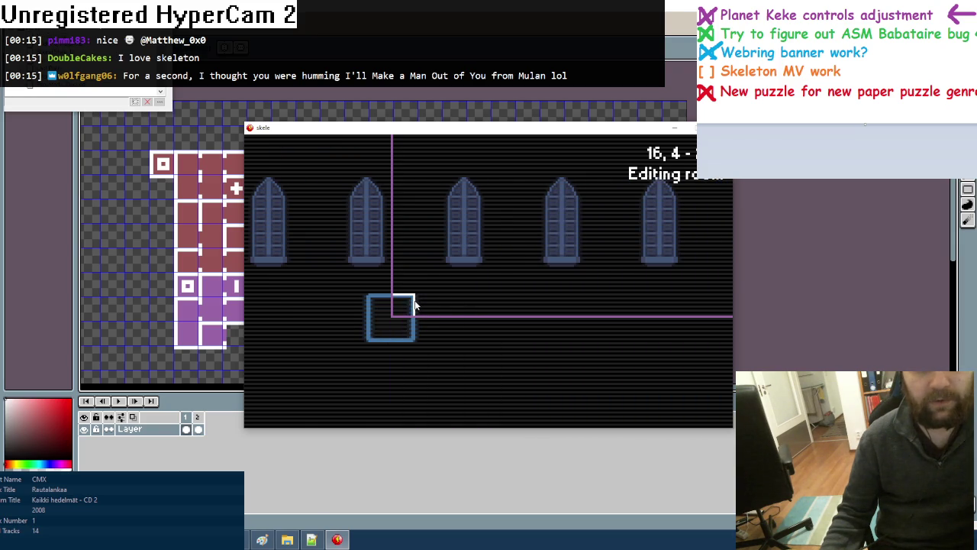
key("Left")
key("Left")
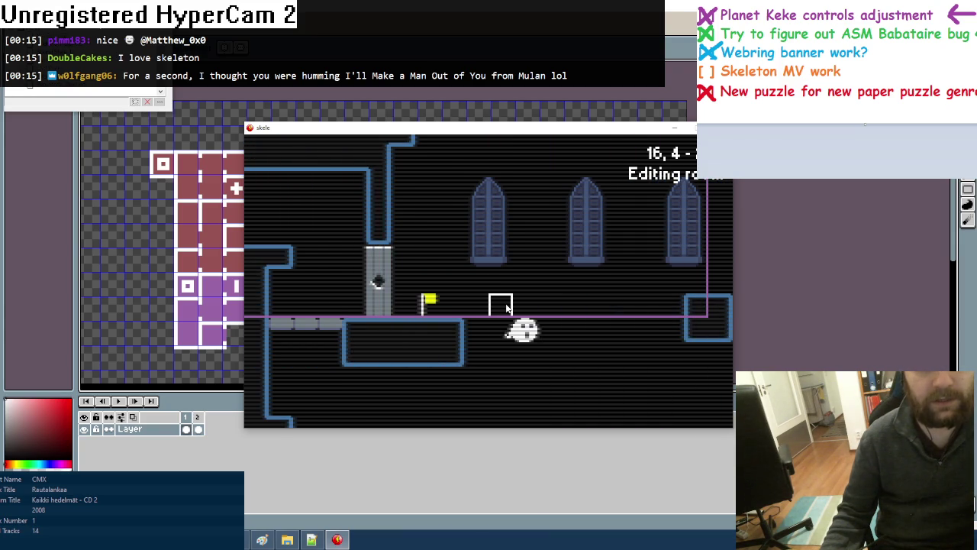
key("Right")
key("Right")
key("Right")
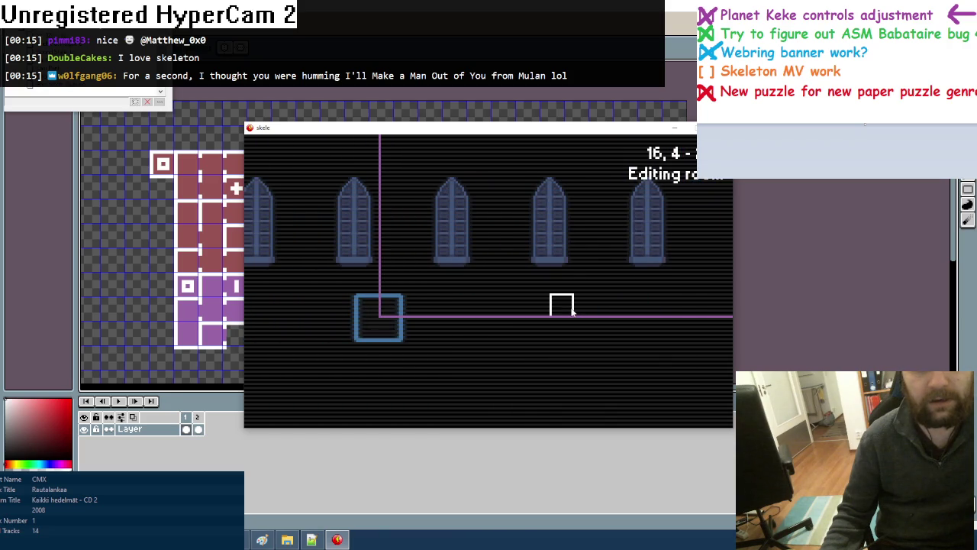
key("Up")
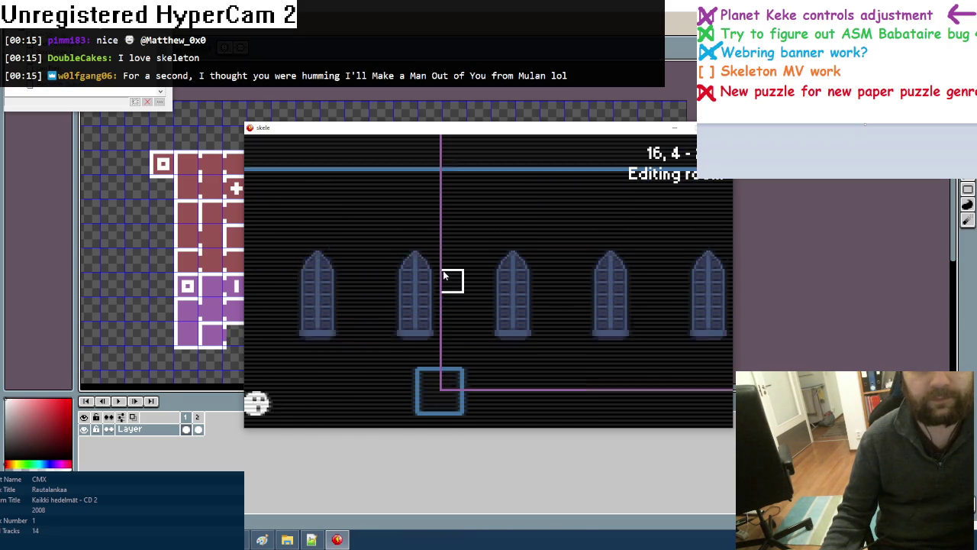
left_click_drag(428, 221, 475, 218)
key("Down")
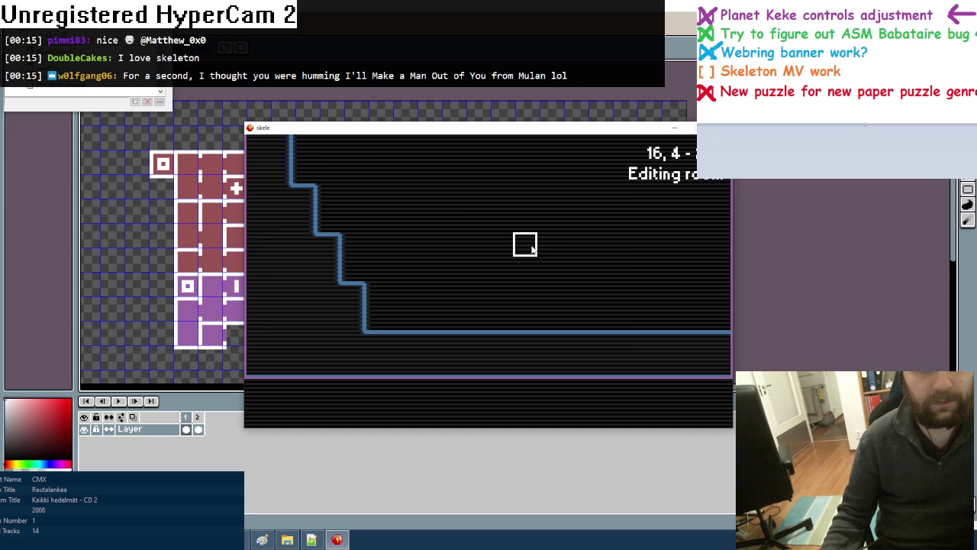
key("Tab")
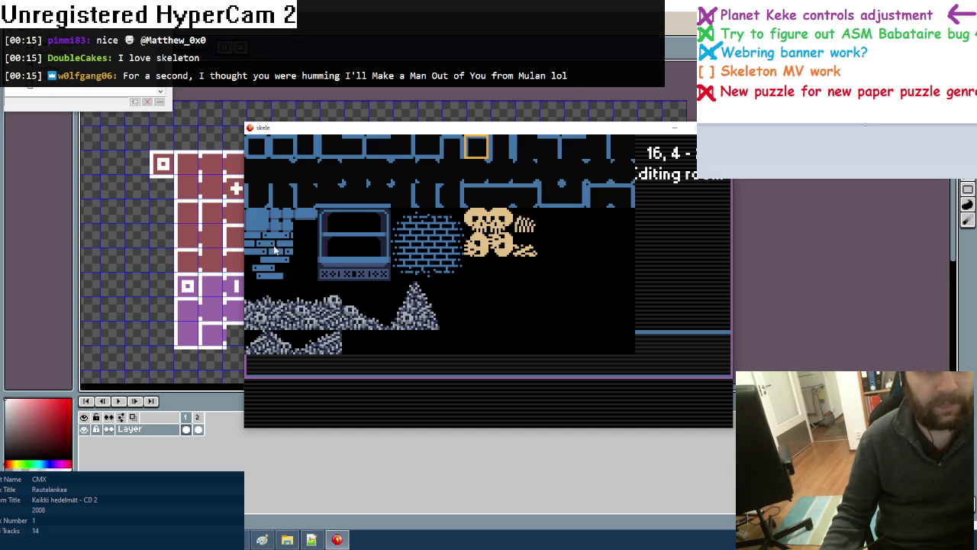
Pick a brick tile and paint a vertical brick pillar upward
left_click(275, 250)
key("Up")
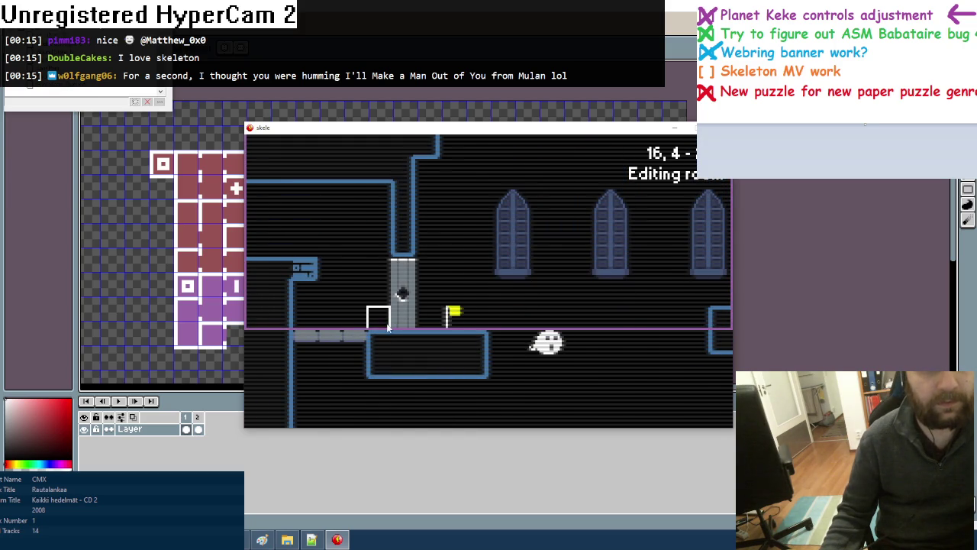
key("Tab")
left_click(428, 244)
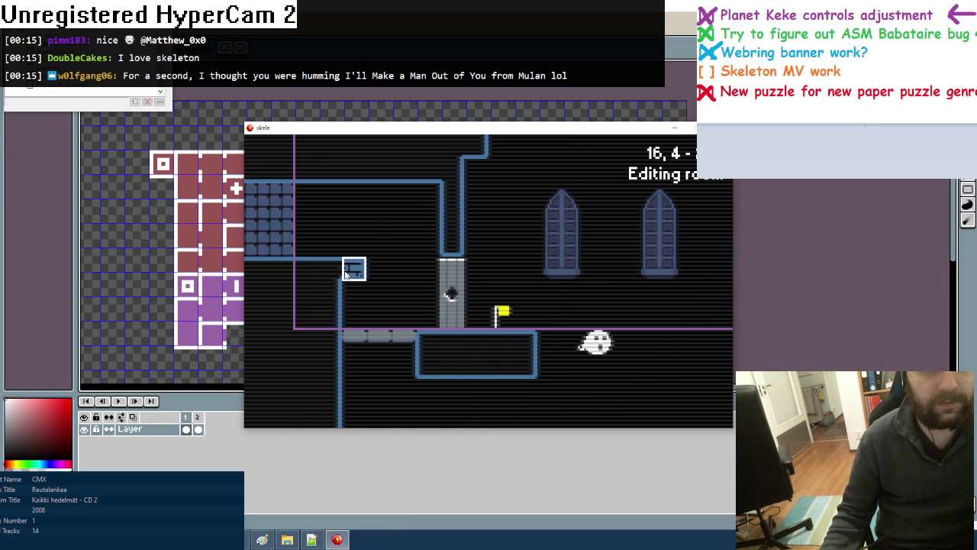
key("Tab")
left_click(417, 260)
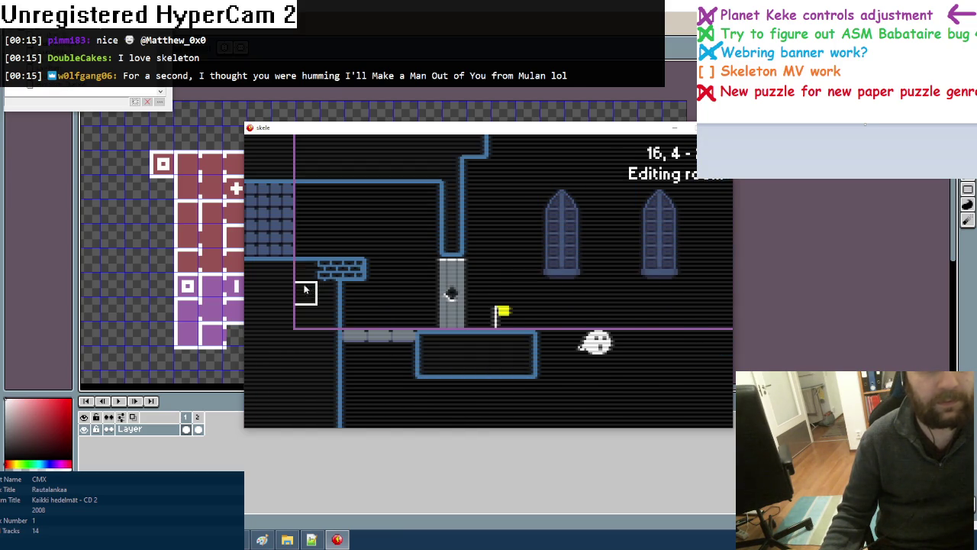
key("Tab")
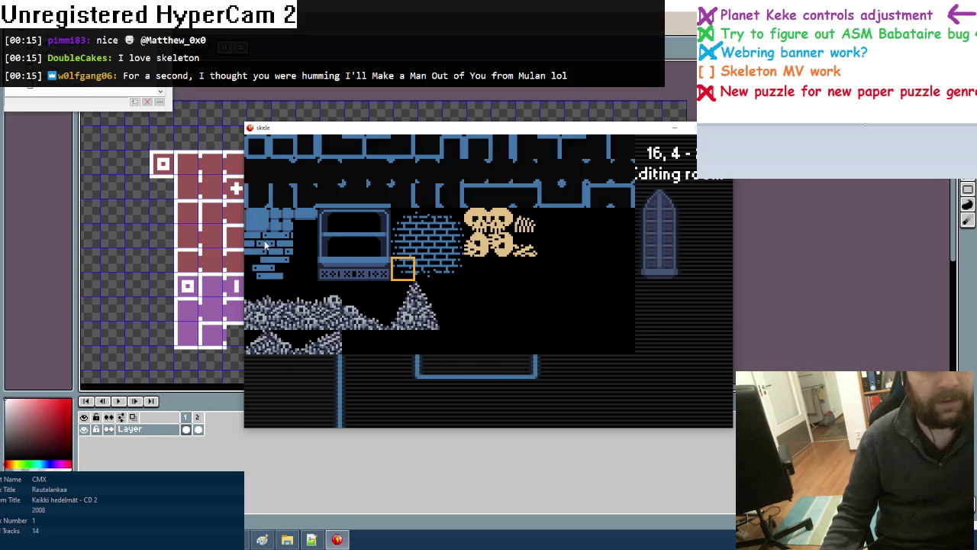
left_click(432, 243)
left_click_drag(450, 245, 451, 178)
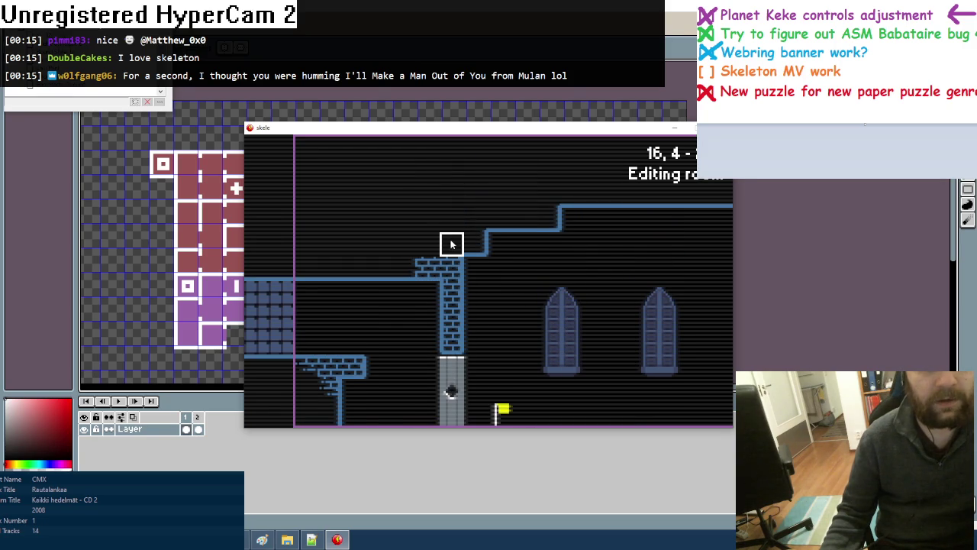
Extend brick tiles across the top of the pillar
key("Tab")
left_click(403, 220)
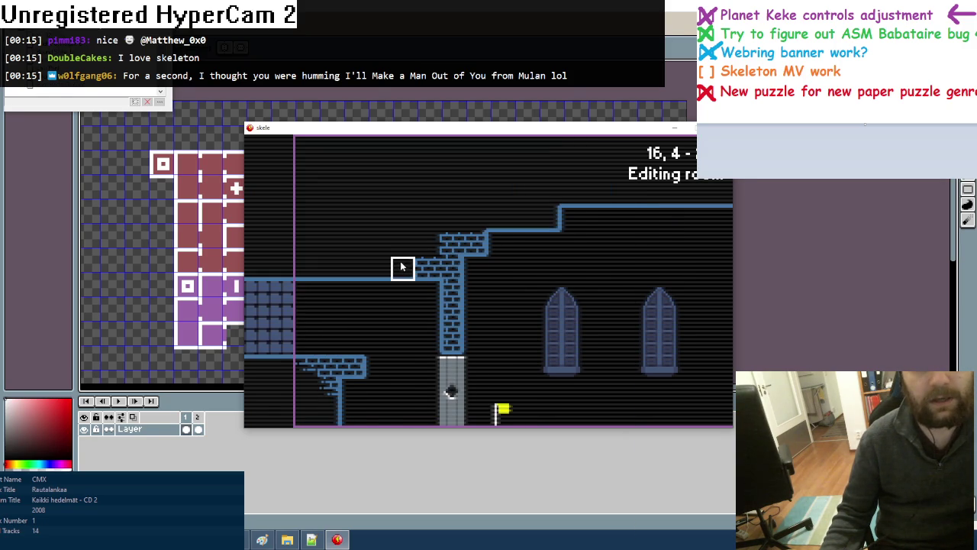
key("Tab")
left_click(434, 222)
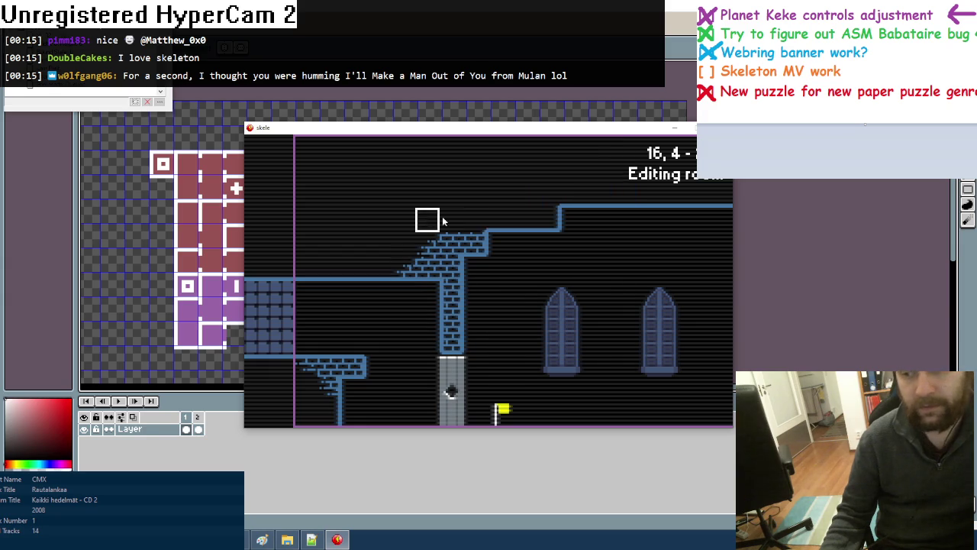
left_click_drag(499, 218, 519, 223)
Choose a new tile from the sheet and bring the floor beneath the flag into view
key("Tab")
left_click(474, 226)
key("Tab")
left_click(404, 222)
key("Tab")
left_click(434, 226)
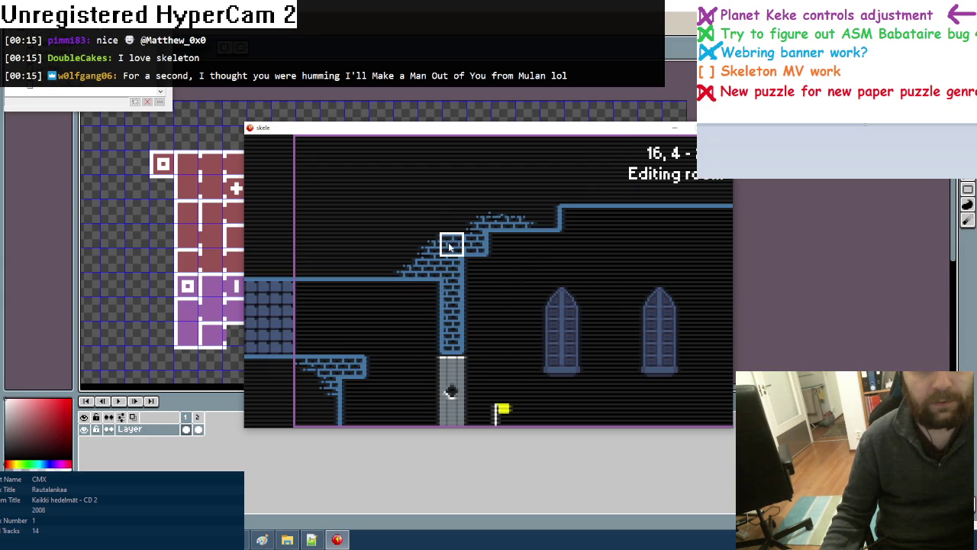
scroll(545, 290, "down", 3)
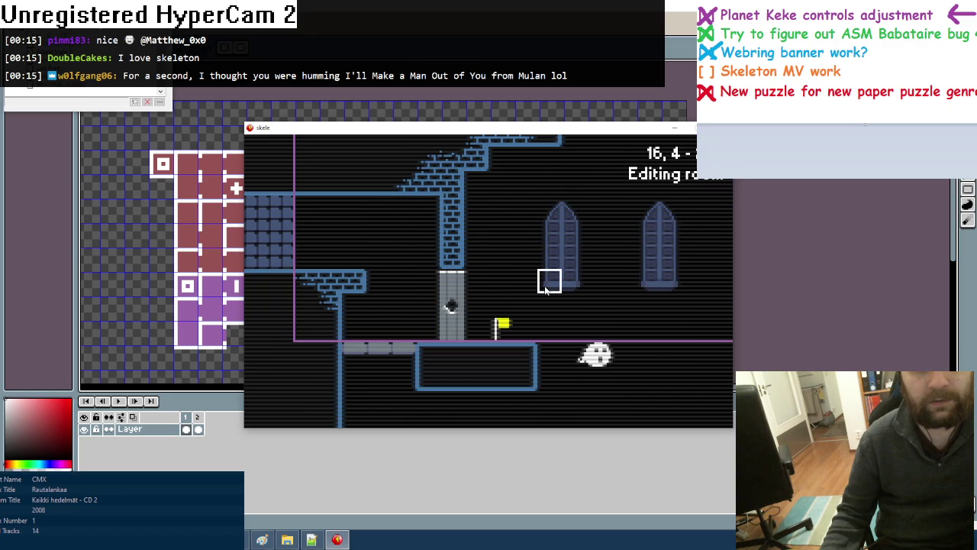
key("Tab")
left_click(284, 252)
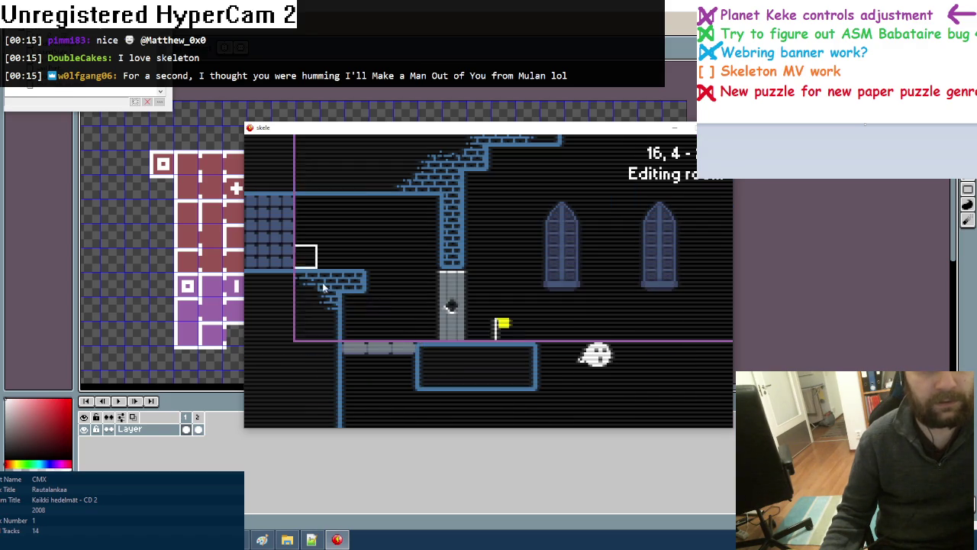
scroll(524, 380, "down", 4)
Pick brick and blue step tiles, placing two step tiles down the staircase
key("Tab")
left_click(413, 259)
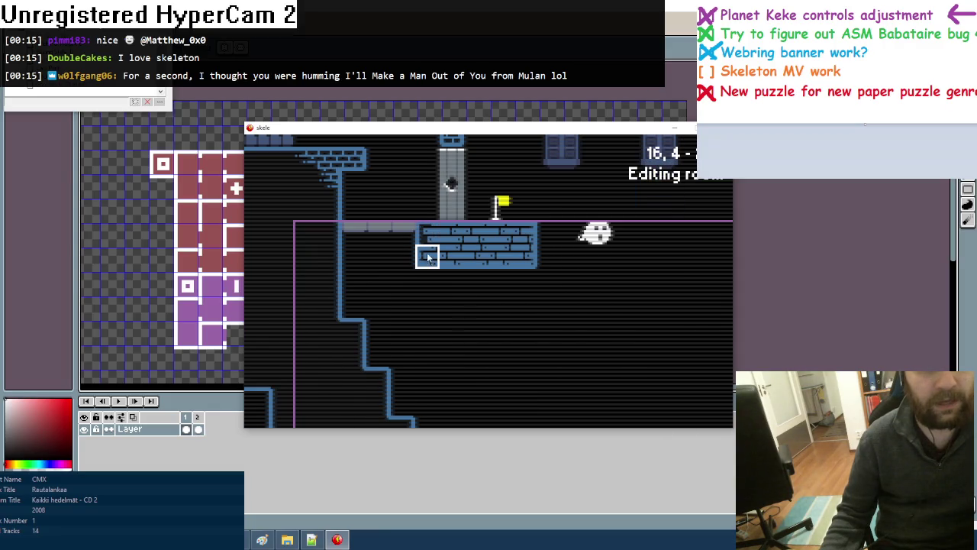
key("Tab")
left_click(269, 269)
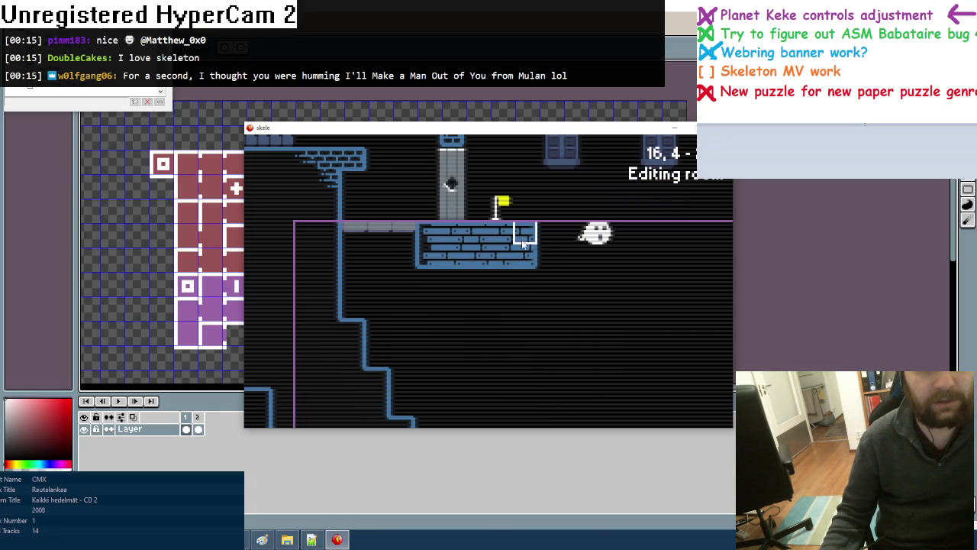
scroll(597, 280, "up", 2)
scroll(598, 316, "down", 3)
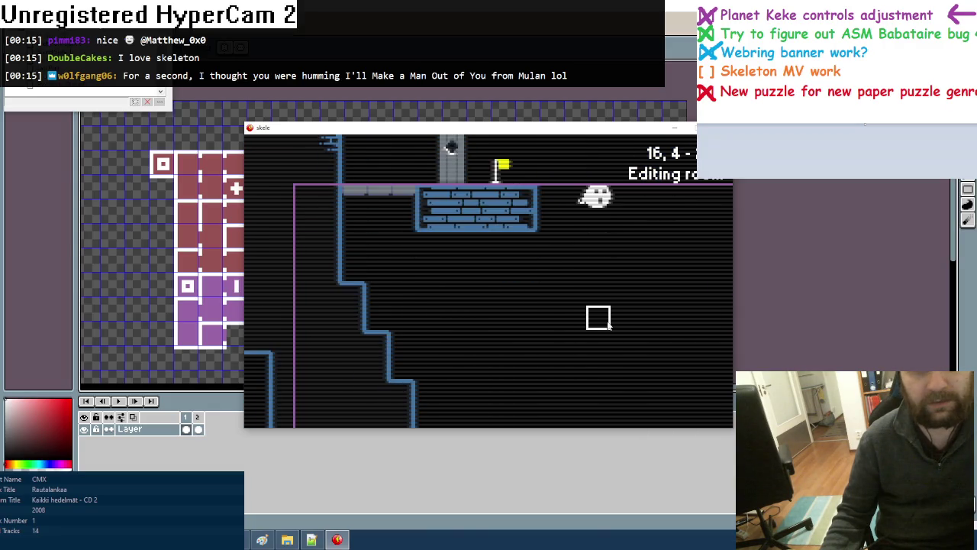
scroll(597, 319, "down", 4)
key("Tab")
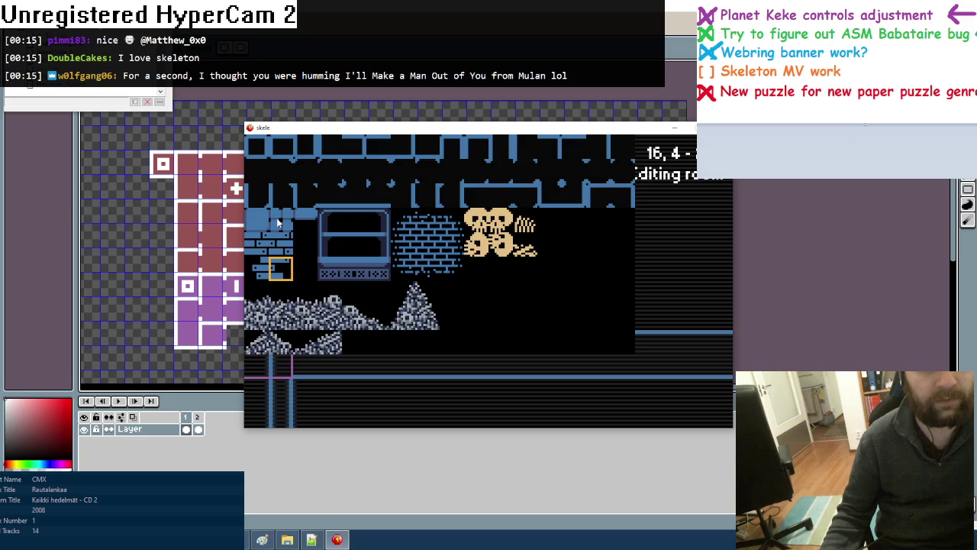
left_click(279, 222)
left_click(353, 197)
left_click(378, 244)
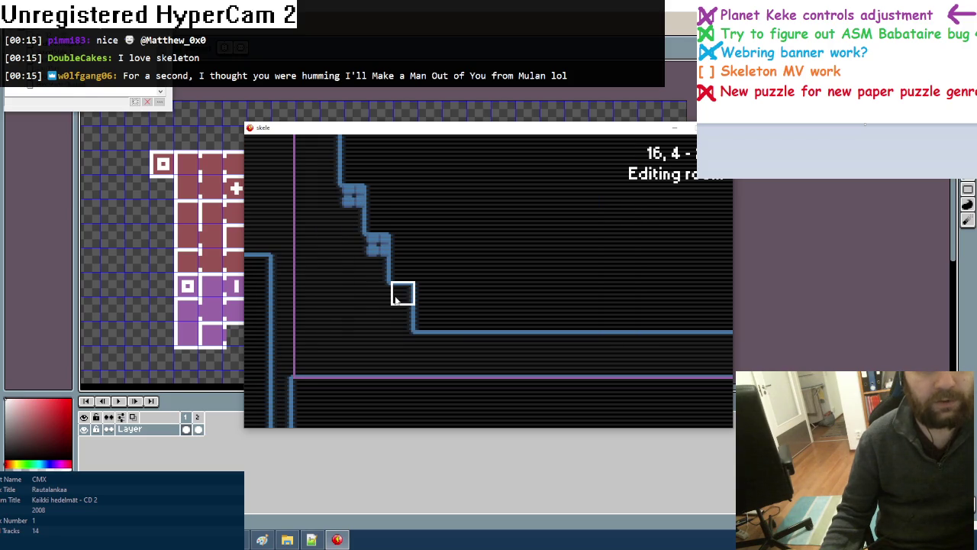
Place brick tiles in the room and two more beside the right wall
scroll(549, 294, "up", 2)
scroll(552, 302, "up", 3)
scroll(554, 303, "right", 2)
scroll(549, 290, "left", 2)
key("Tab")
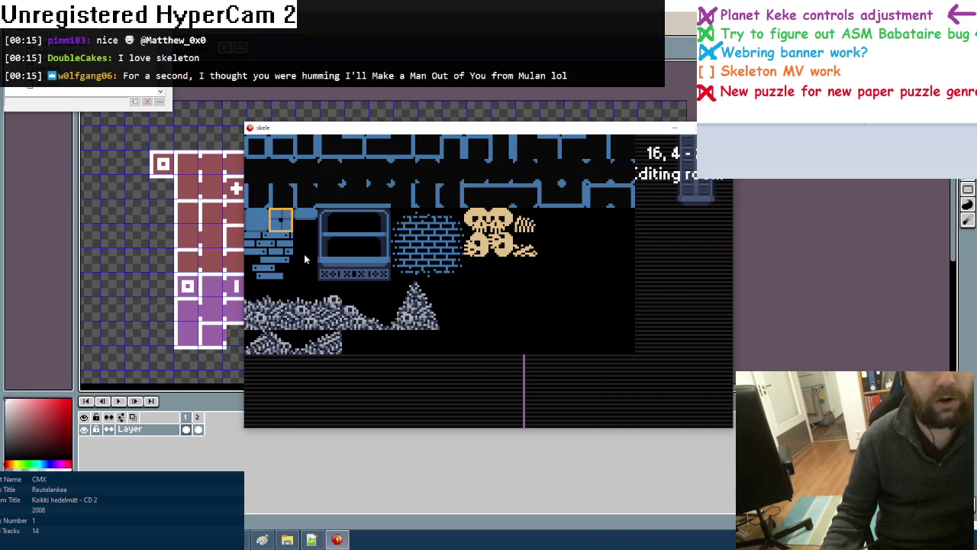
left_click(430, 246)
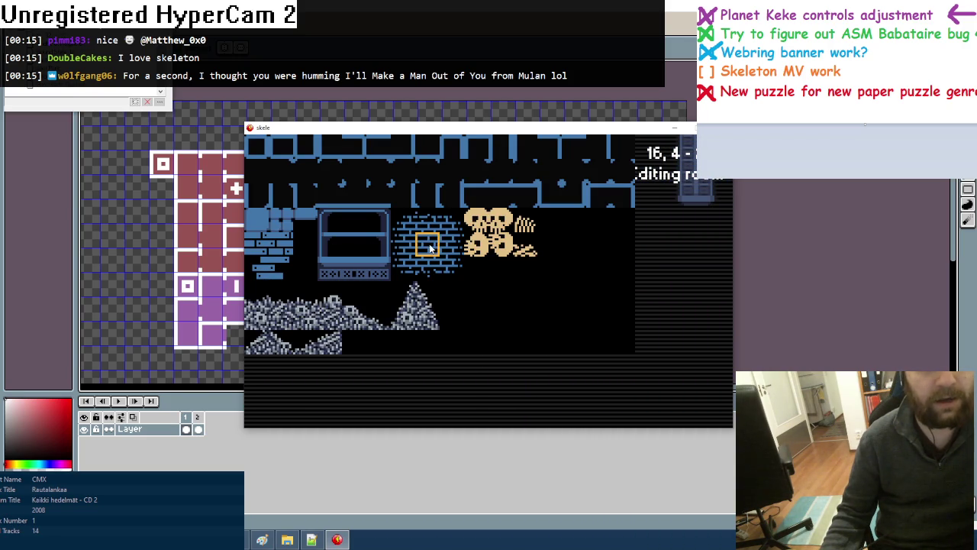
left_click(525, 252)
scroll(641, 275, "right", 2)
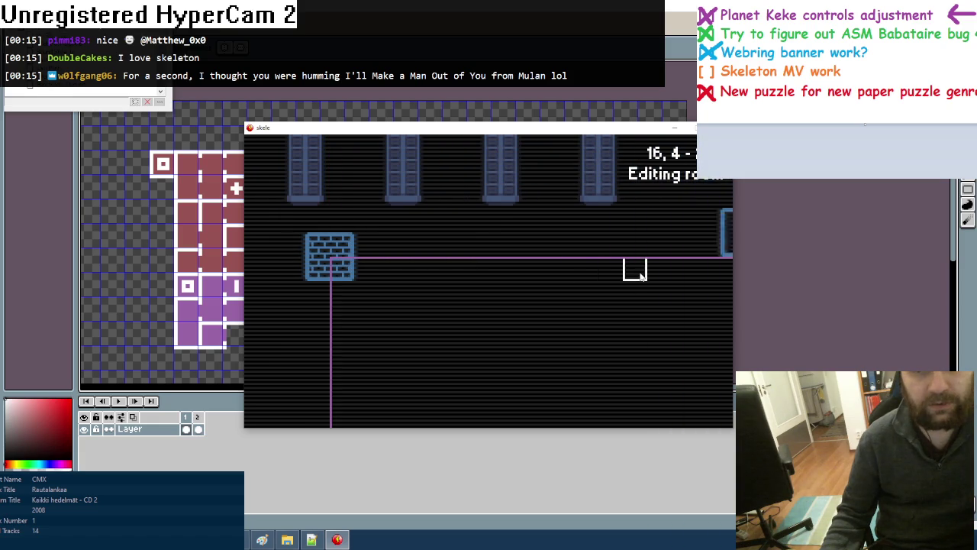
left_click(600, 221)
left_click(622, 222)
Paint bricks across the upper-right wall alcove
key("Tab")
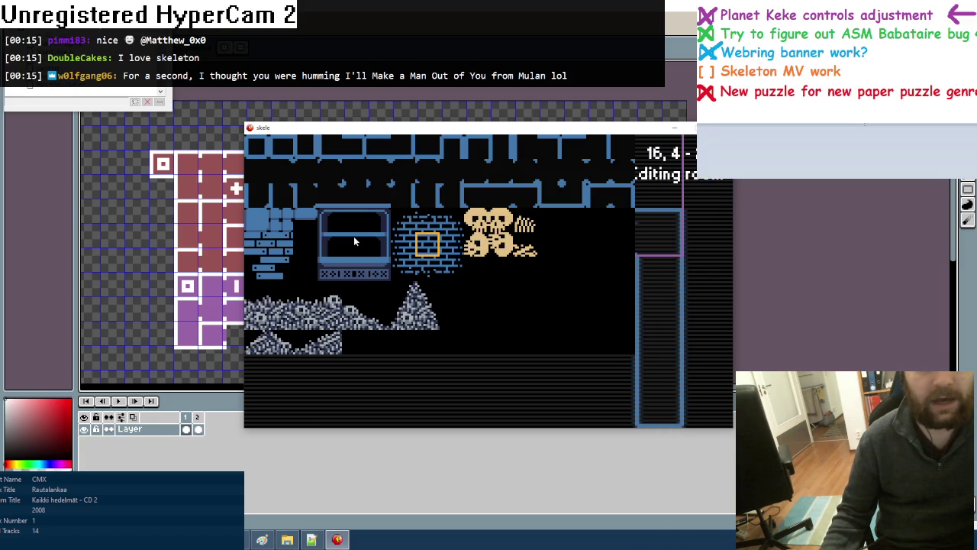
key("Tab")
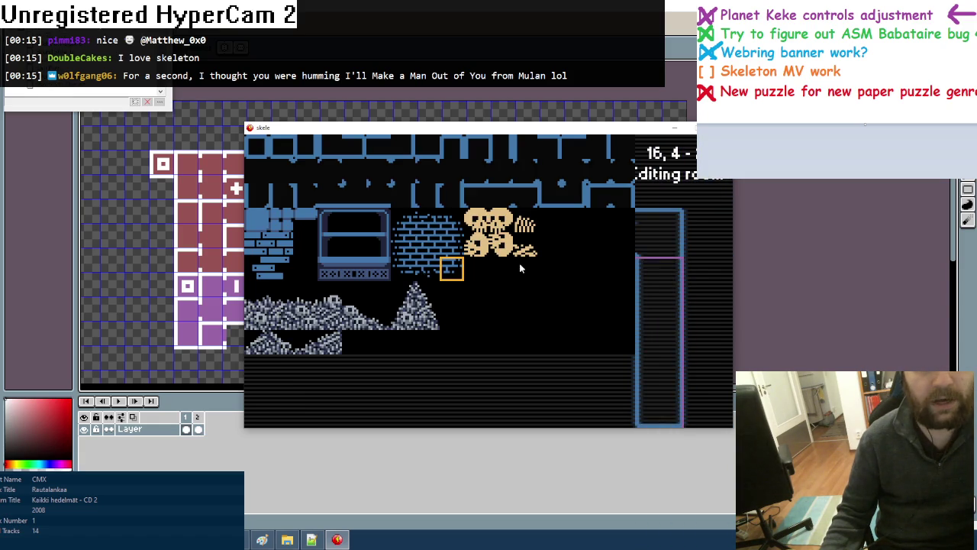
left_click(429, 273)
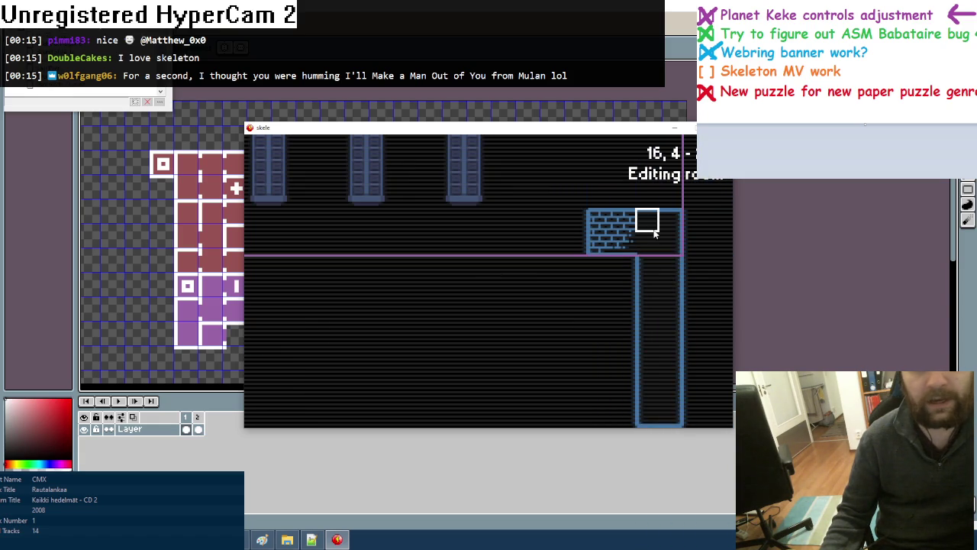
key("Tab")
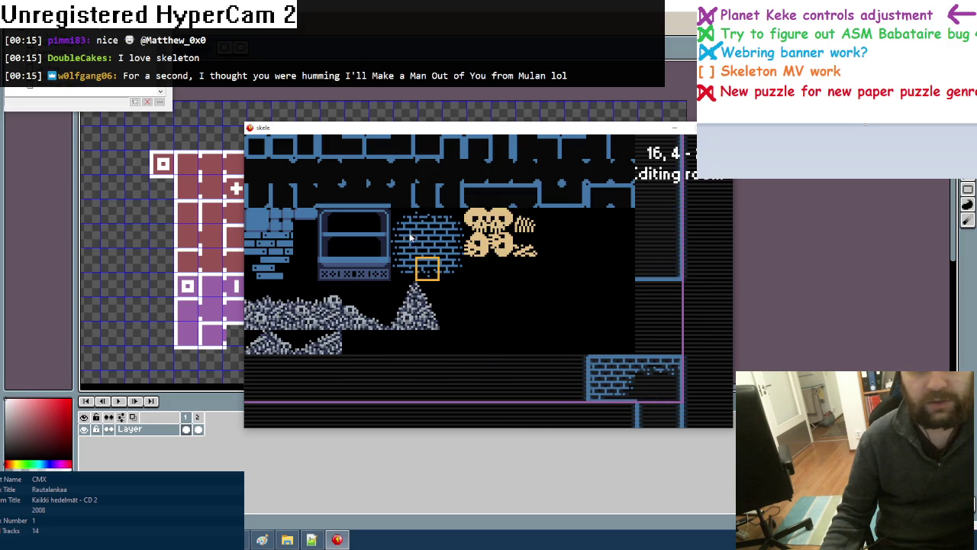
left_click(426, 246)
mouse_move(621, 244)
left_mouse_down()
mouse_move(660, 267)
mouse_move(621, 221)
mouse_move(597, 141)
mouse_move(597, 166)
left_mouse_up()
Pick the brick tile one row up, then the tile one row lower, from the tile sheet
key("Tab")
left_click(406, 225)
key("Tab")
key("Tab")
key("Tab")
key("Tab")
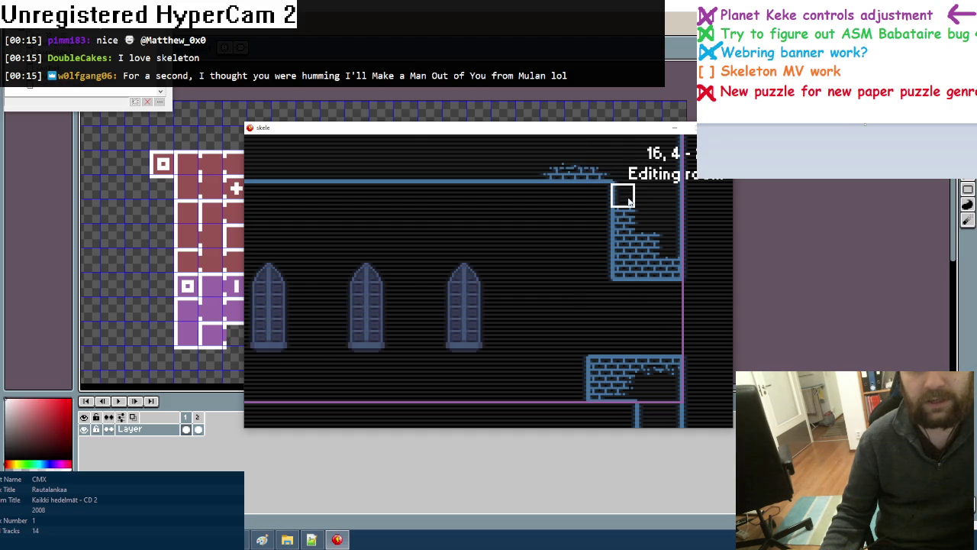
key("Tab")
key("Tab")
key("Tab")
left_click(451, 243)
key("Tab")
key("Tab")
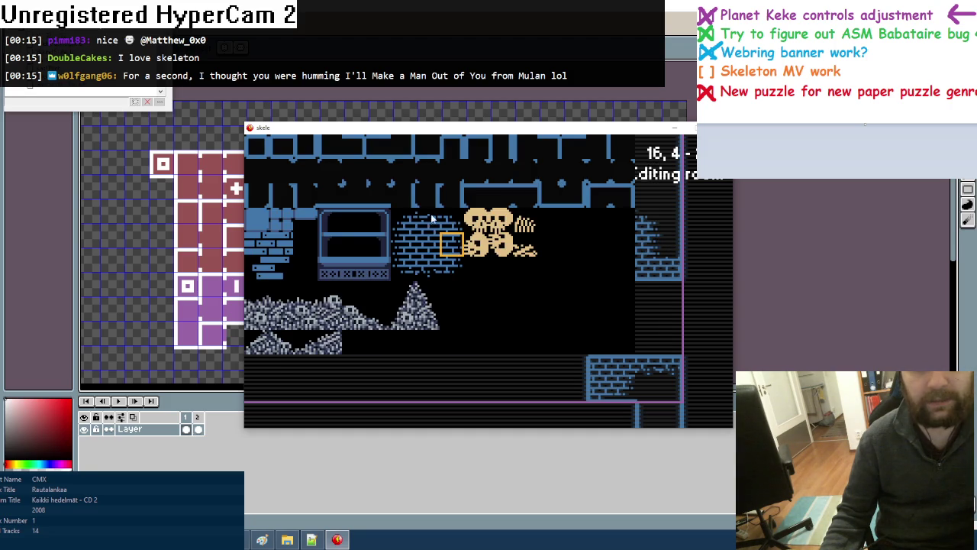
key("Tab")
Pan down and left through the level to the small brick block area
key("Down")
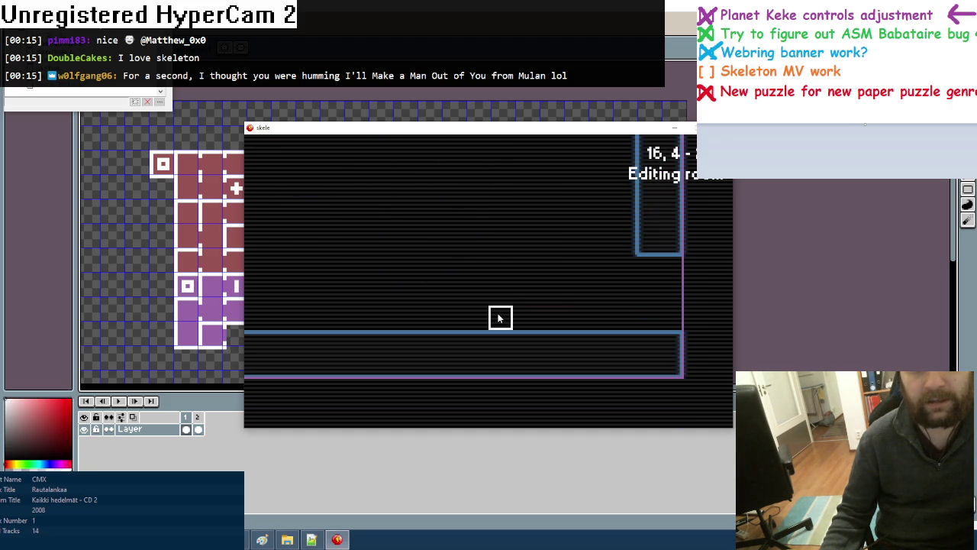
key("Down")
key("Left")
key("Down")
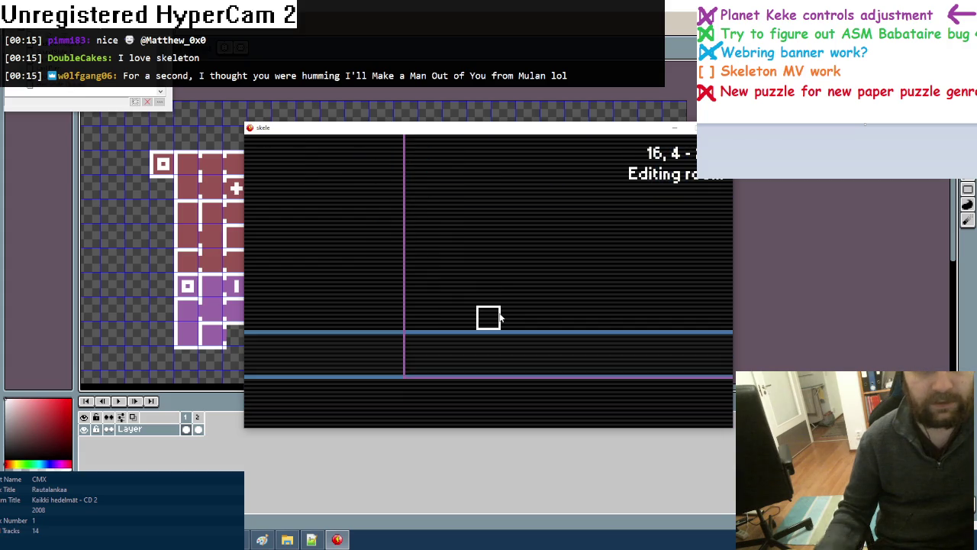
key("Down")
key("Down")
key("Tab")
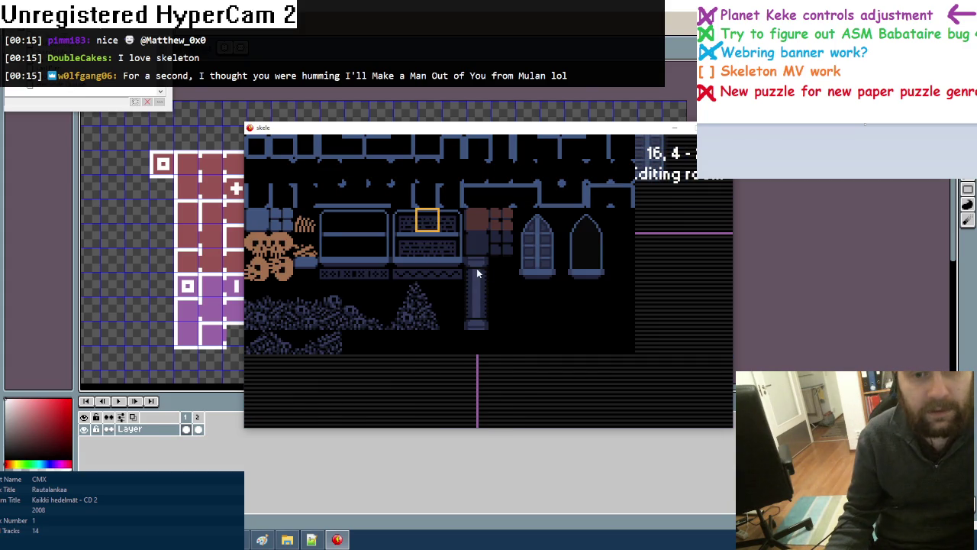
Complete the small brick block by filling its top-right gap with brick tiles
left_click(476, 268)
key("Tab")
left_click(475, 269)
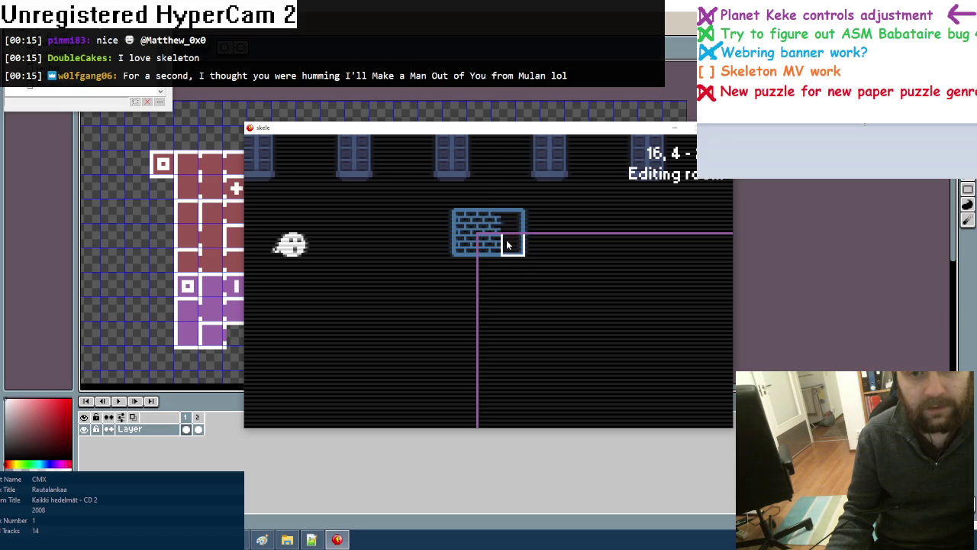
left_click(511, 222)
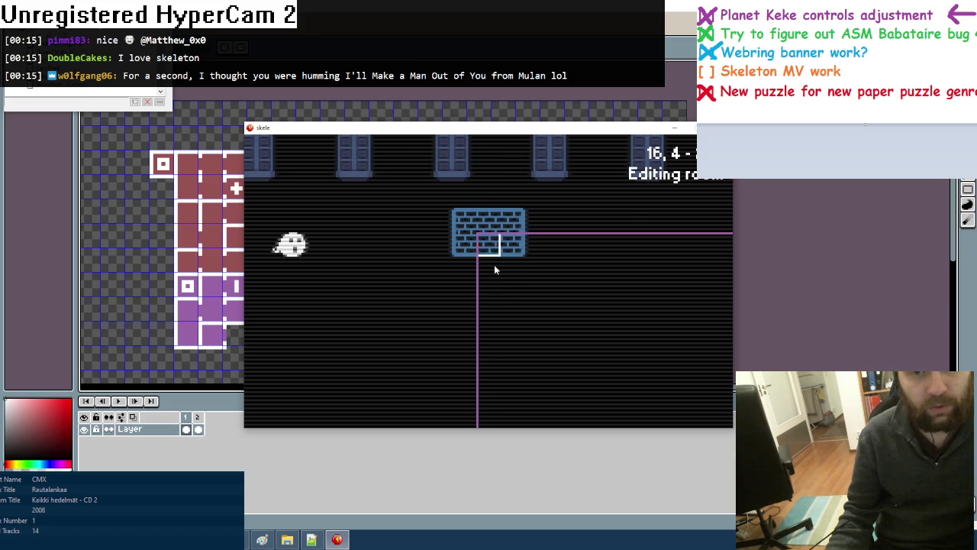
Run a dark pillar down from the brick block to a base tile on the floor
key("Tab")
left_click(476, 268)
key("Tab")
left_click(476, 290)
scroll(489, 300, "down", 3)
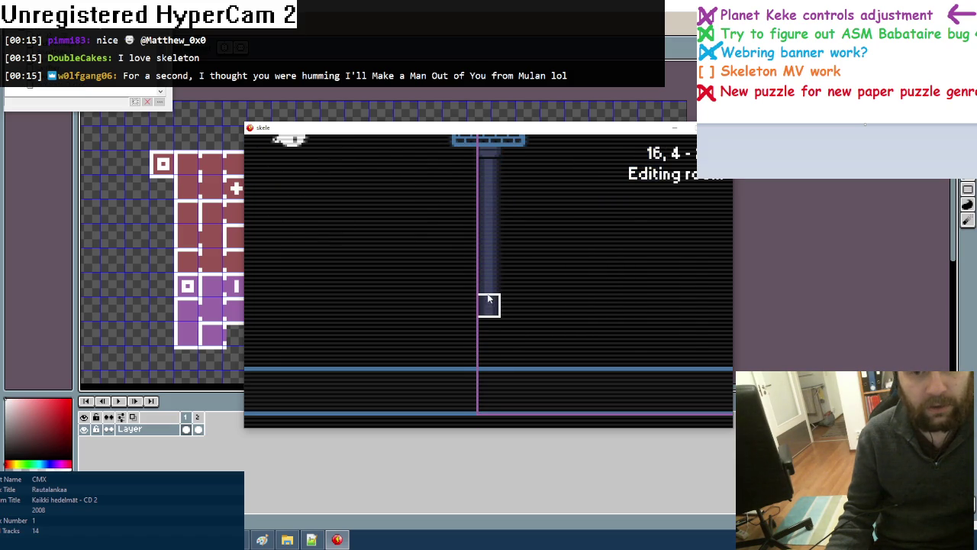
key("Tab")
left_click(474, 320)
left_click(489, 354)
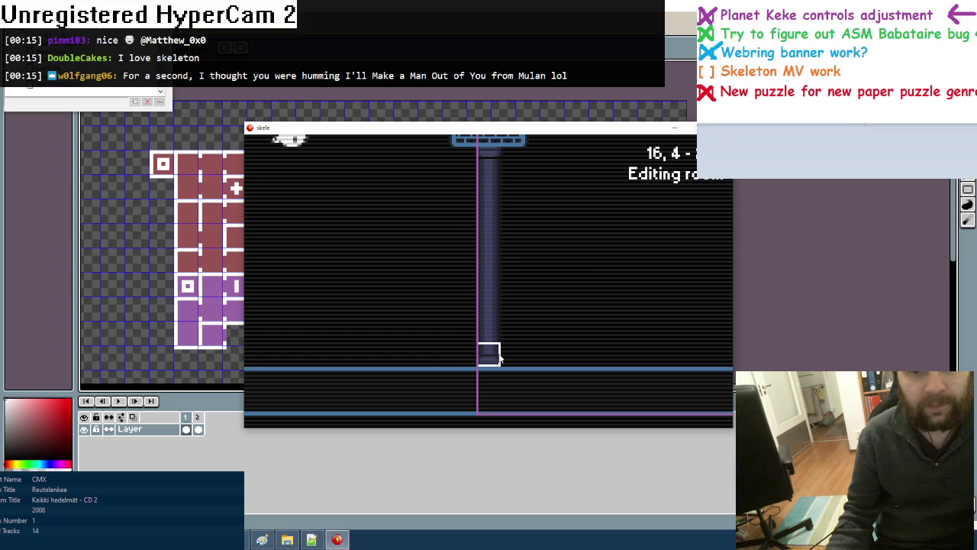
scroll(504, 321, "up", 5)
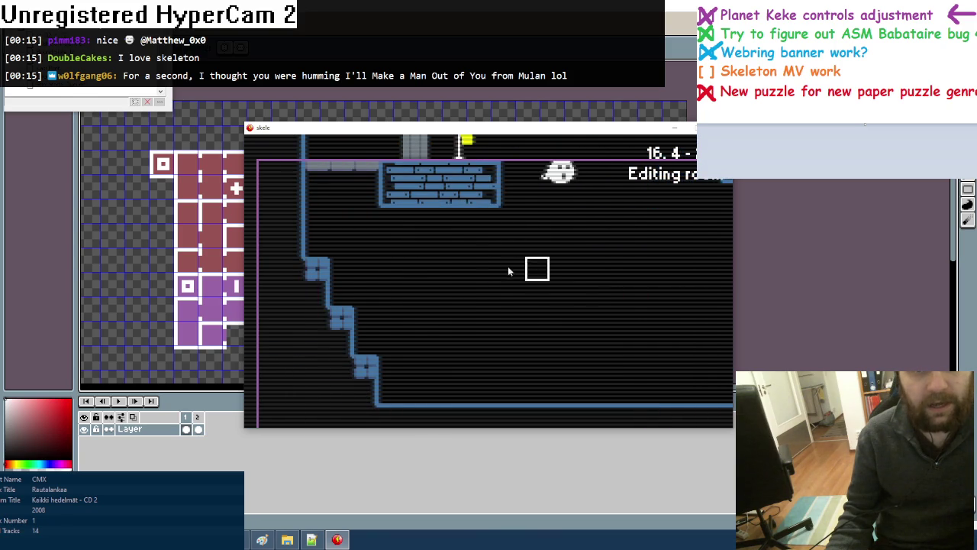
Paint two dark pillars down to the floor beneath the flag's brick platform
key("Tab")
left_click(479, 274)
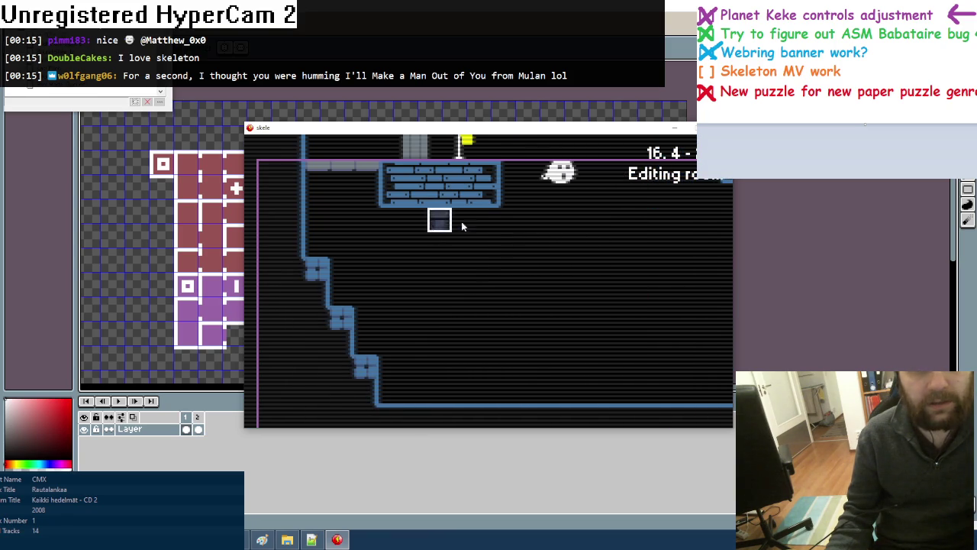
key("Tab")
left_click(474, 298)
left_click_drag(441, 242, 440, 364)
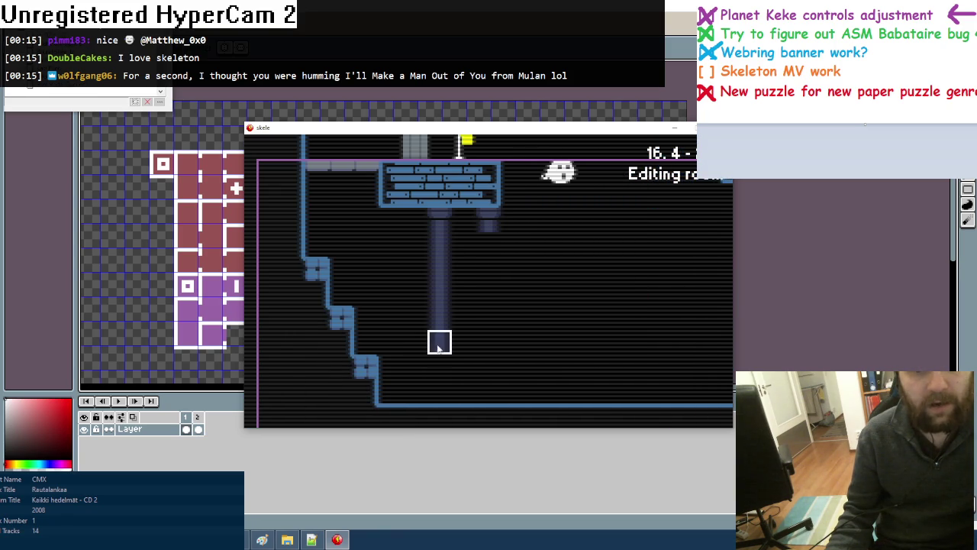
left_click_drag(489, 252, 489, 366)
key("Tab")
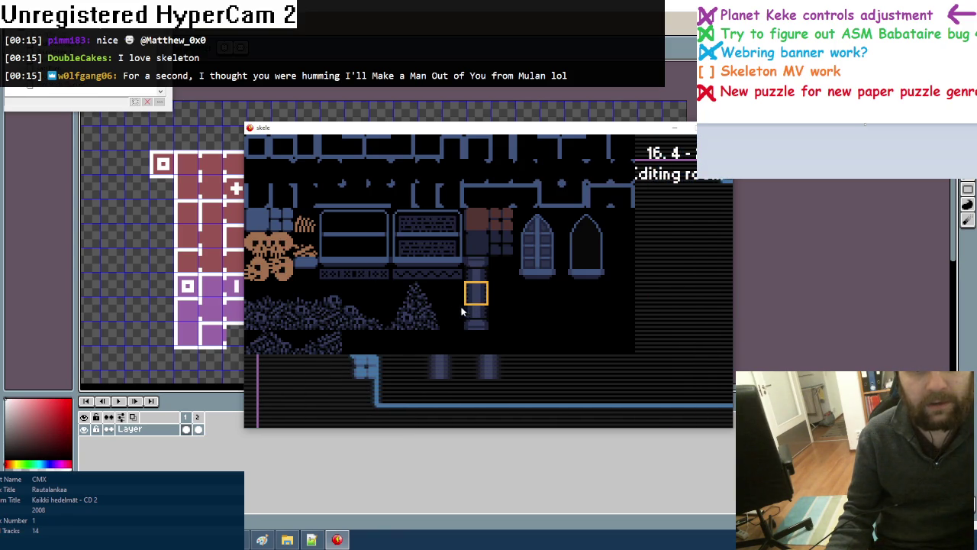
left_click(453, 345)
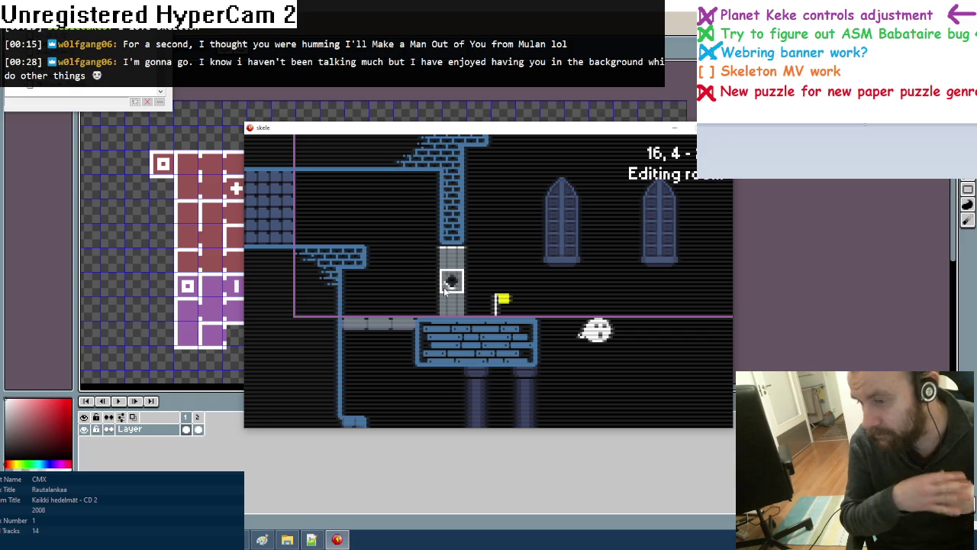
key("Right")
key("Down")
key("Up")
key("Right")
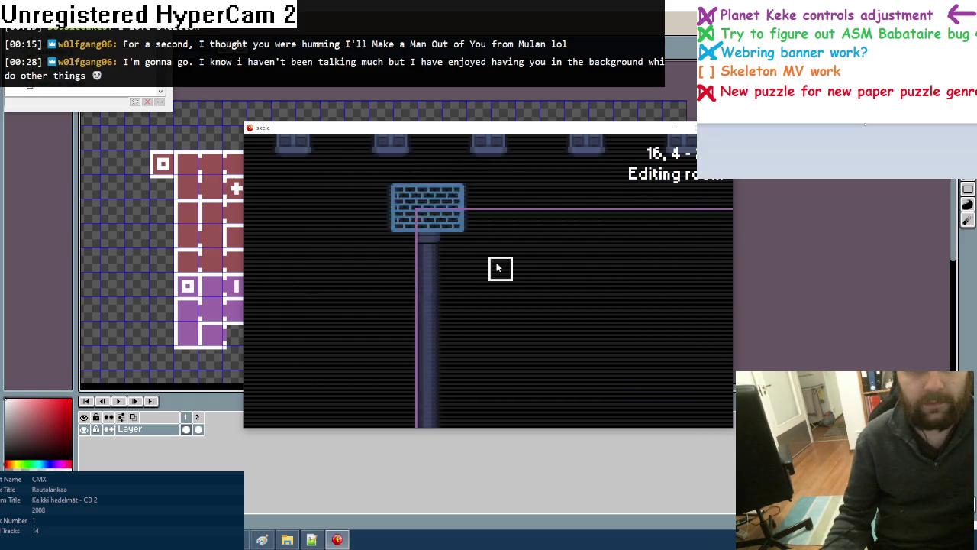
key("Left")
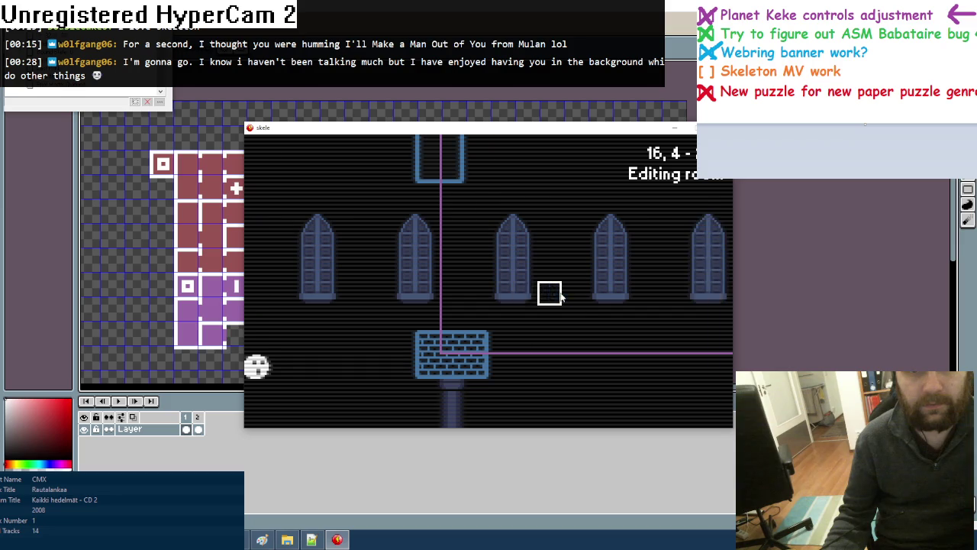
Place brick tiles at the tower top, including one beside the tower cap
key("Up")
key("Down")
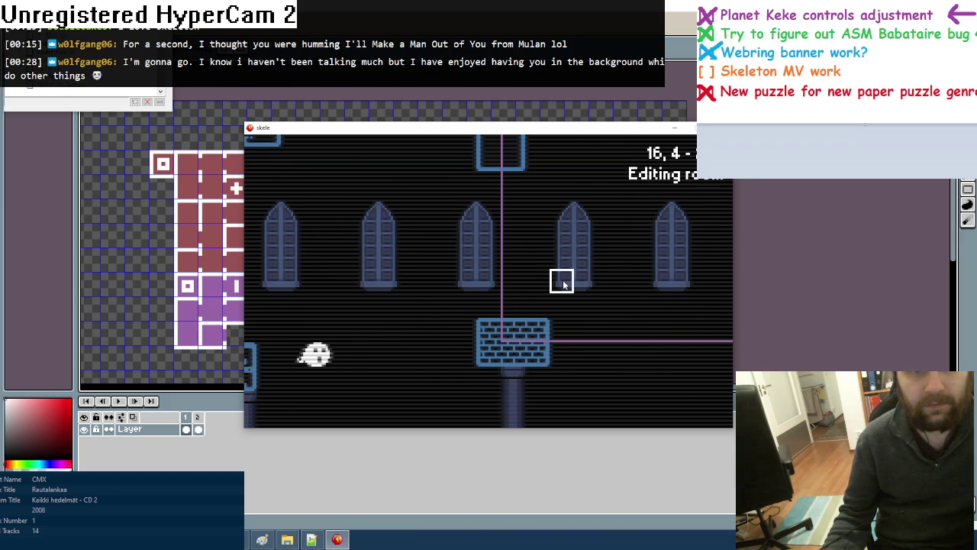
key("Tab")
left_click(412, 253)
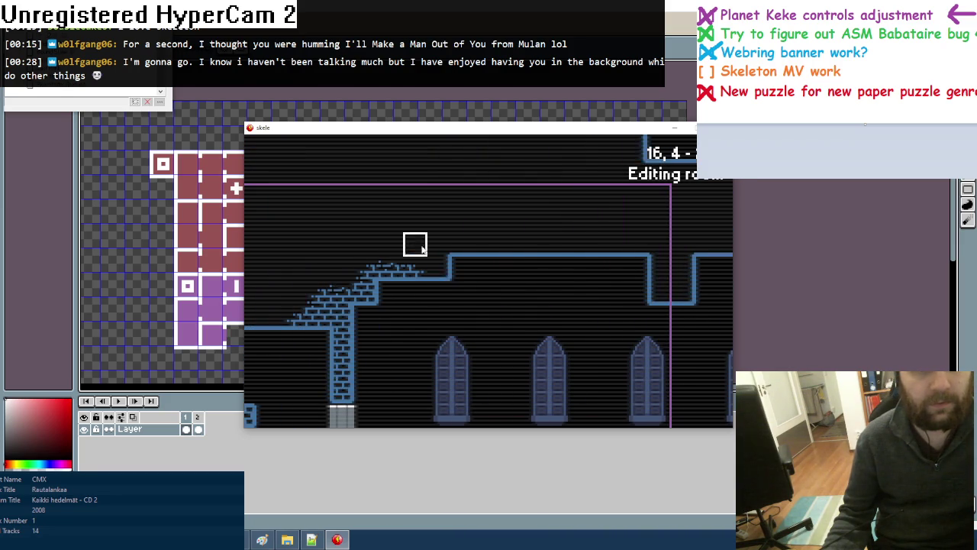
left_click(526, 269)
key("Tab")
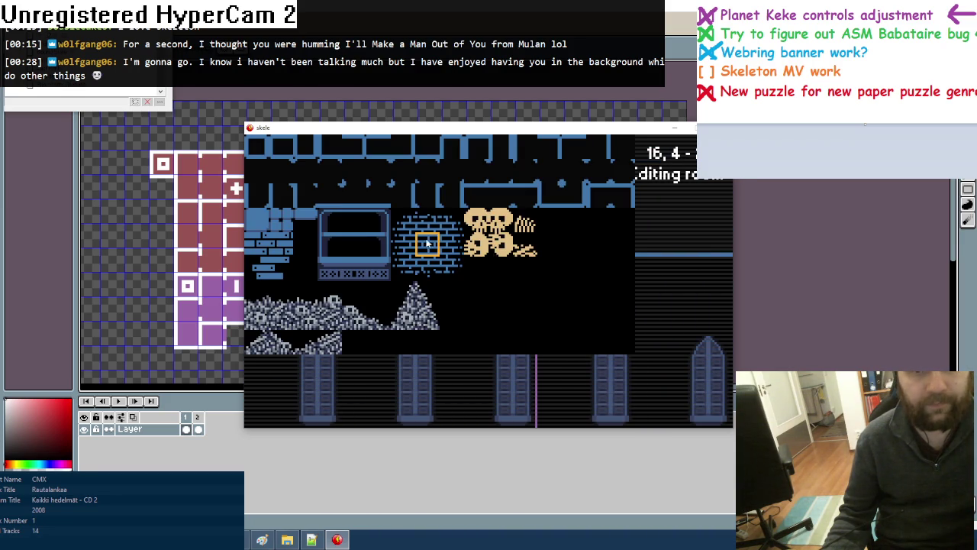
left_click(425, 226)
key("Tab")
left_click(397, 220)
key("Tab")
left_click(452, 222)
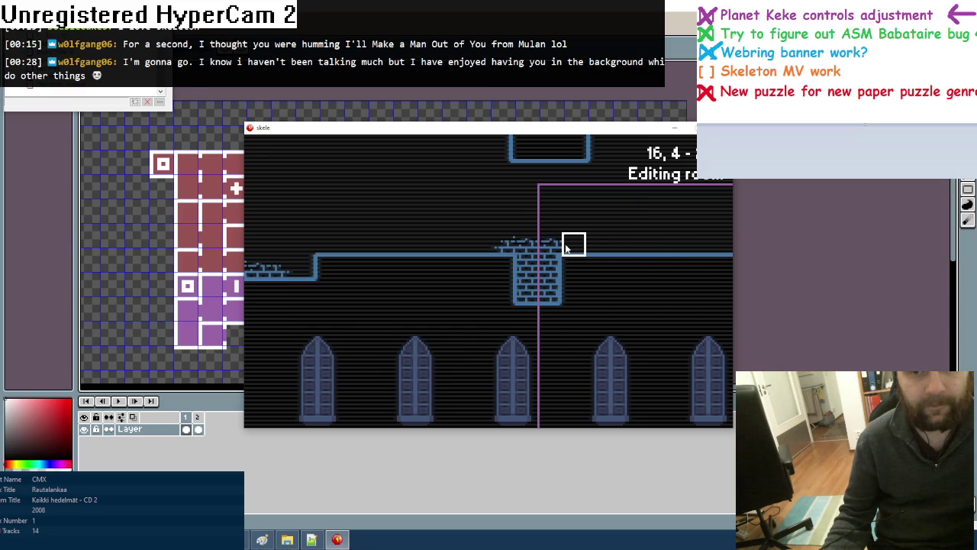
left_click(573, 246)
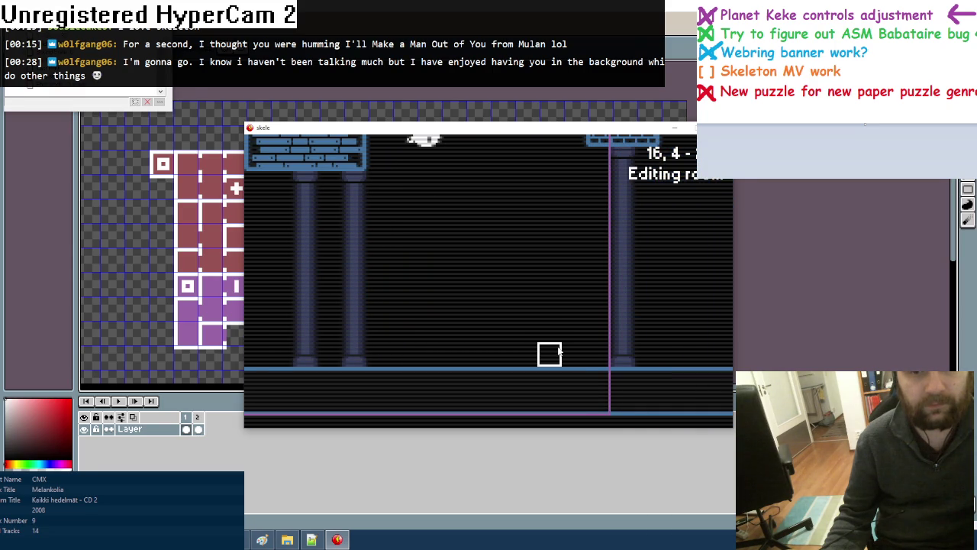
Paint a row of dark wall tiles across the lower part of the room
key("Tab")
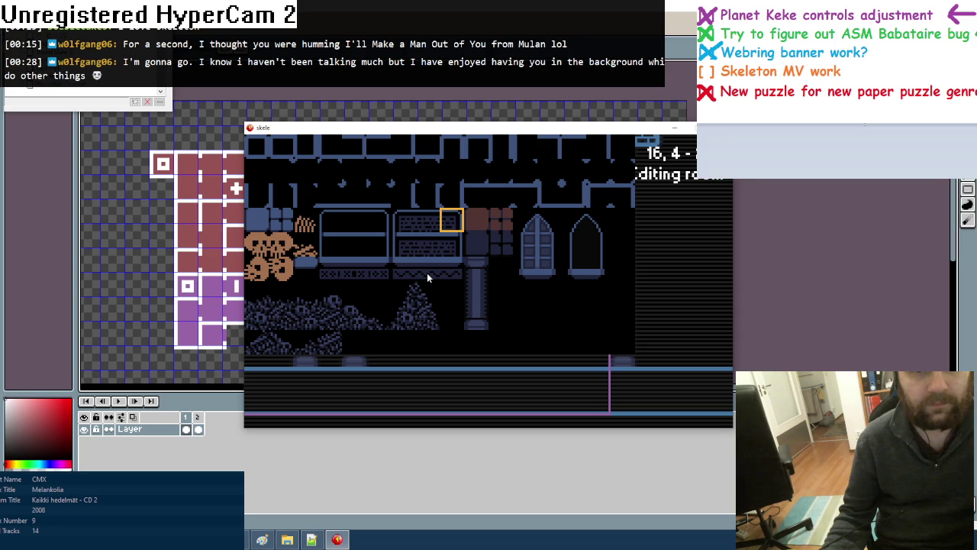
left_click(497, 249)
key("Tab")
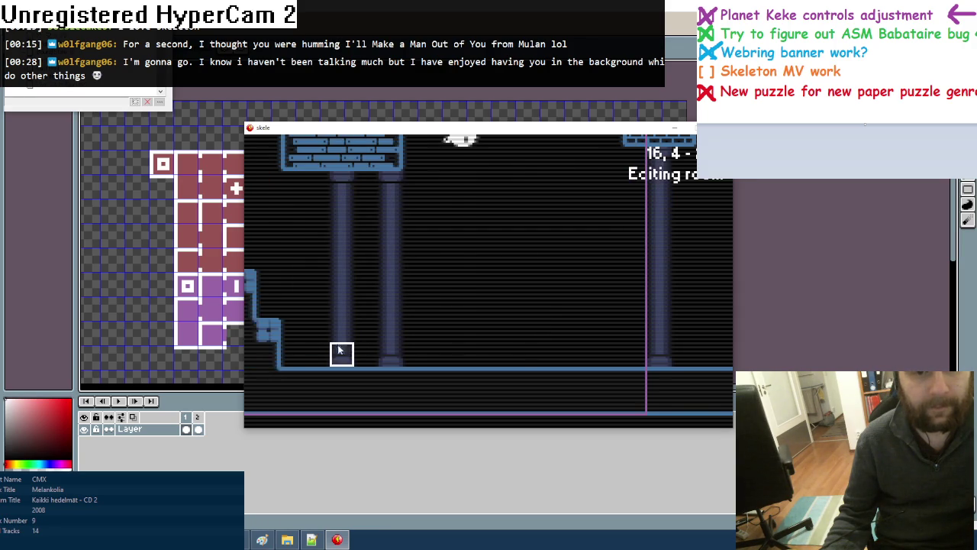
left_click_drag(354, 330, 669, 334)
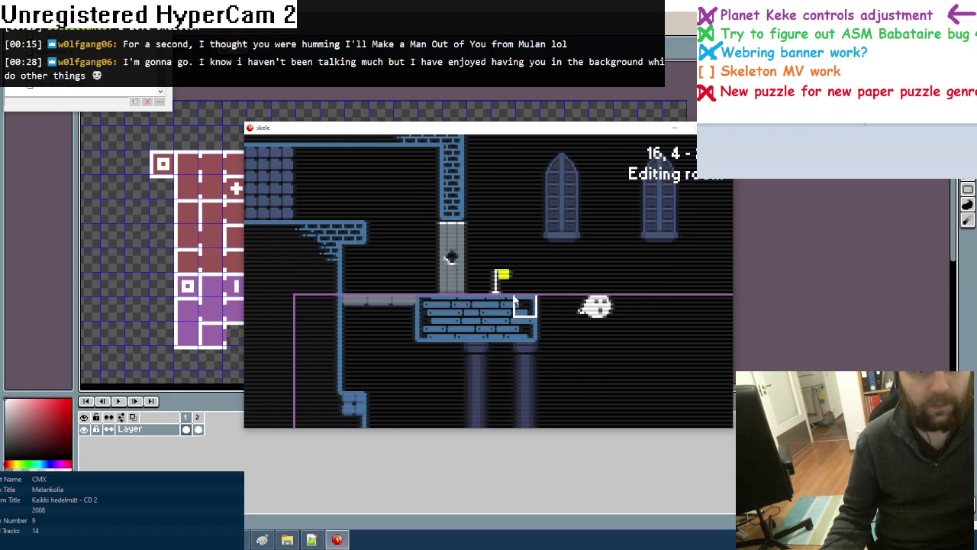
key("Tab")
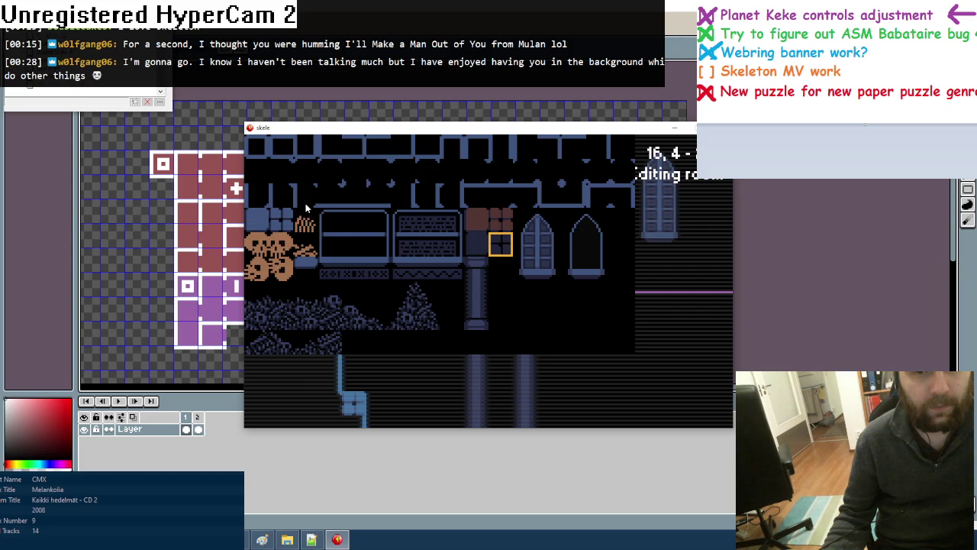
left_click(305, 207)
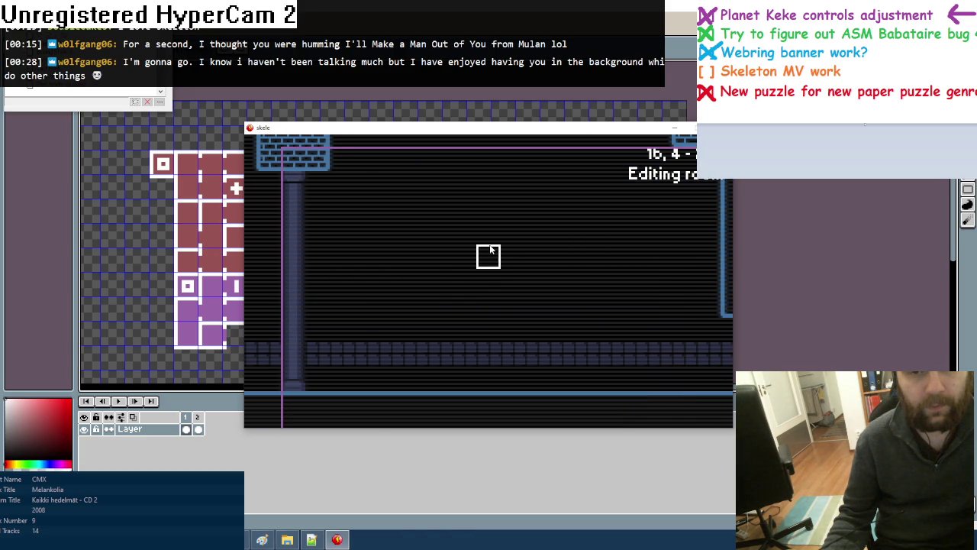
Place a yellow flag on the room's floor
key("Tab")
left_click(536, 238)
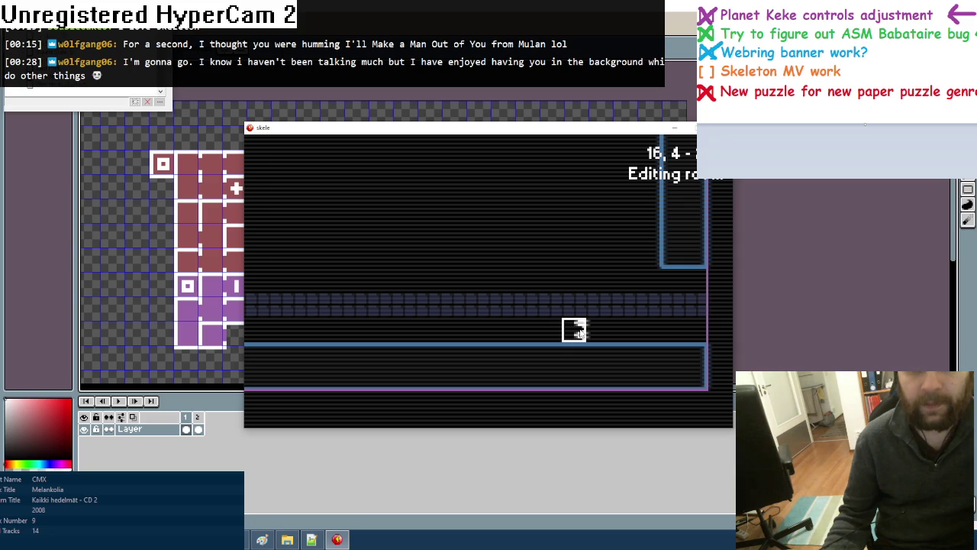
left_click(580, 329)
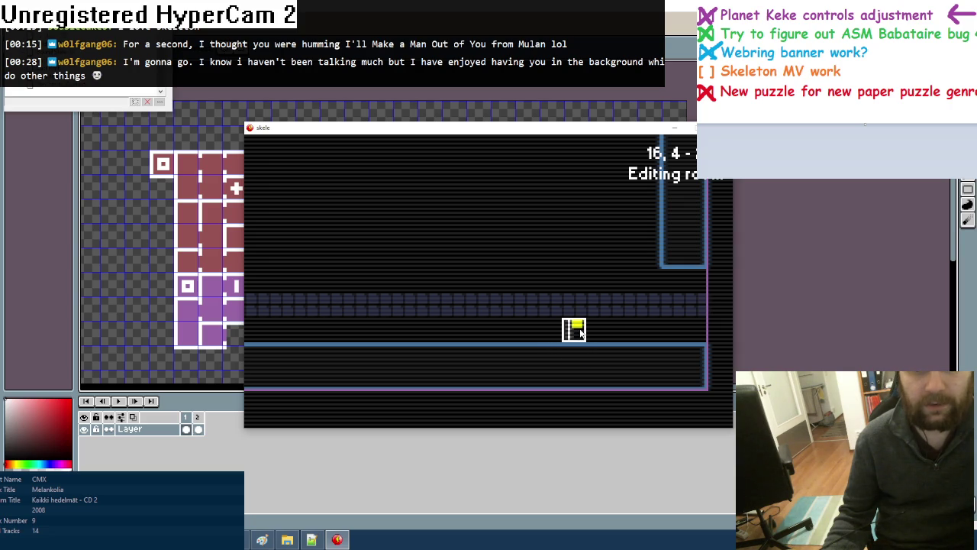
key("Left")
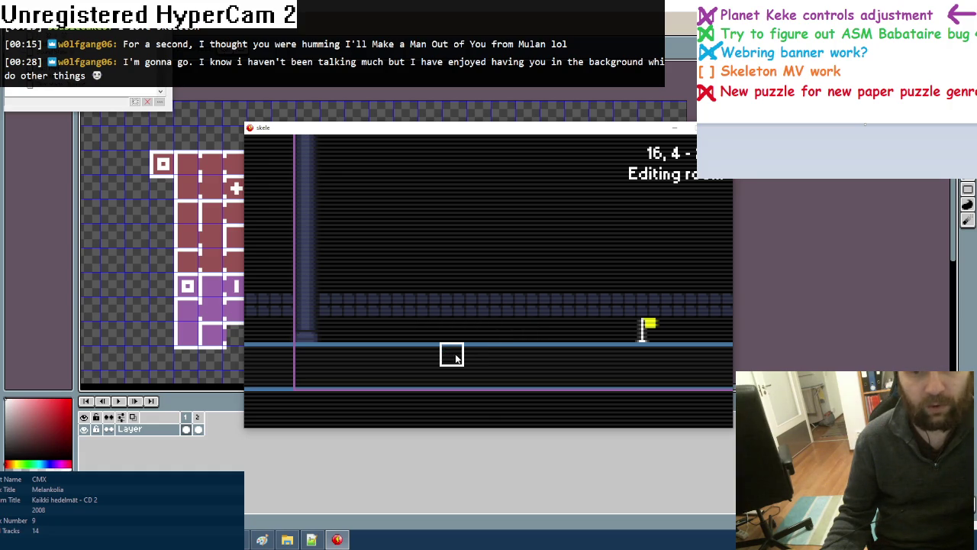
Erase floor tiles into a dip, line it with grass, and add a square wall block above
mouse_move(451, 354)
left_mouse_down()
mouse_move(523, 353)
mouse_move(449, 354)
left_mouse_up()
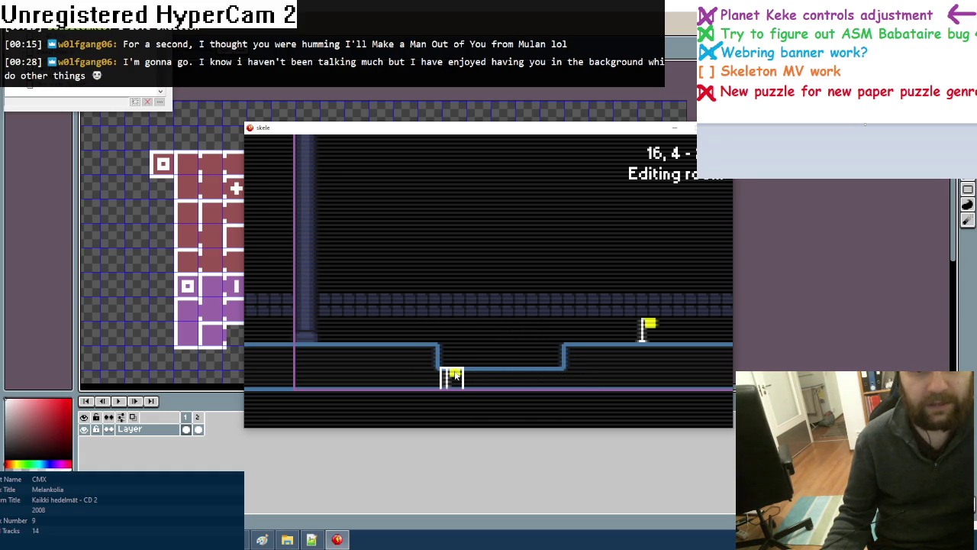
scroll(454, 374, "down", 1)
scroll(454, 375, "down", 1)
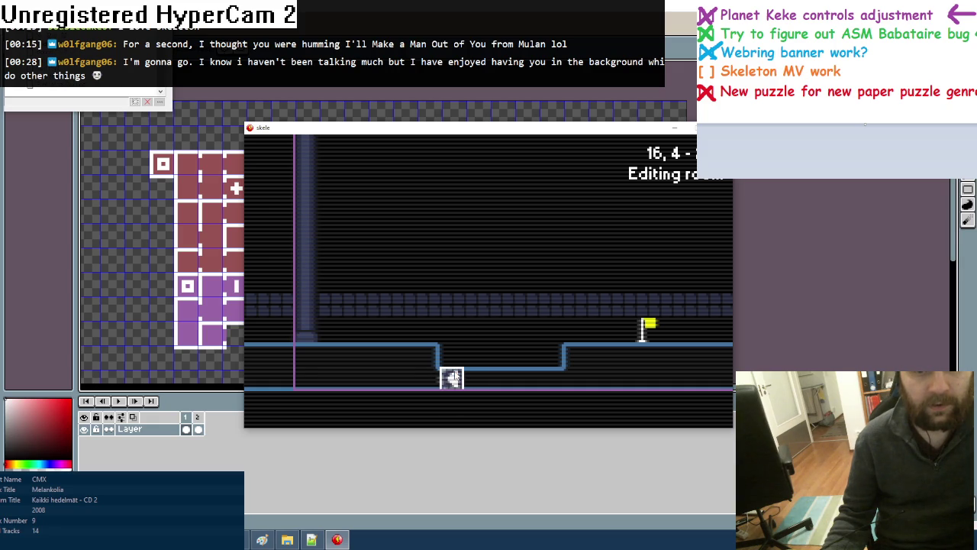
left_click_drag(454, 375, 521, 382)
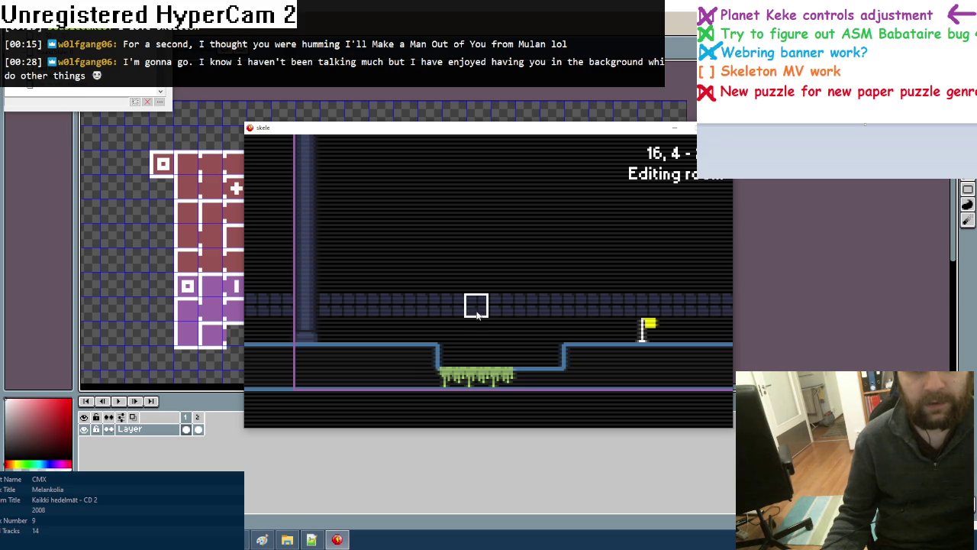
mouse_move(476, 308)
left_mouse_down()
mouse_move(477, 279)
mouse_move(497, 301)
left_mouse_up()
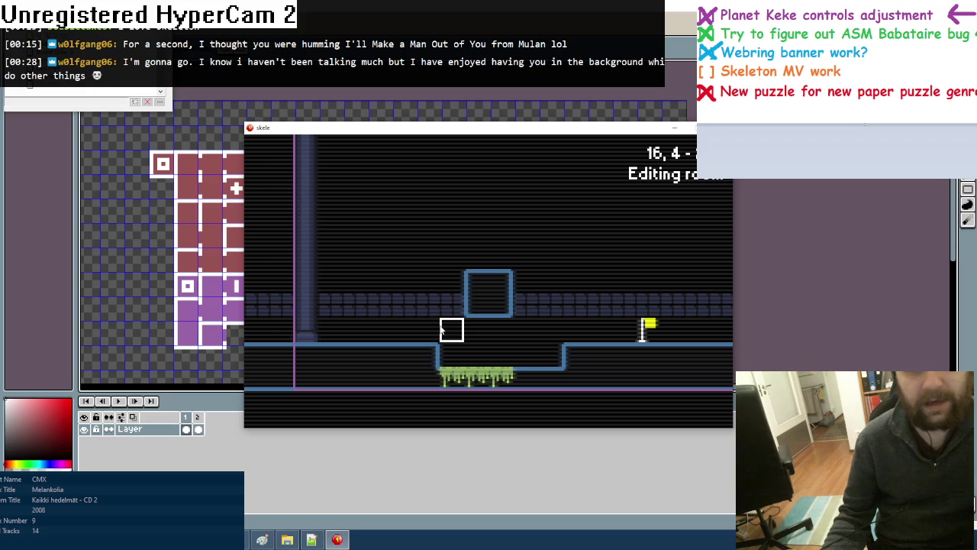
key("Left")
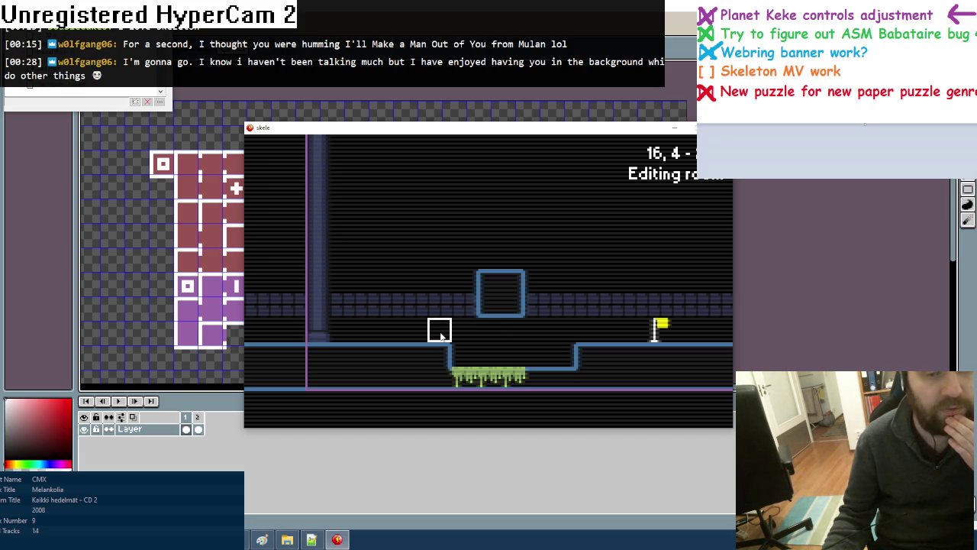
Stack three more tiles on the wall block and top the column with spikes
left_click(493, 258)
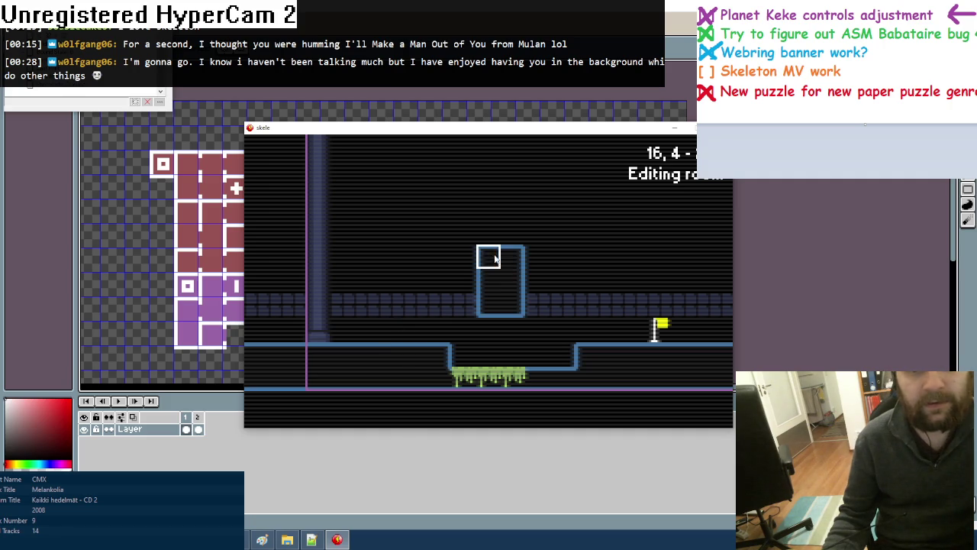
left_click(489, 232)
scroll(467, 279, "up", 2)
scroll(465, 272, "up", 1)
scroll(477, 270, "down", 2)
left_click(490, 246)
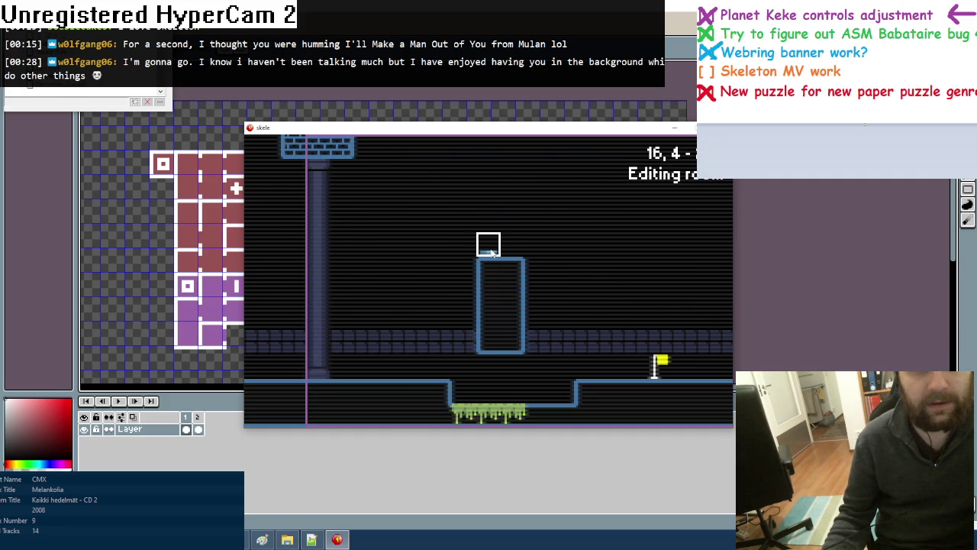
scroll(493, 251, "down", 2)
scroll(493, 252, "down", 2)
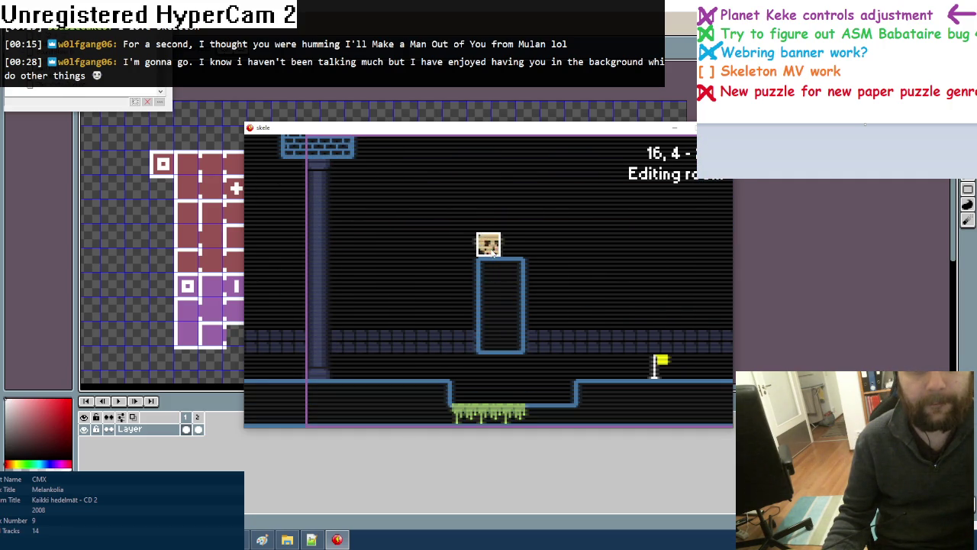
left_click(489, 244)
left_click(511, 243)
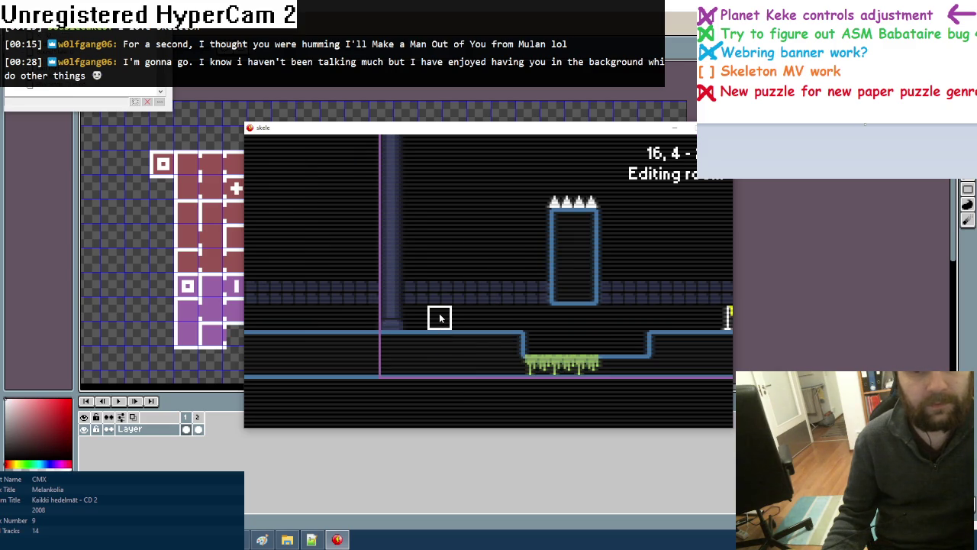
Place a skull on the floor near the room's left wall
key("Left")
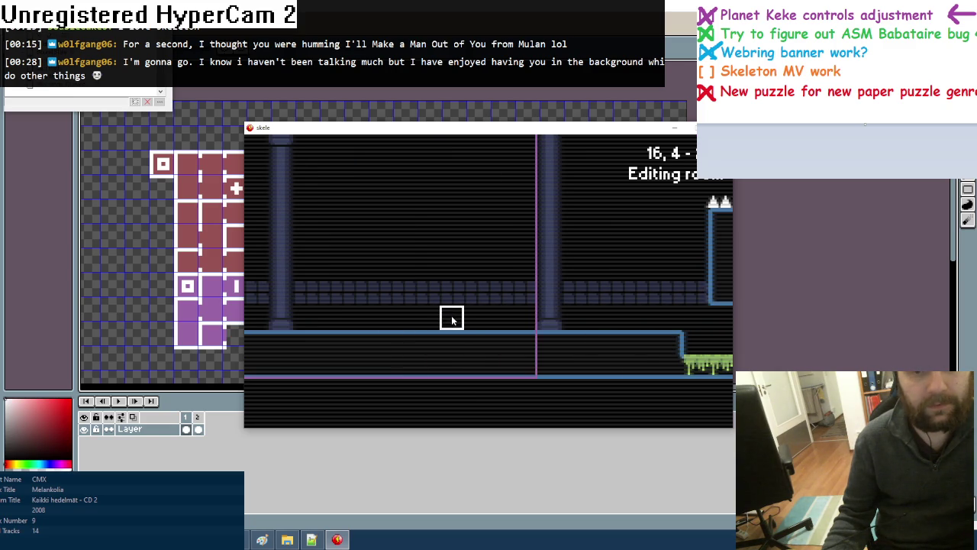
scroll(453, 321, "down", 2)
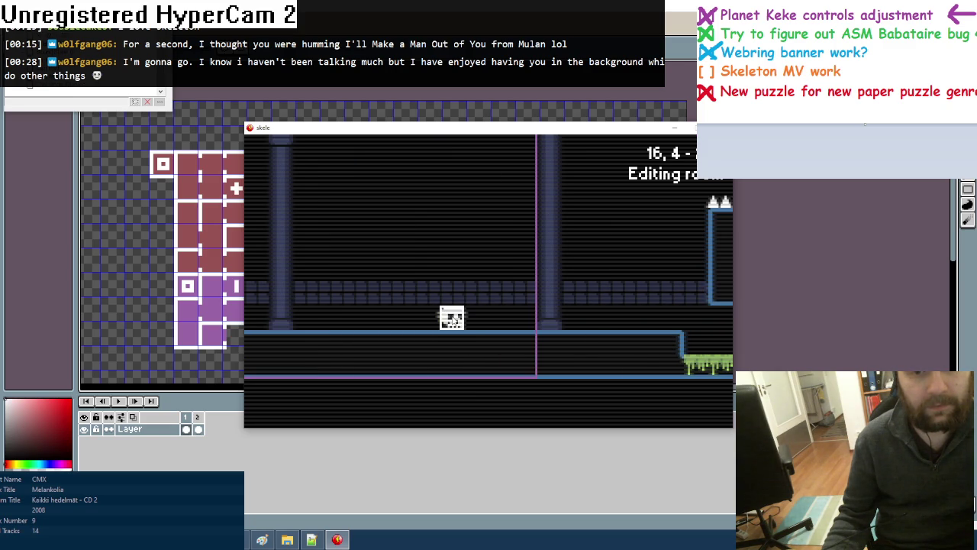
scroll(454, 322, "down", 1)
scroll(453, 321, "down", 1)
key("Up")
key("Down")
key("Left")
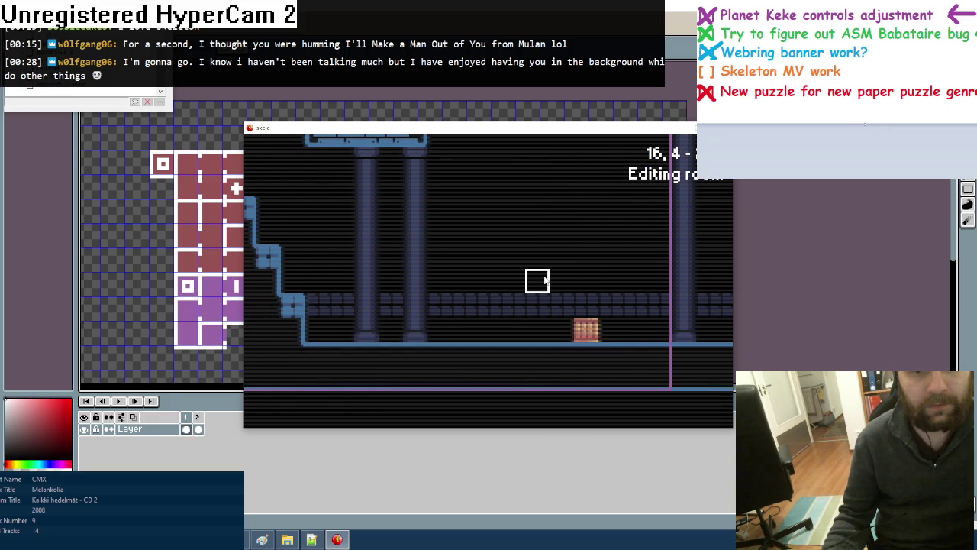
key("Tab")
left_click(281, 267)
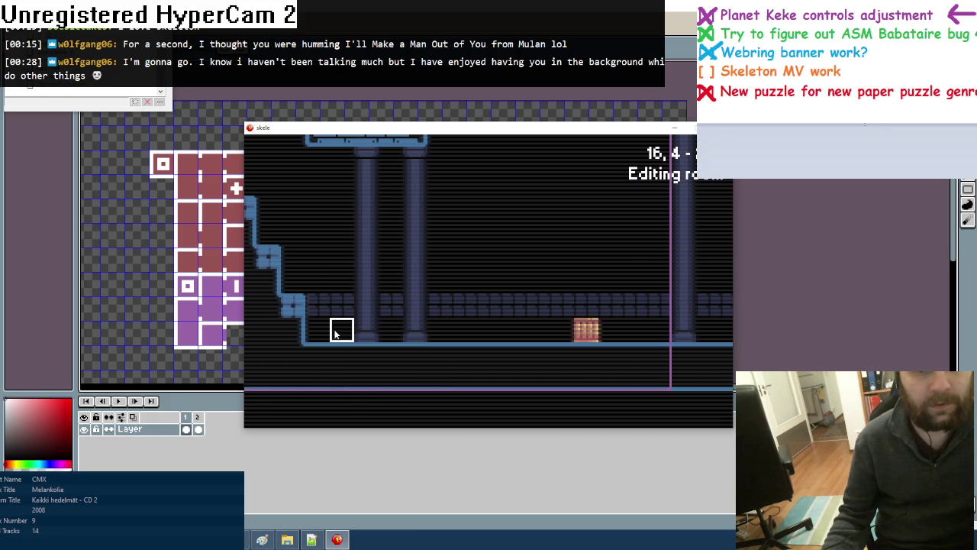
key("Tab")
left_click(263, 273)
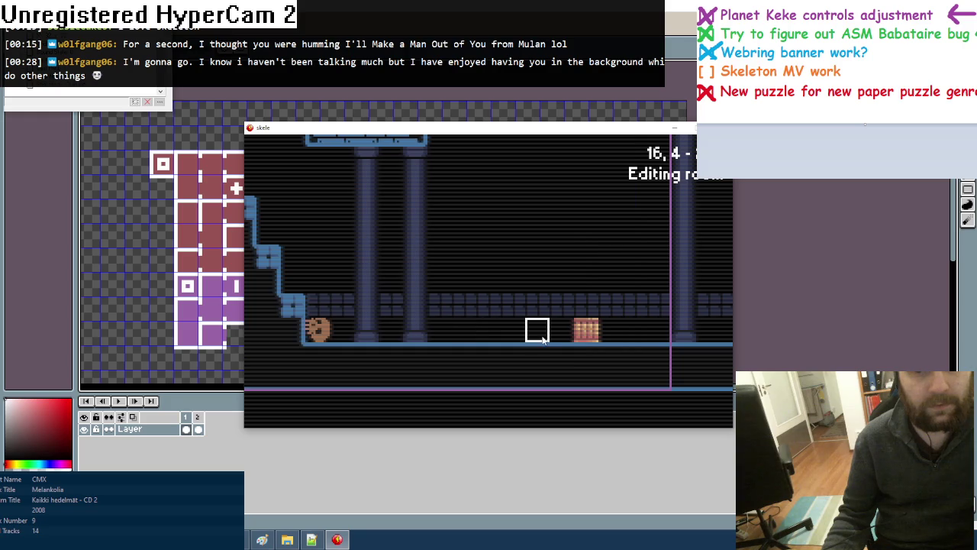
left_click(537, 329)
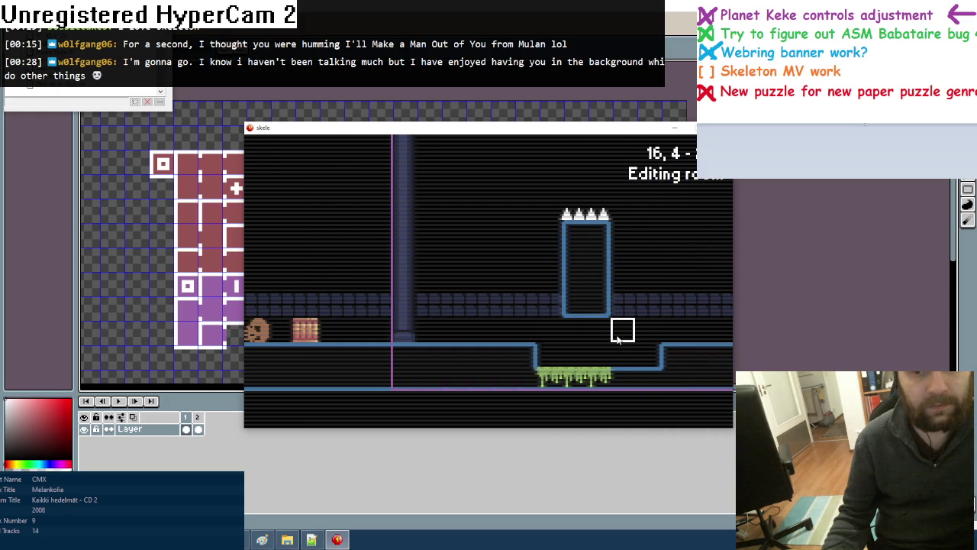
key("Tab")
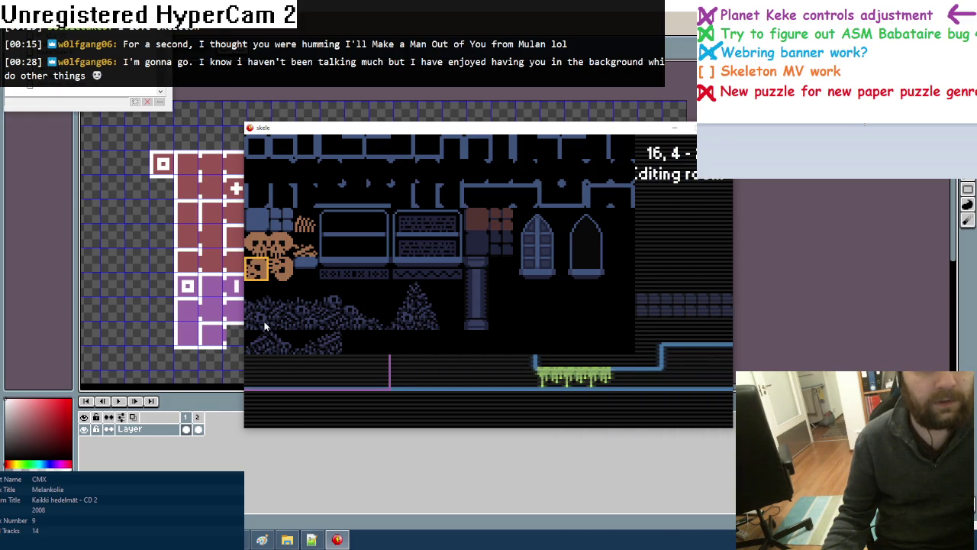
Start the heap with a dotted stone tile and rubble tiles below the spiked column
left_click(263, 324)
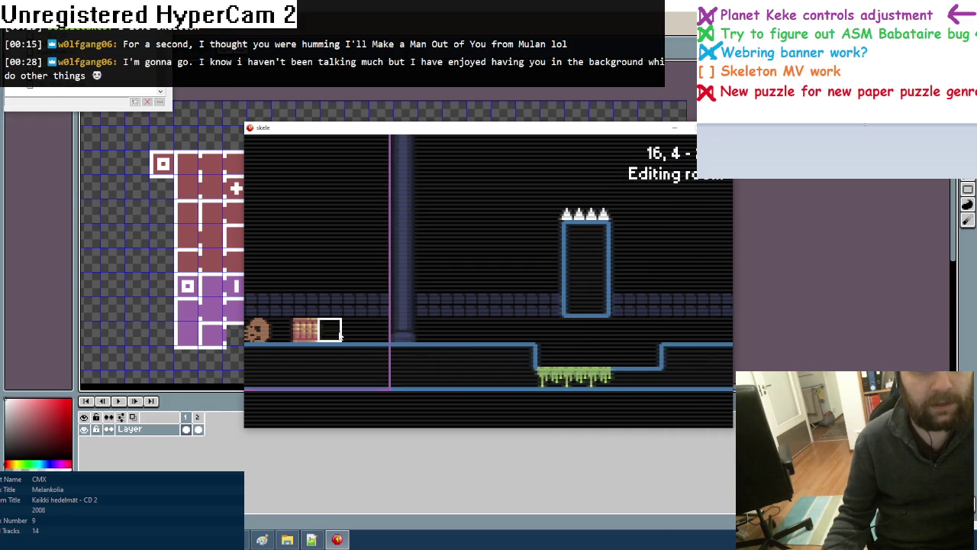
key("Tab")
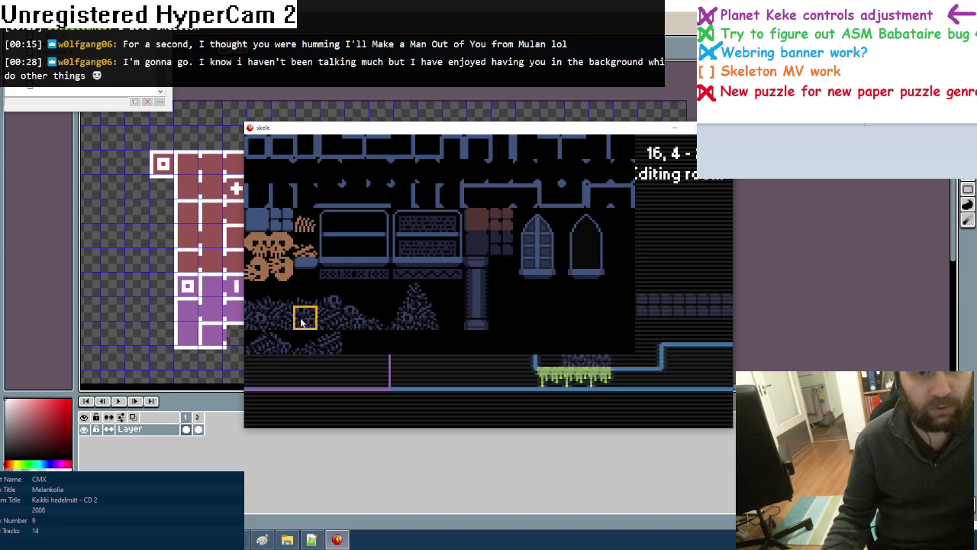
left_click(300, 318)
key("Tab")
key("Tab")
left_click(574, 347)
key("Tab")
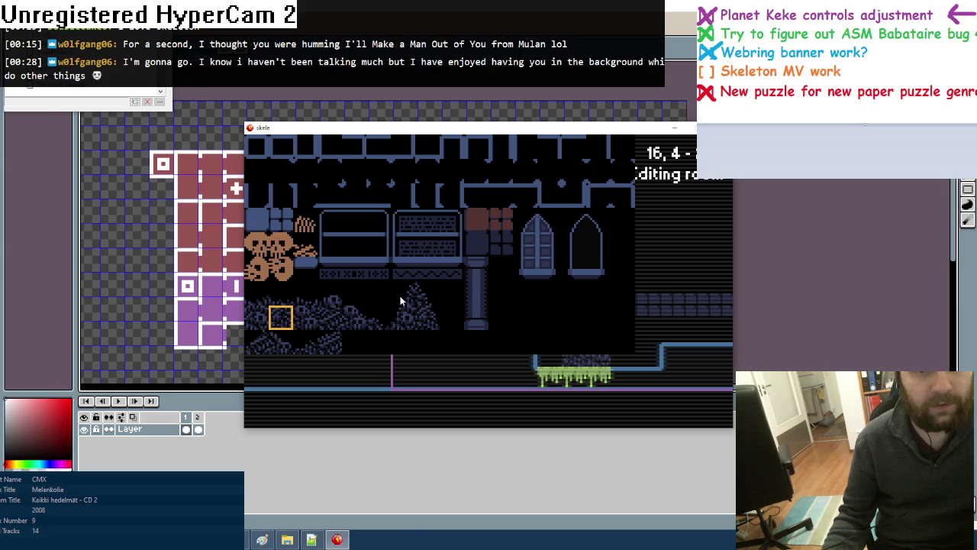
left_click(333, 332)
key("Tab")
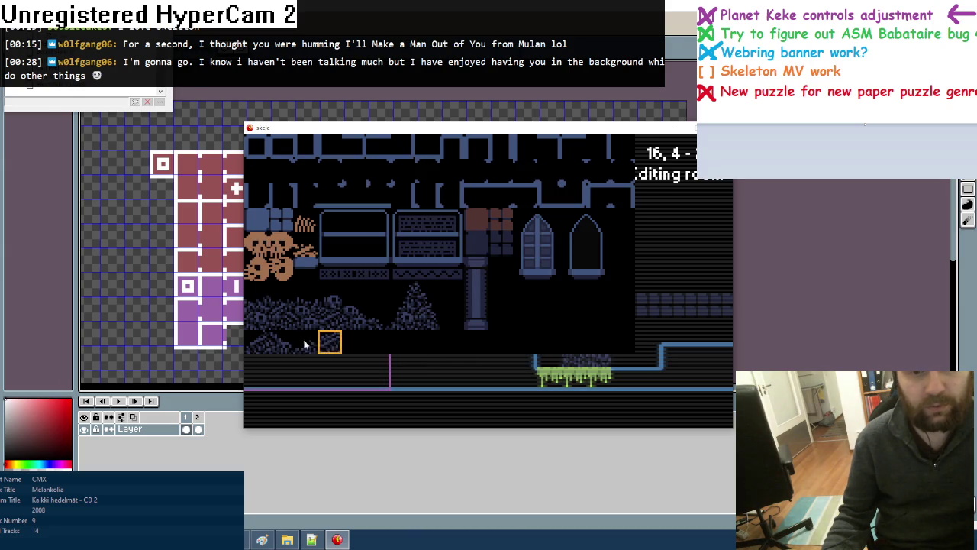
left_click(308, 349)
key("Tab")
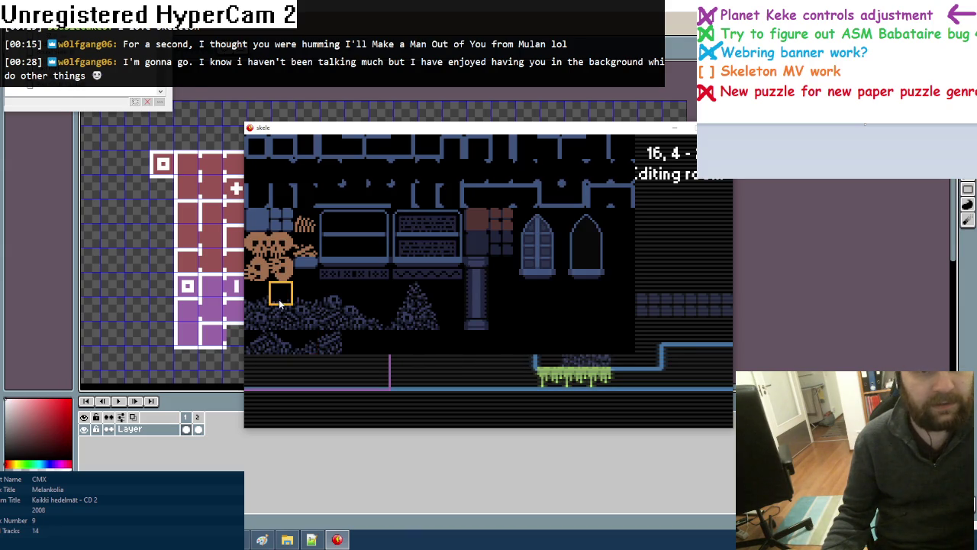
left_click(279, 300)
key("Tab")
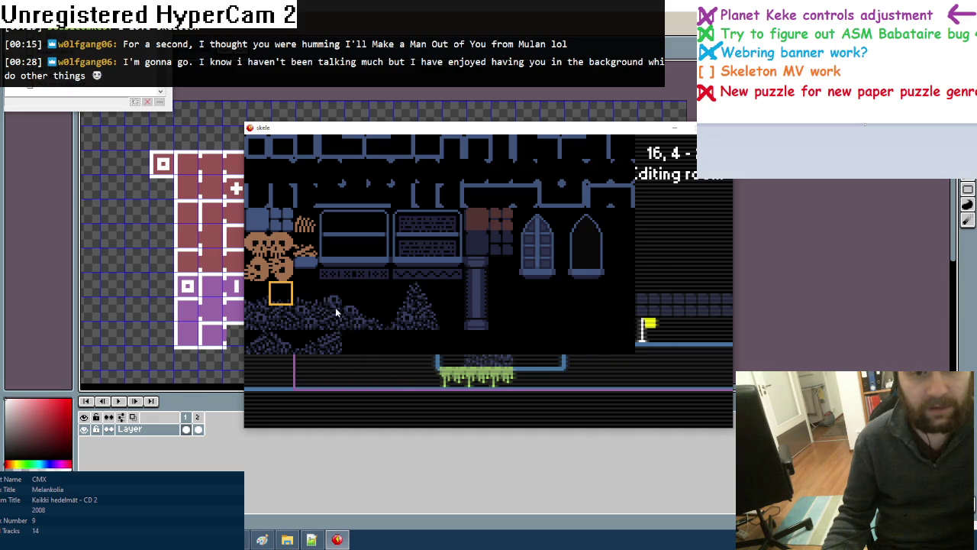
left_click(412, 305)
key("Tab")
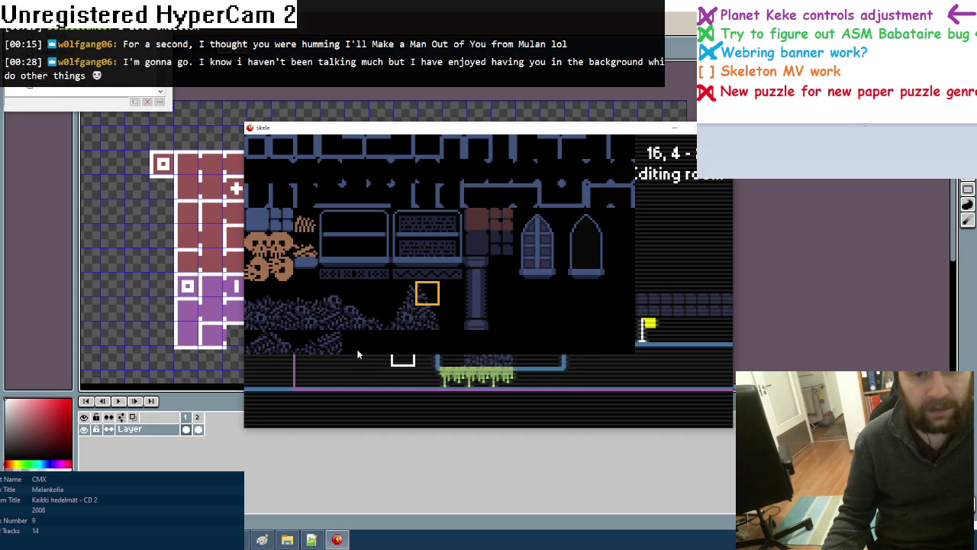
left_click(428, 328)
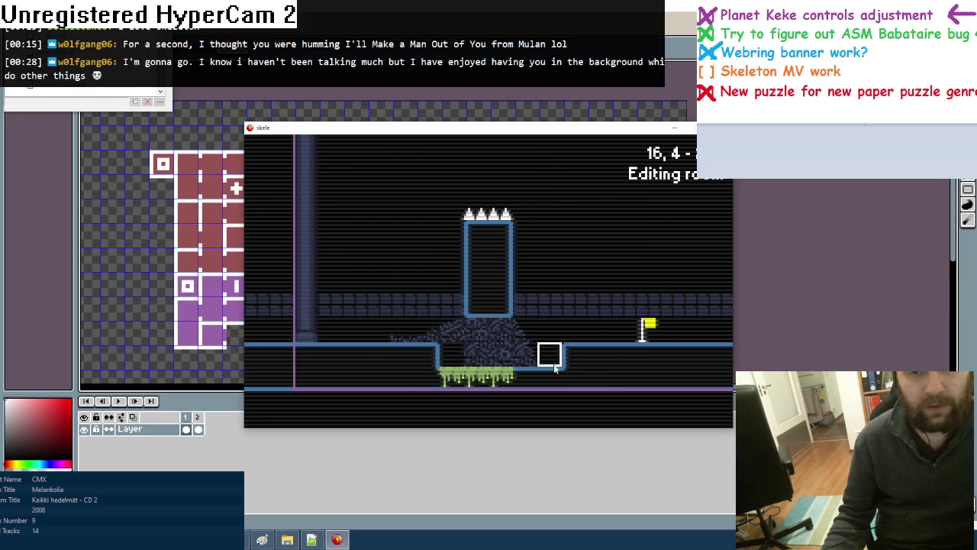
Extend the rubble heap left along the floor ledge above the moss
key("Tab")
left_click(260, 344)
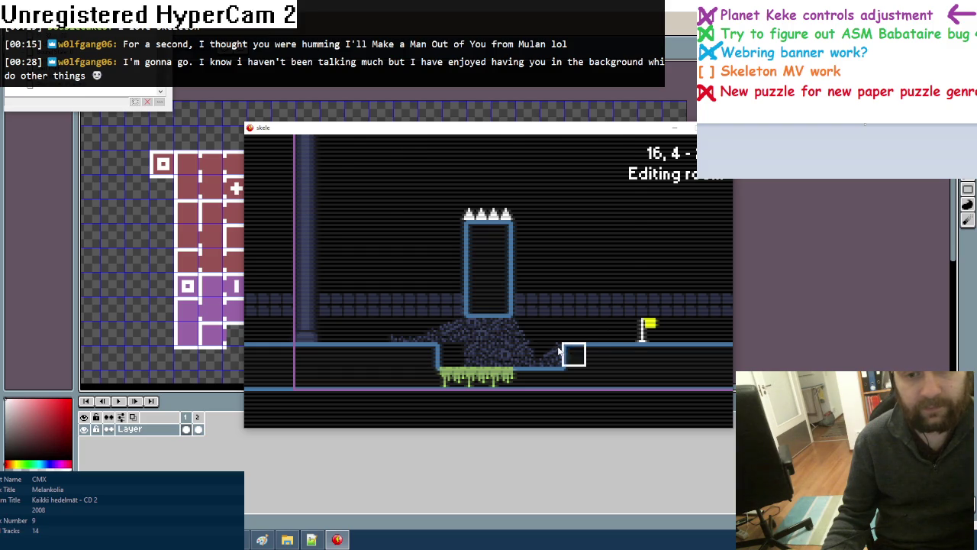
key("Tab")
left_click(348, 320)
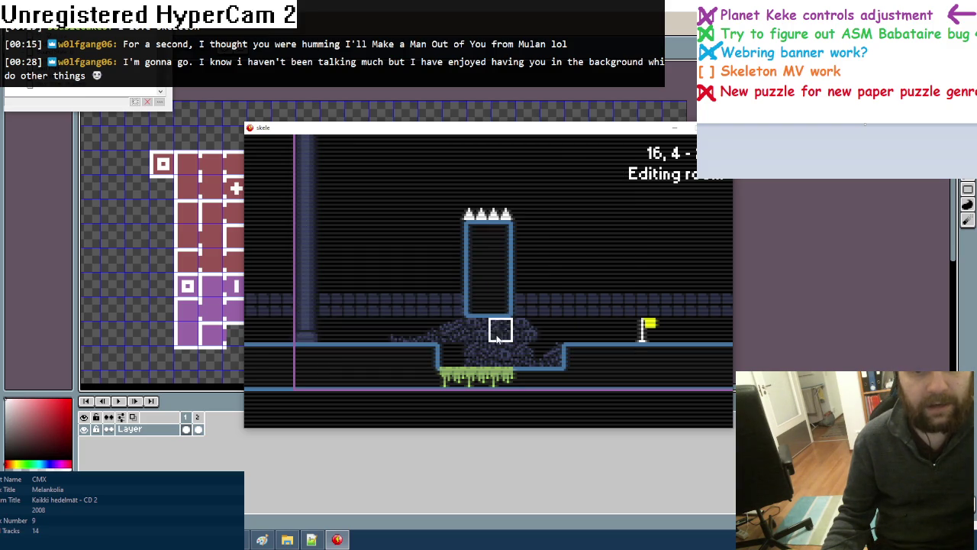
key("Tab")
left_click(366, 319)
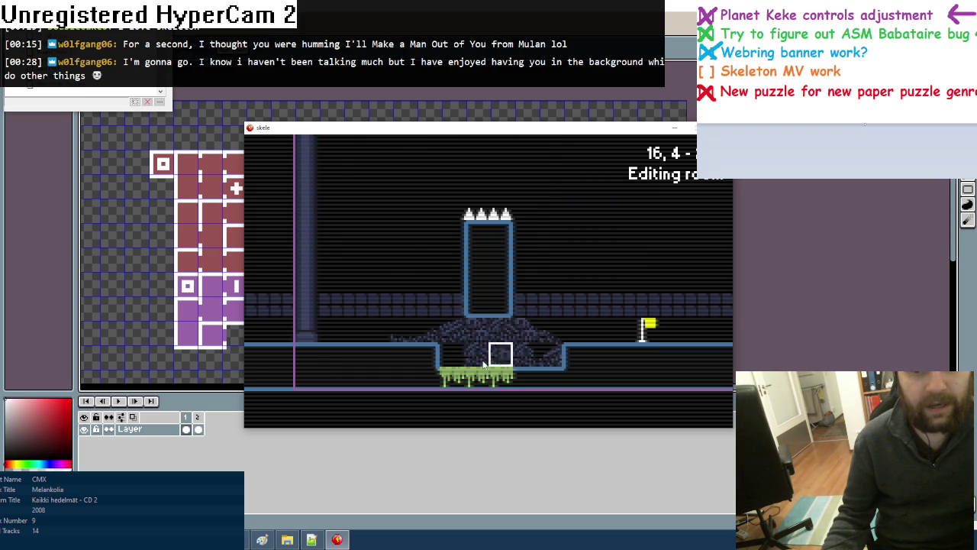
key("Tab")
left_click(328, 325)
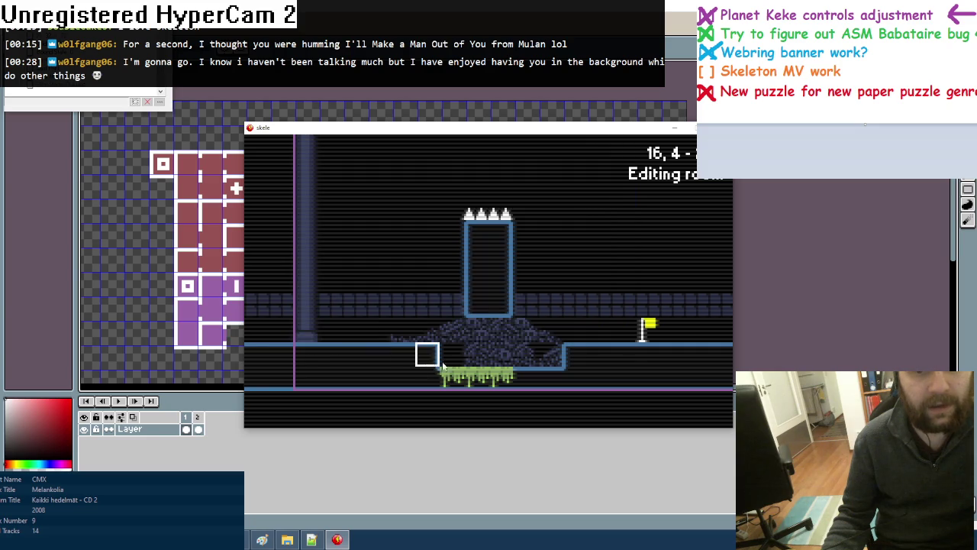
key("Tab")
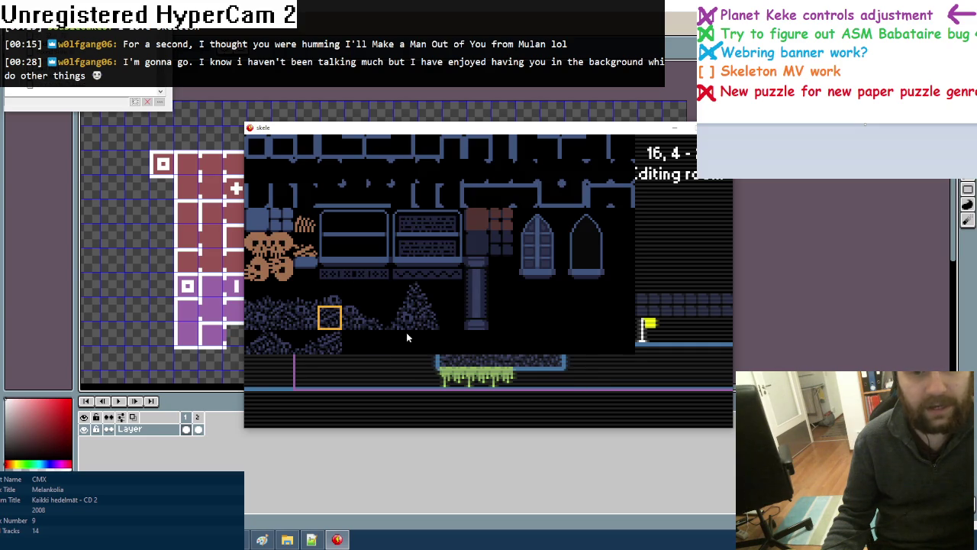
left_click(272, 322)
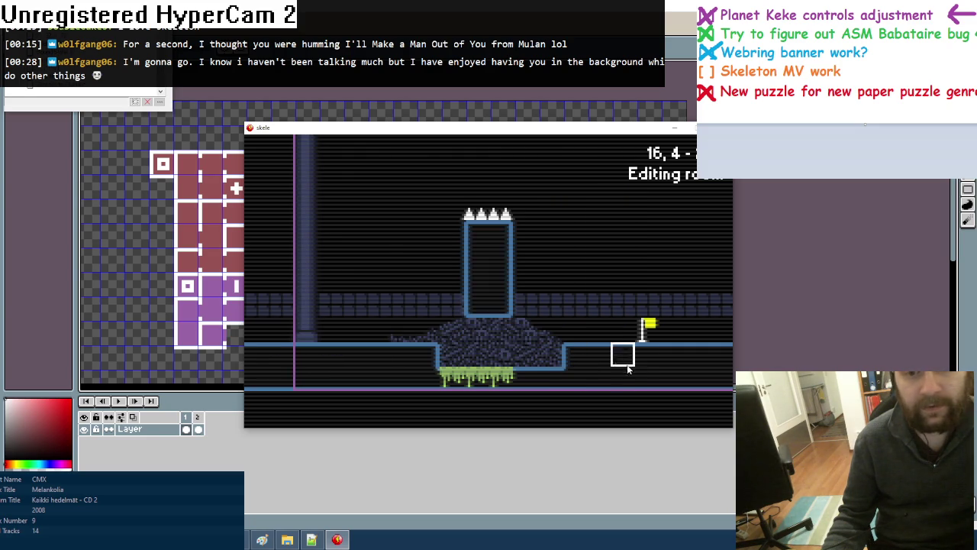
key("Tab")
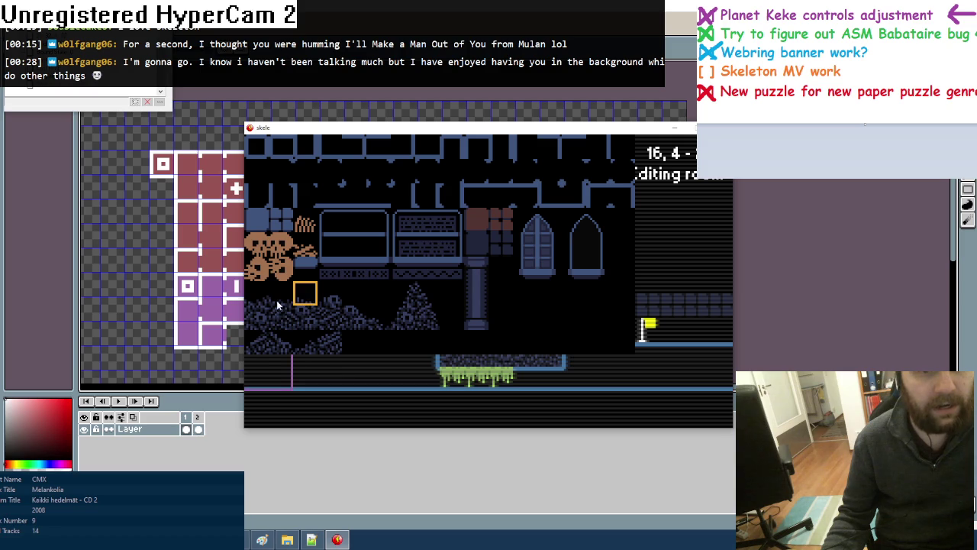
left_click(260, 303)
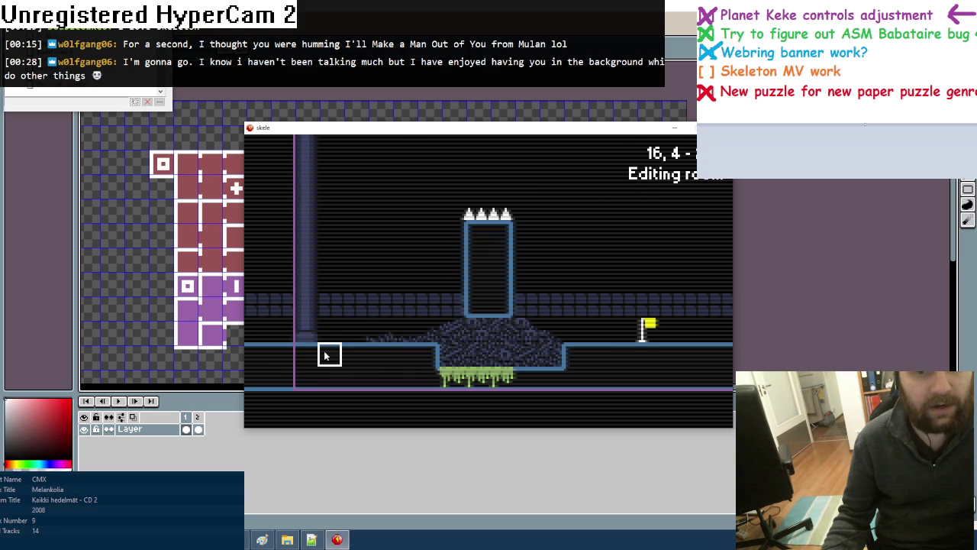
Paint blue bricks across the top of the spiked tower
key("Tab")
left_click(285, 298)
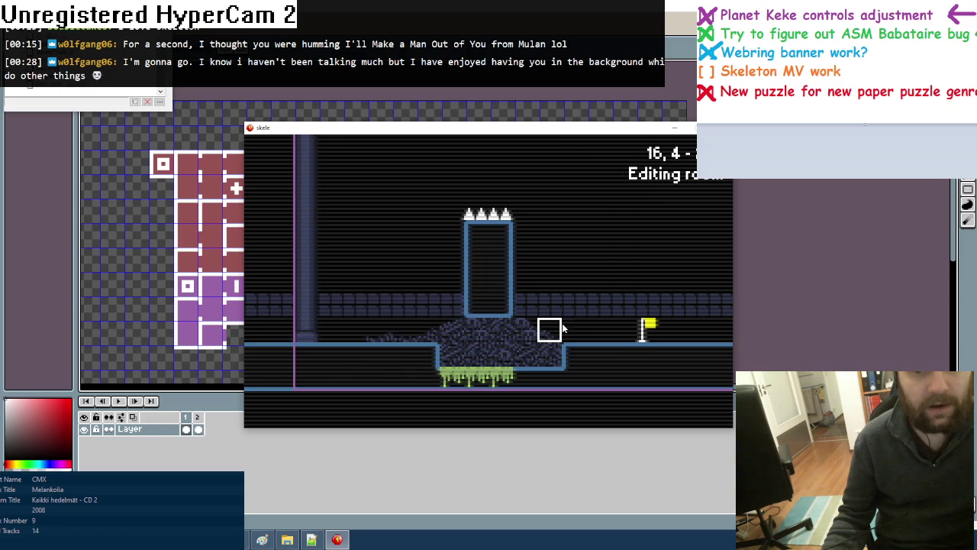
key("Right")
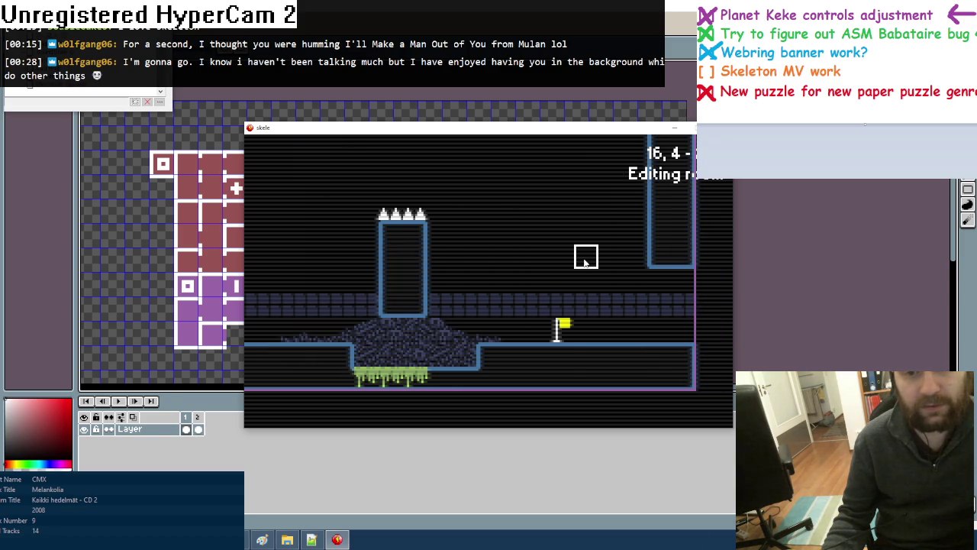
key("Left")
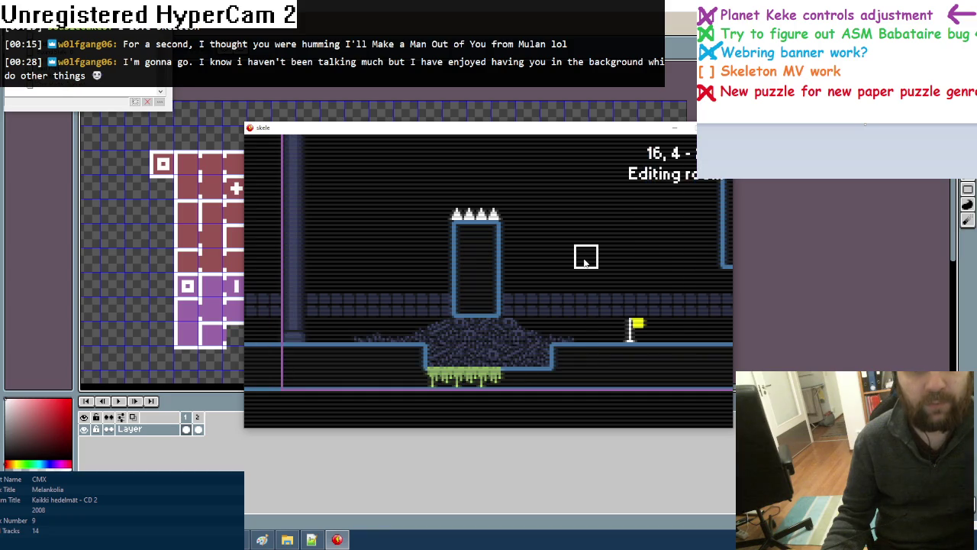
key("Tab")
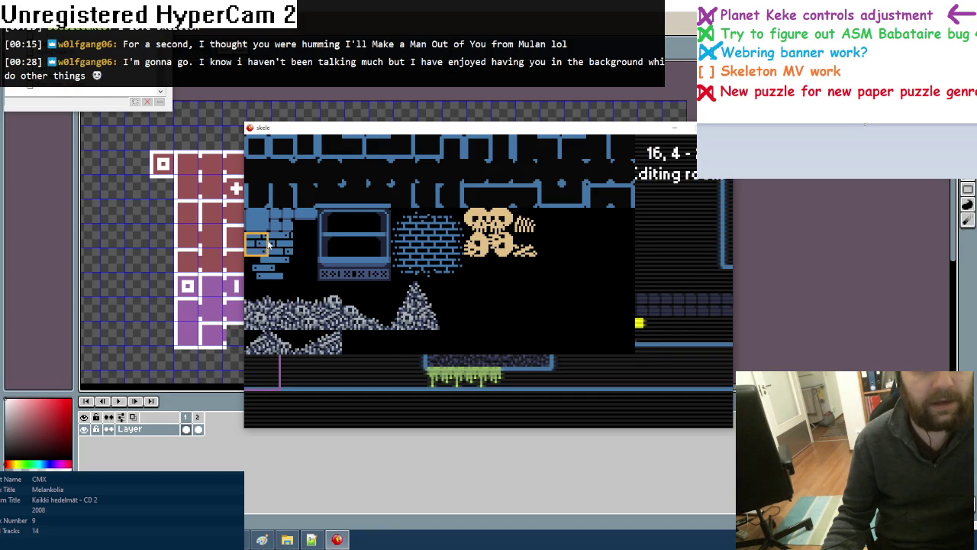
left_click(267, 243)
left_click_drag(464, 232, 488, 232)
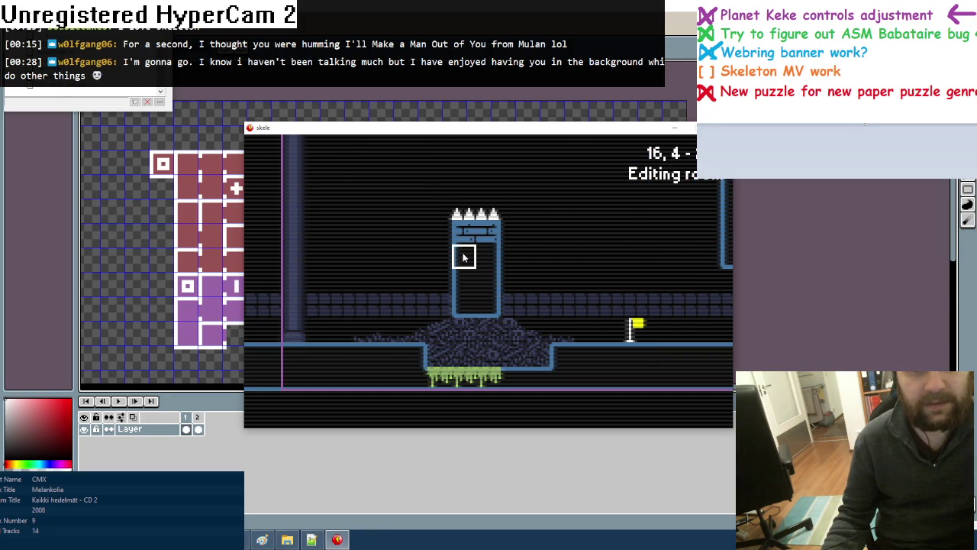
Fill the rest of the tower interior with blue brick tiles down to the rubble
key("Tab")
left_click(280, 268)
key("Tab")
left_click(265, 278)
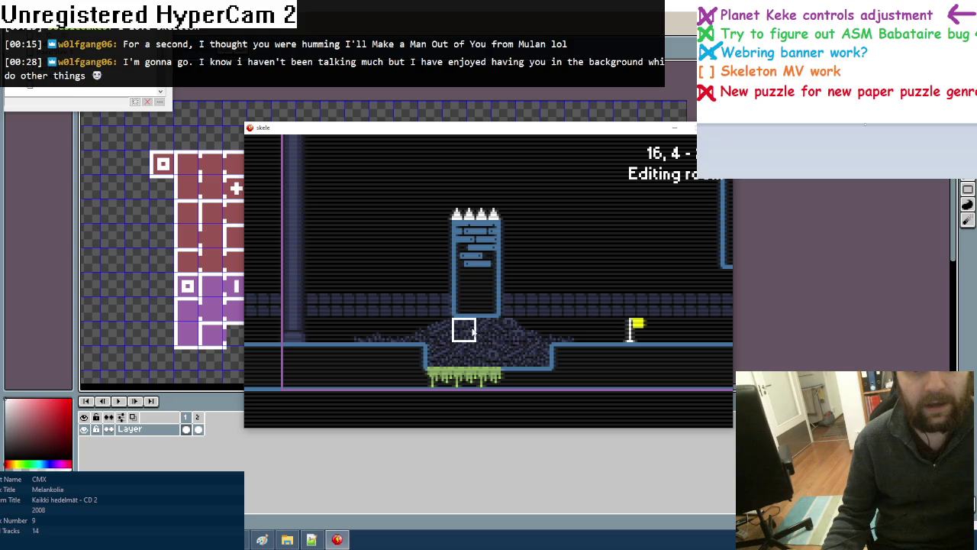
key("Tab")
left_click(288, 284)
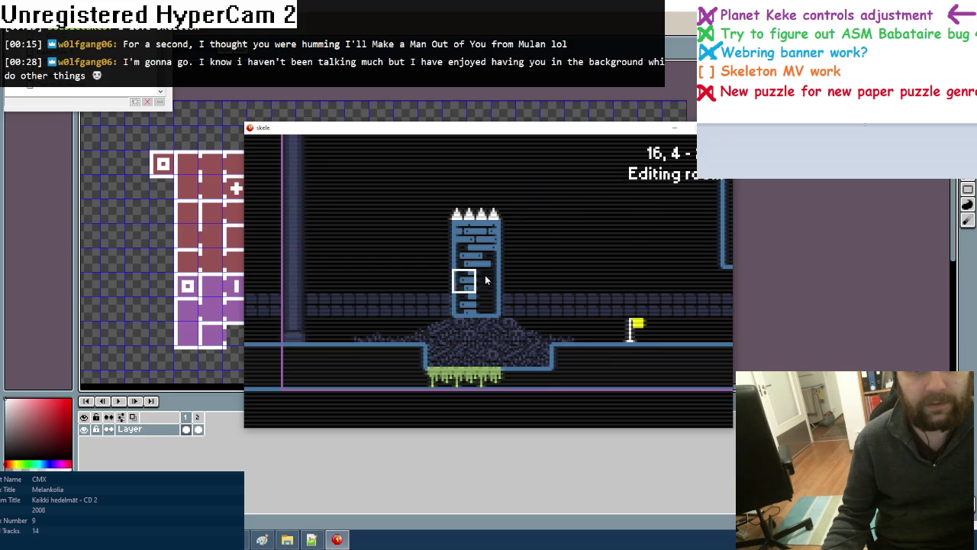
key("Tab")
left_click(487, 283)
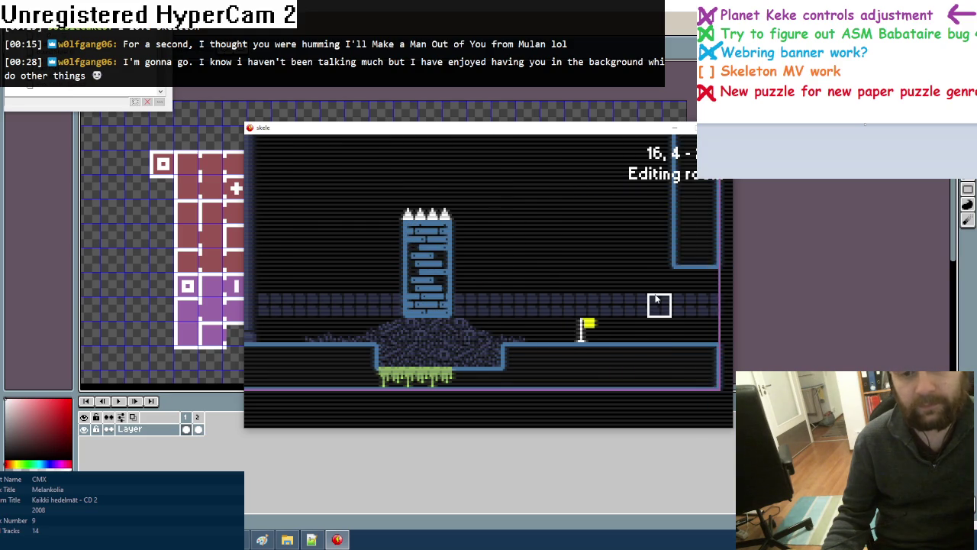
key("Tab")
left_click(428, 243)
key("Tab")
key("Tab")
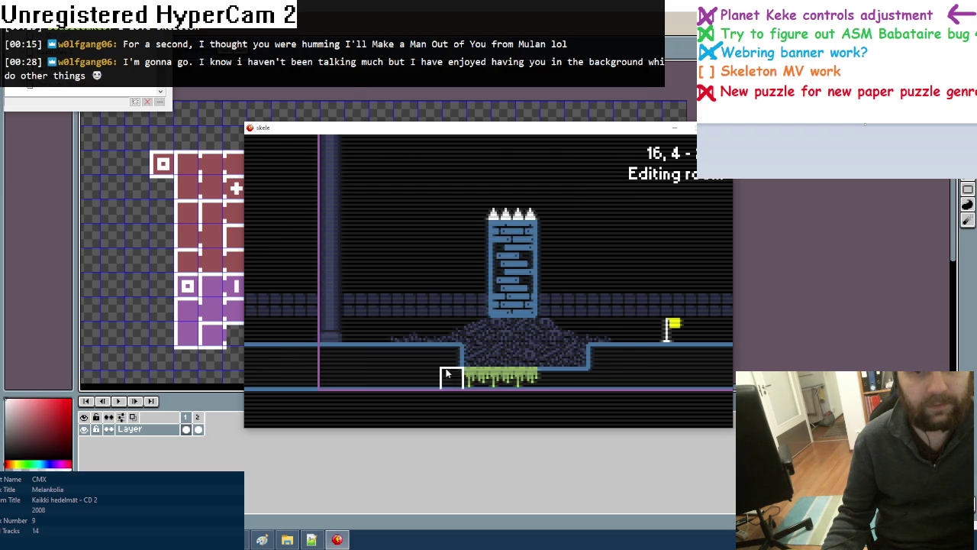
key("Tab")
Line the pit's left edge with blue brick tiles
left_click(427, 269)
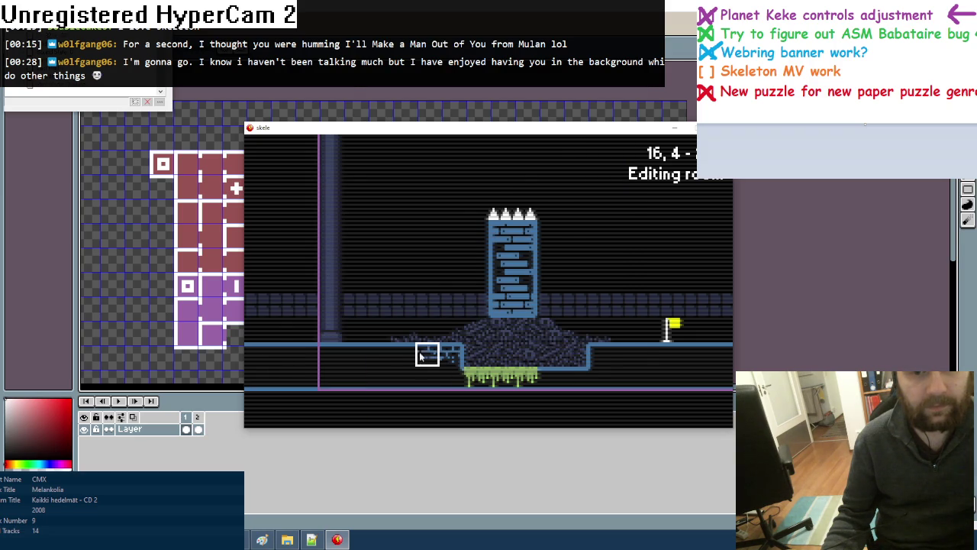
key("Tab")
left_click(426, 267)
key("Tab")
left_click(427, 268)
key("Tab")
left_click(418, 243)
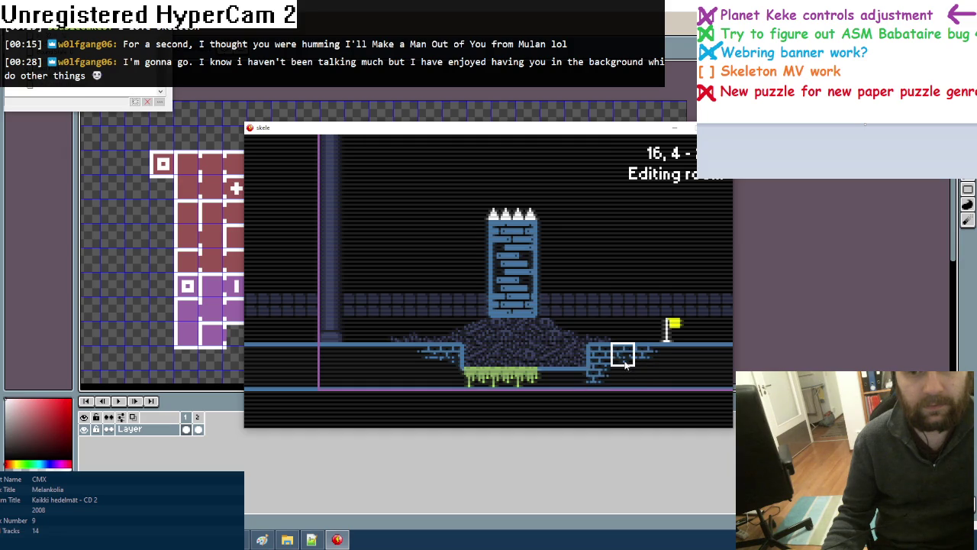
Add blue brick tiles along the pit's right edge
left_click(580, 379)
key("Tab")
left_click(427, 268)
left_click(550, 378)
Pan the view to bring the pillared area with windows into sight
key("Right")
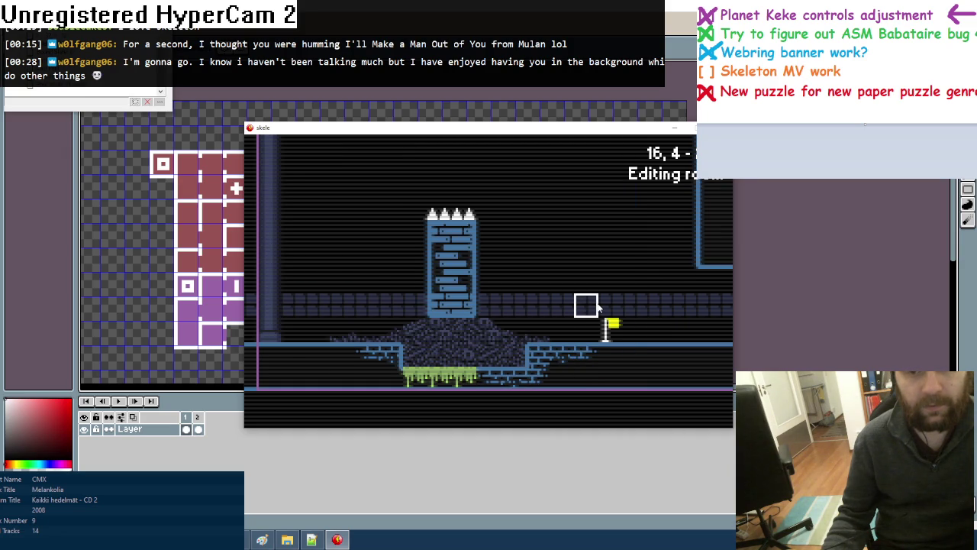
key("Up")
key("Left")
key("Left")
key("Left")
key("Left")
key("Down")
key("Down")
key("Up")
key("Left")
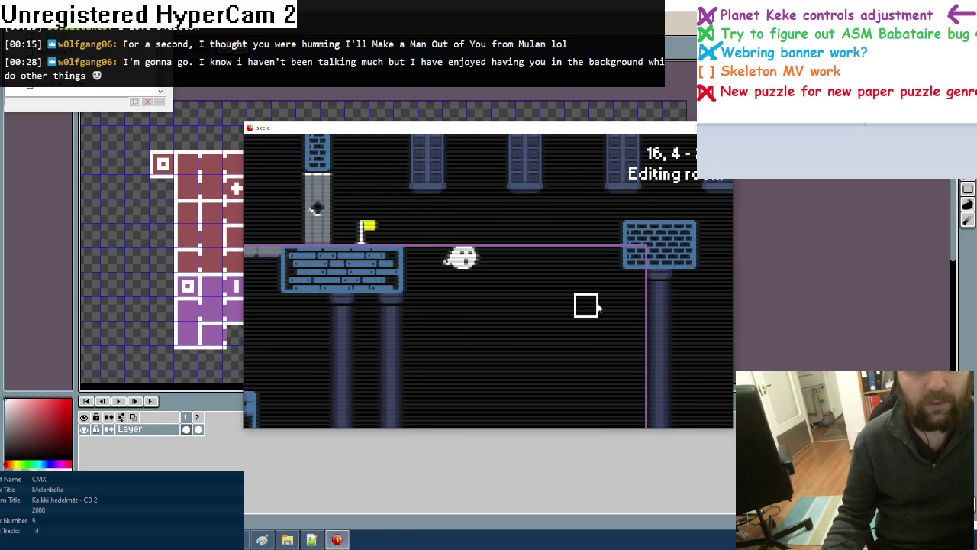
Pan across the neighbouring rooms to the flag platform room and the spiked brick pillar room
key("Right")
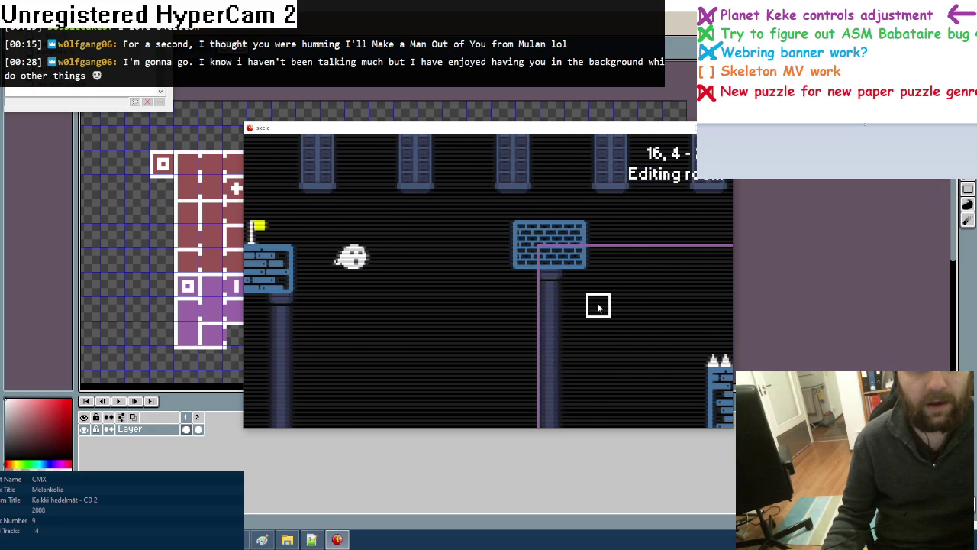
key("Tab")
key("Tab")
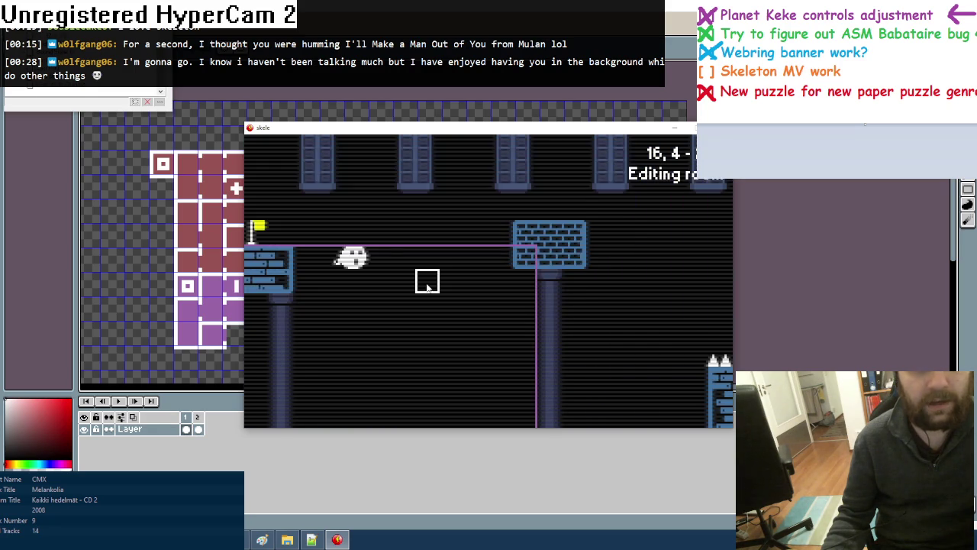
key("Down")
key("Right")
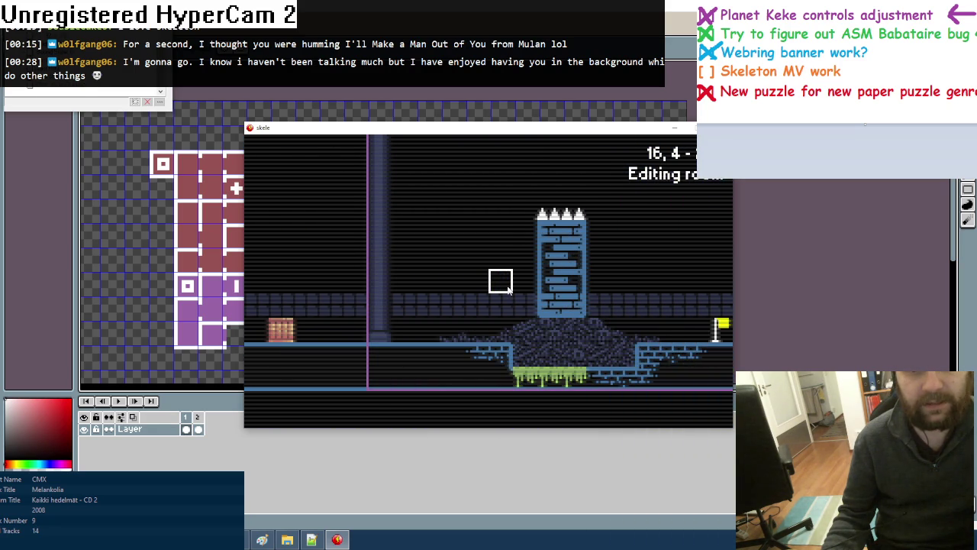
key("Left")
key("Up")
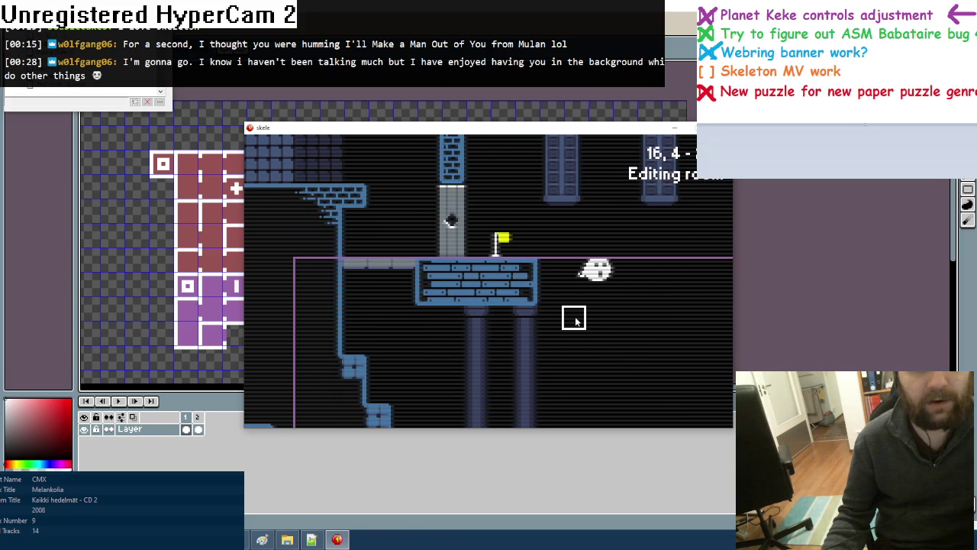
key("Right")
key("Down")
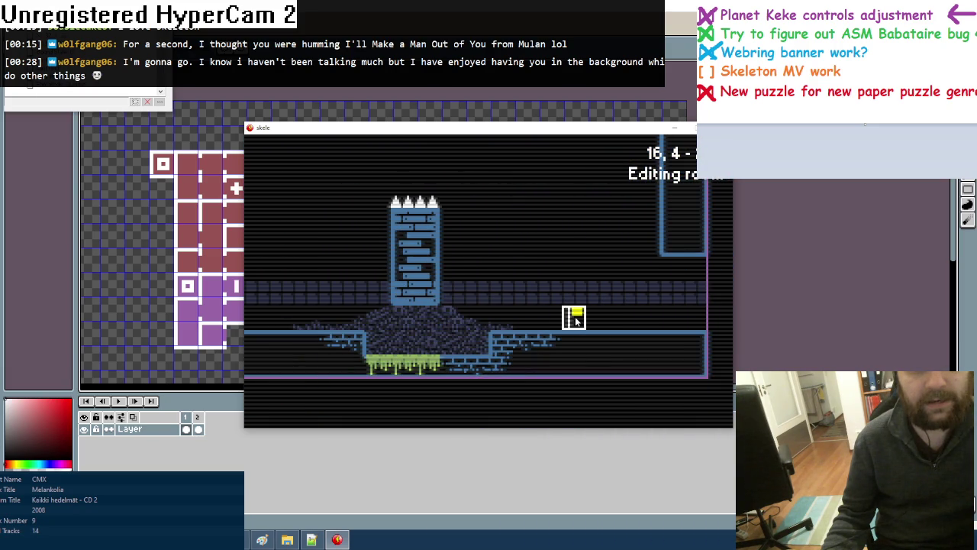
Revisit the flag, arched-window and spiked pillar rooms, then close the game window
key("Up")
key("Left")
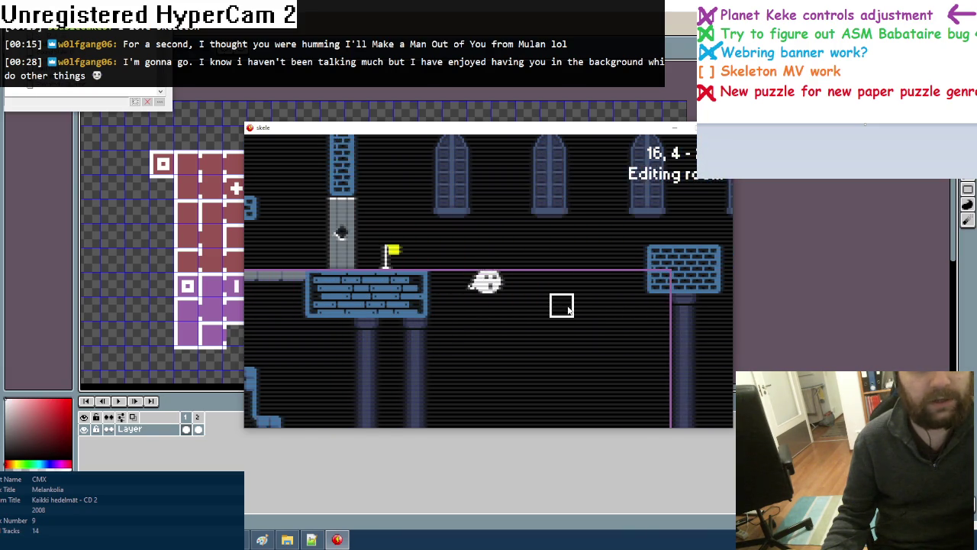
key("Up")
key("Right")
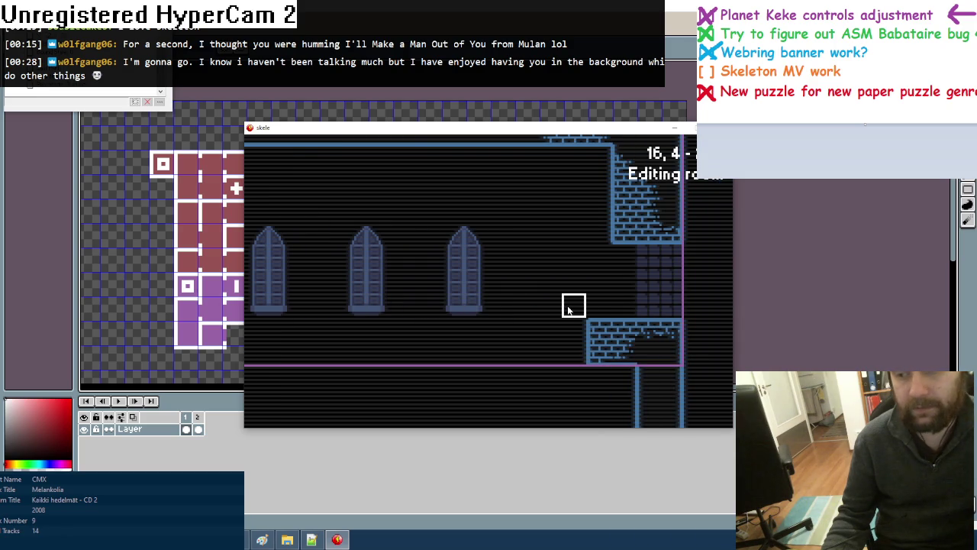
key("Down")
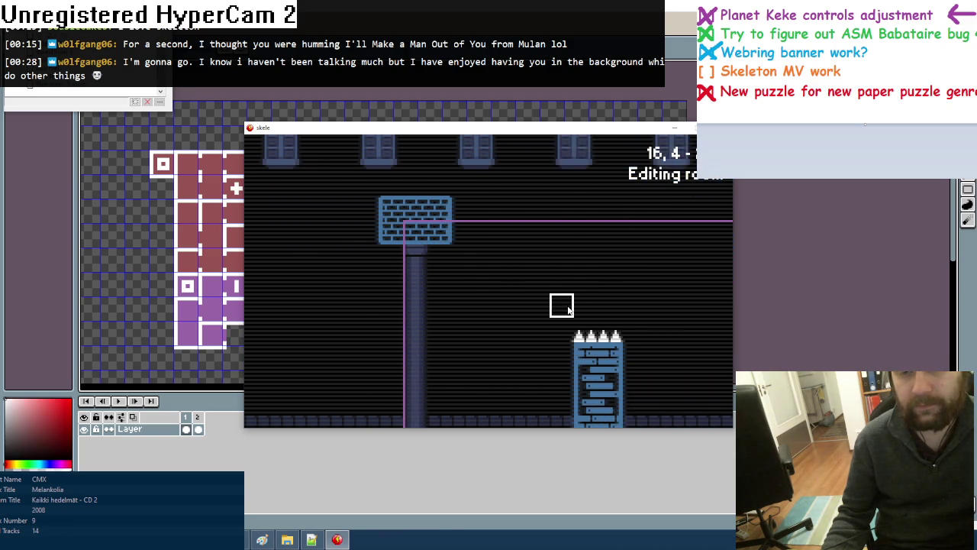
key("Left")
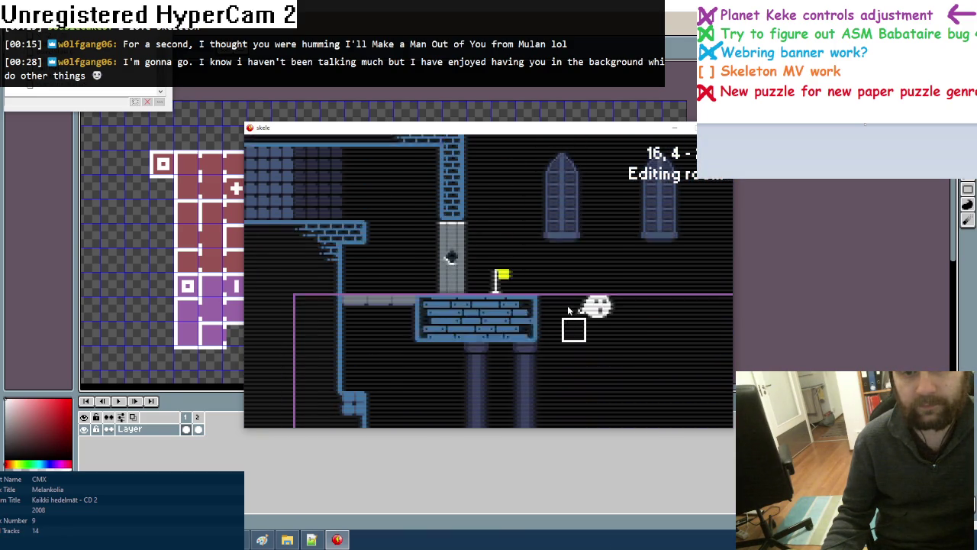
key("Right")
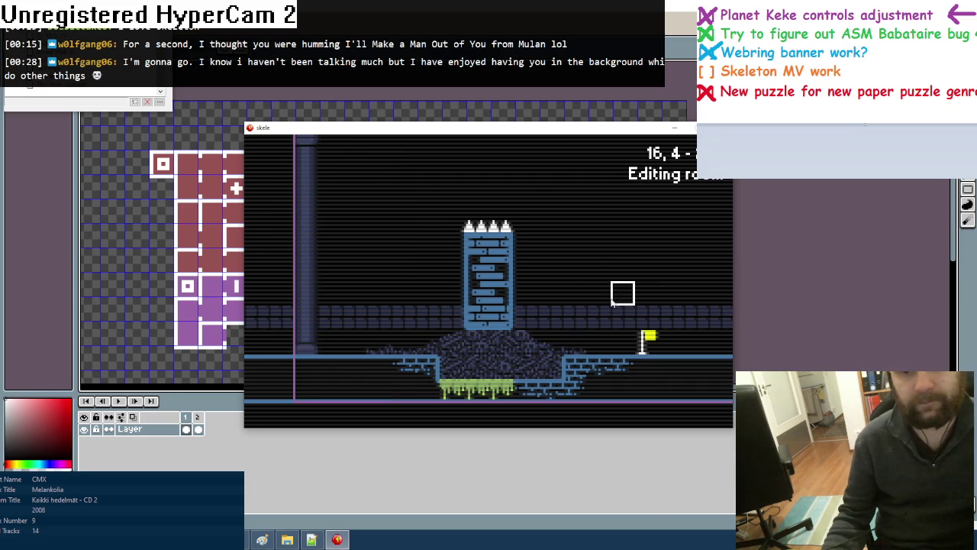
key("alt+F4")
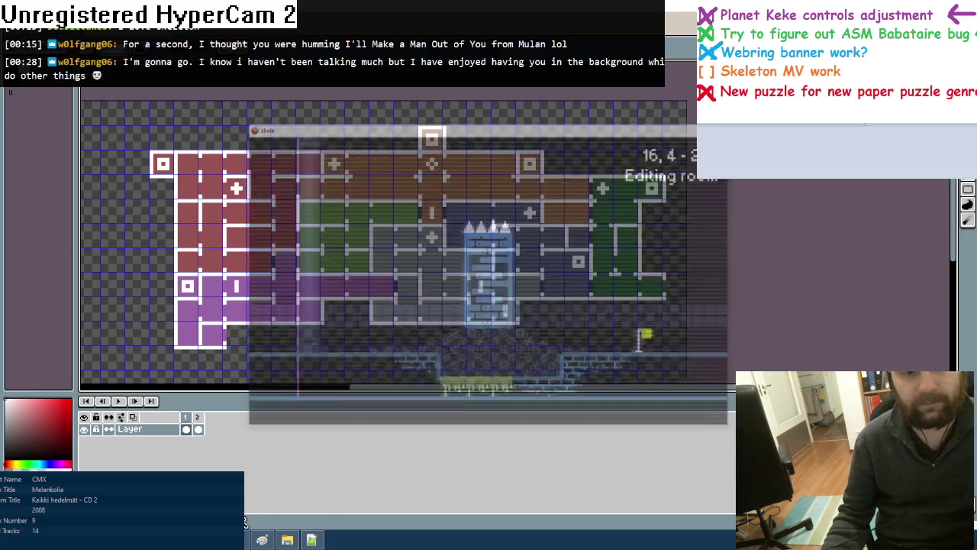
Switch to Fusion, run the game with F8 and enter room editing mode
key("alt+Tab")
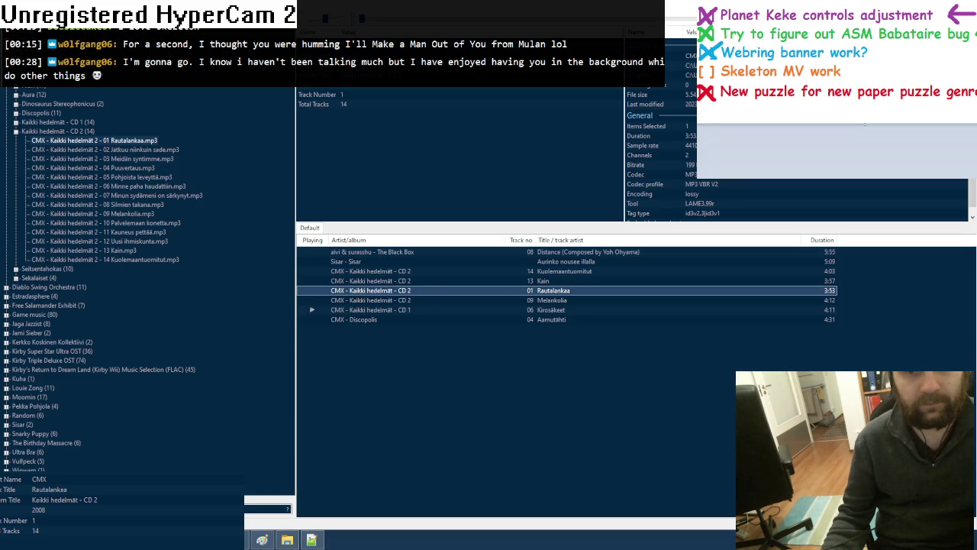
key("alt+Tab")
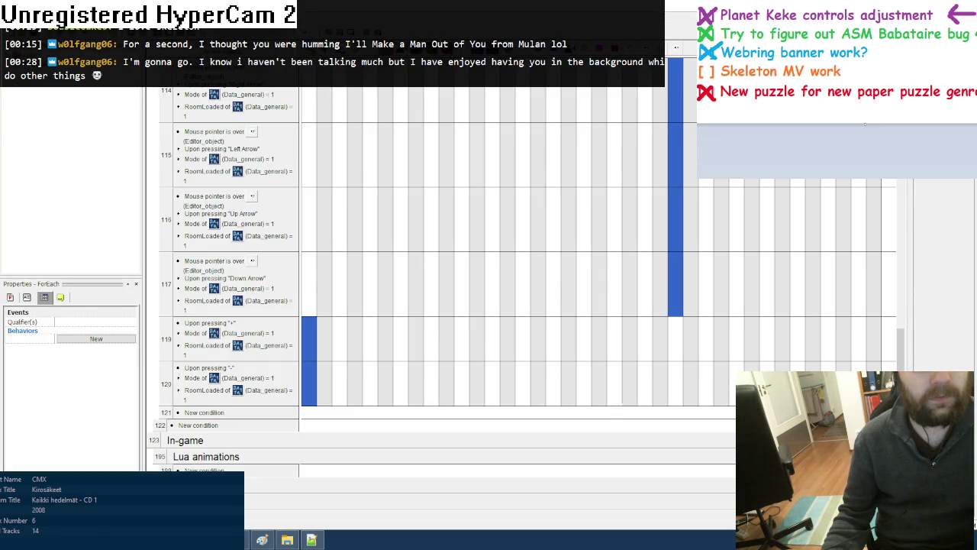
key("F8")
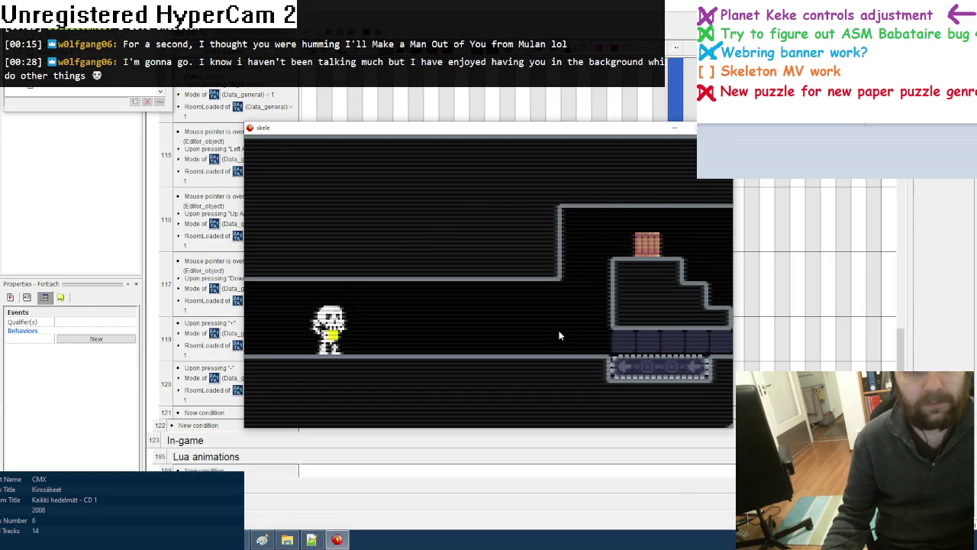
key("e")
Step through the rooms back to room 19,6, then close the game window
key("Down")
key("Down")
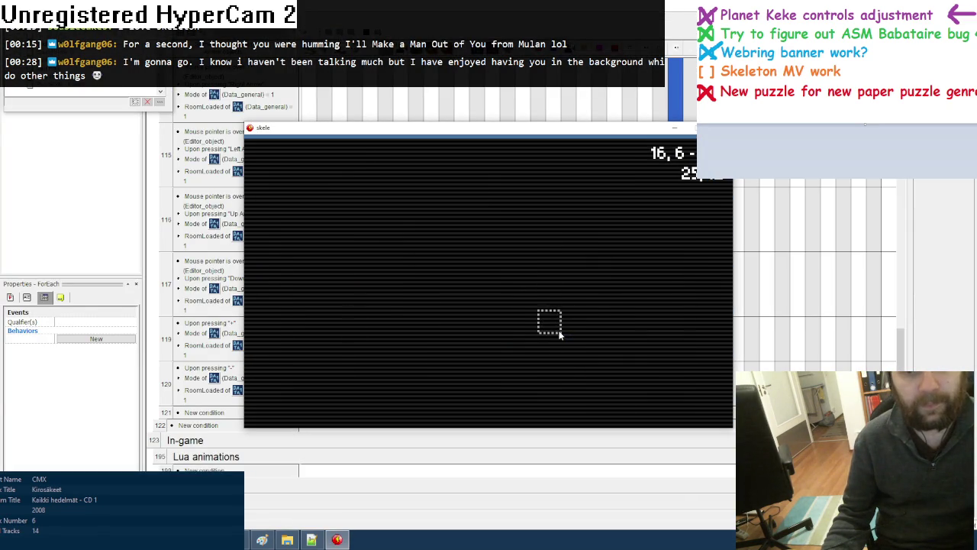
key("Right")
key("Down")
key("Right")
key("Right")
key("Up")
key("Right")
key("Down")
key("Up")
key("Left")
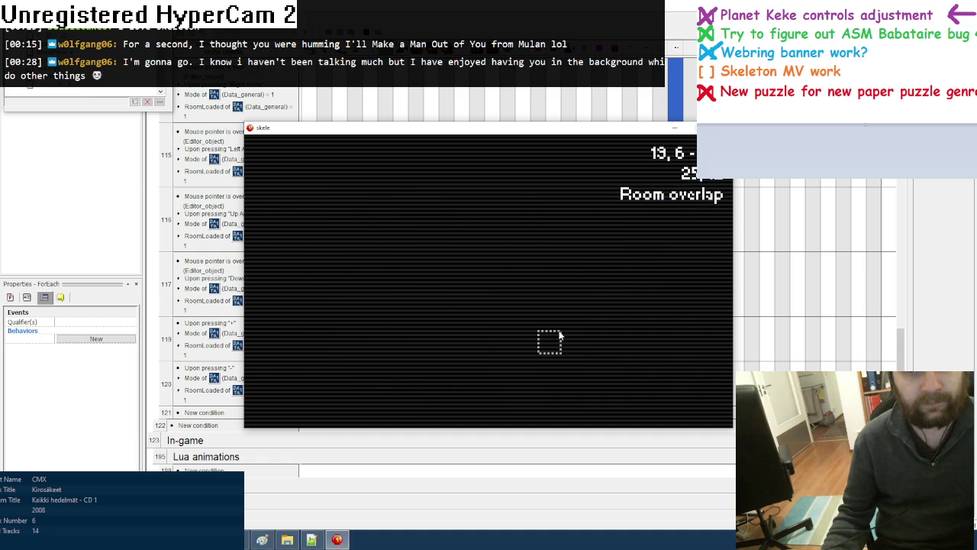
key("Escape")
Bring the game window back and open room 19,5 for editing
key("alt+Tab")
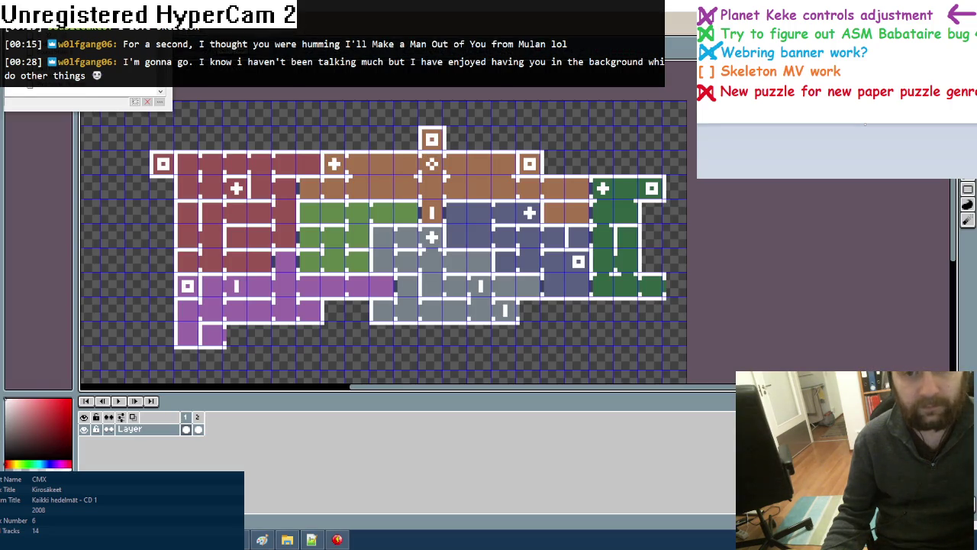
left_click(338, 539)
key("Up")
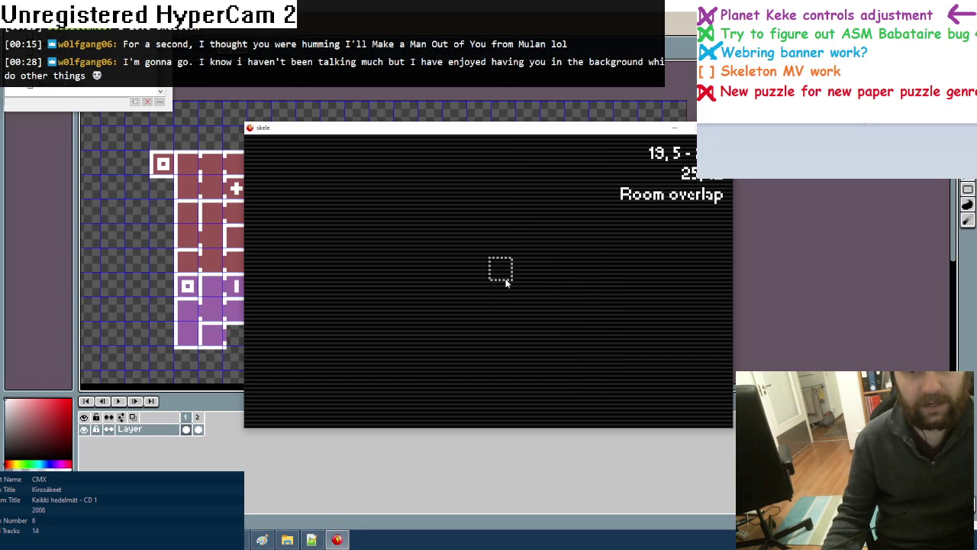
key("Right")
key("Left")
key("Up")
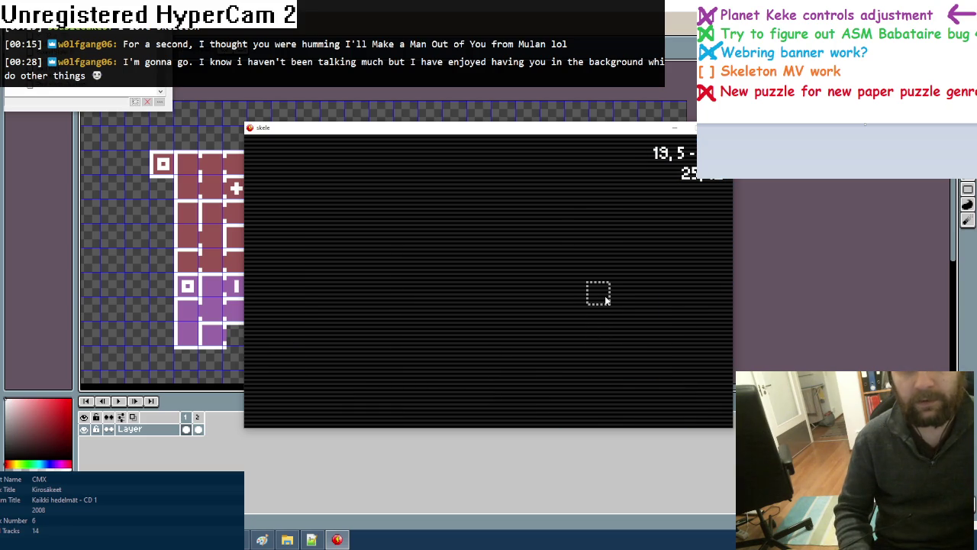
left_click(606, 300)
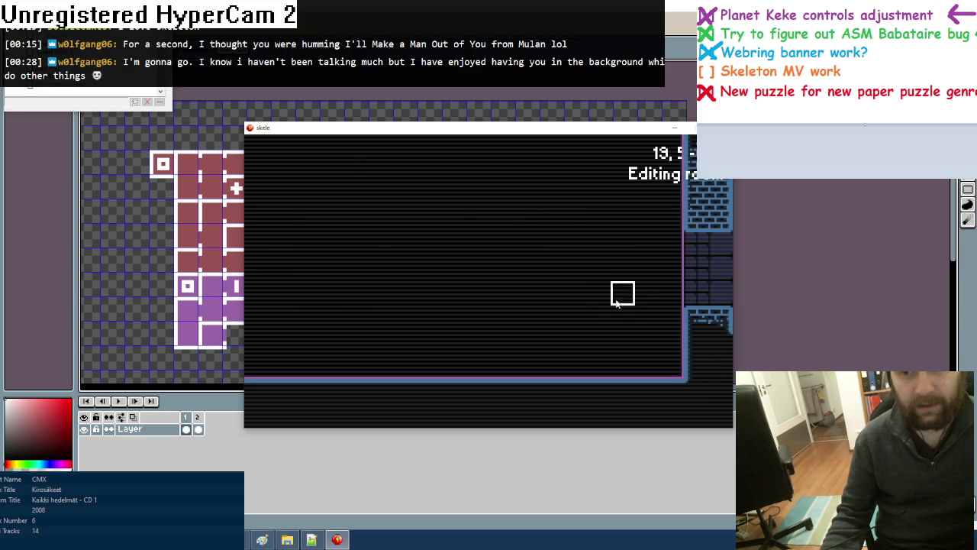
Pick the blue wall tile and paint walls on the room's right side and floor
key("Tab")
left_click(265, 153)
left_click_drag(669, 318, 646, 336)
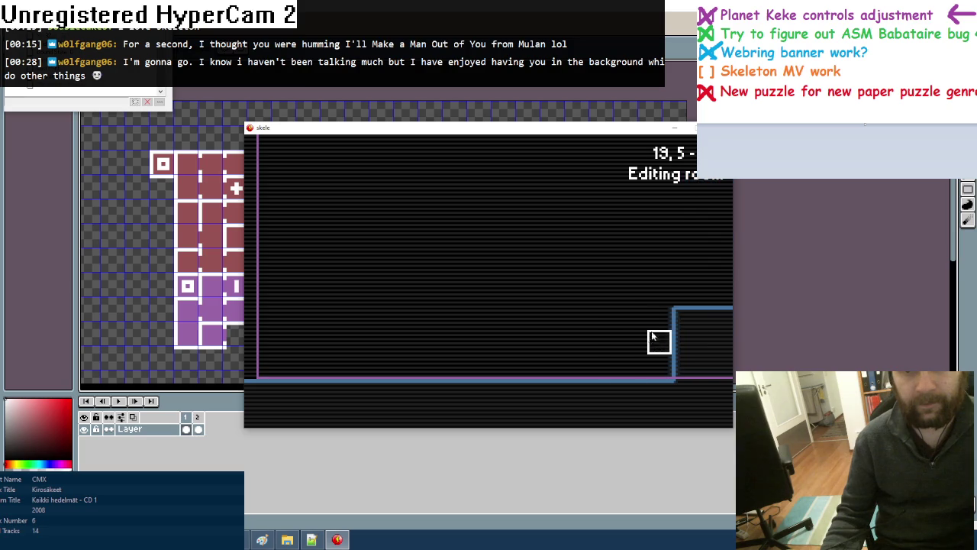
key("Escape")
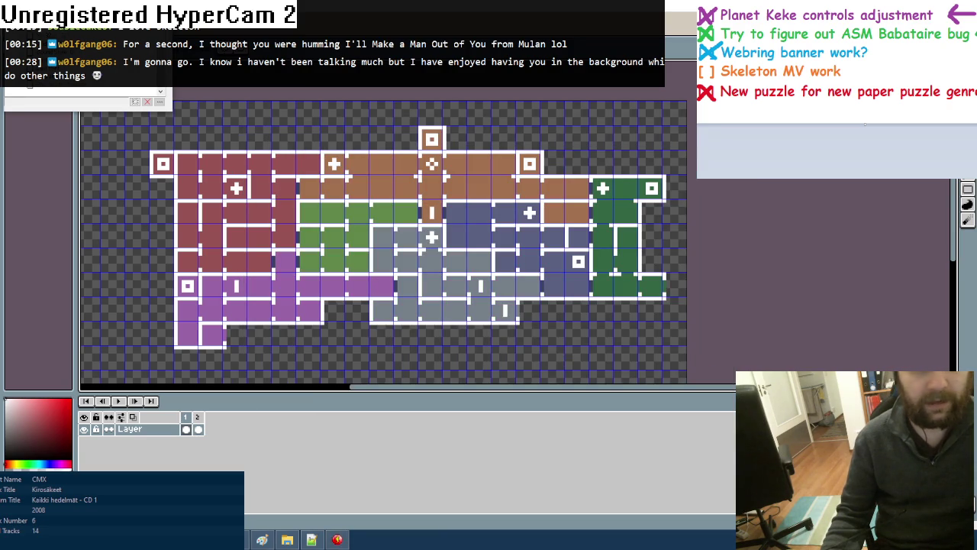
left_click(337, 535)
mouse_move(632, 321)
left_mouse_down()
mouse_move(338, 333)
mouse_move(268, 320)
mouse_move(340, 340)
mouse_move(628, 332)
mouse_move(633, 359)
mouse_move(438, 343)
mouse_move(610, 343)
mouse_move(594, 370)
left_mouse_up()
scroll(593, 370, "down", 1)
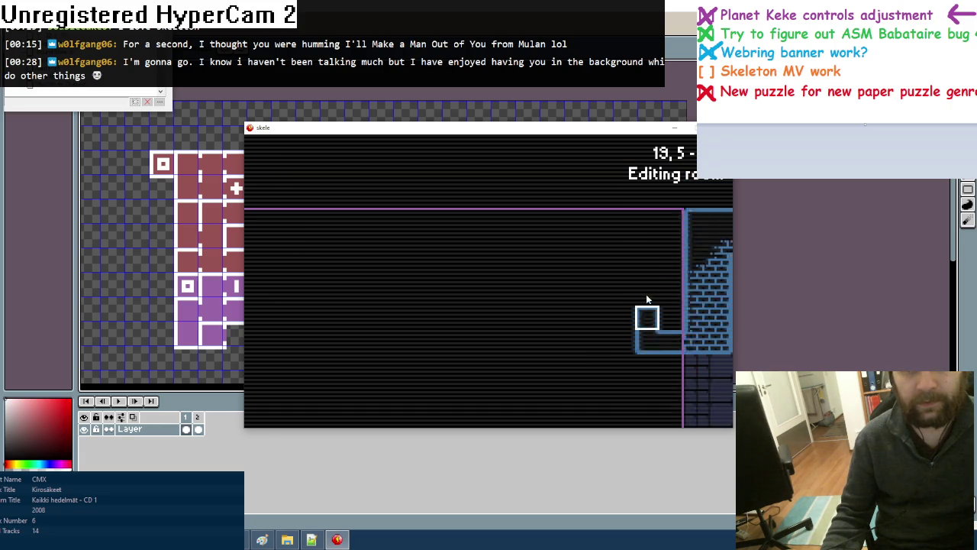
Erase the shaft's inner wall, build the left-edge wall and cap the right shaft
left_click_drag(647, 300, 661, 399)
scroll(549, 366, "down", 1)
mouse_move(303, 318)
left_mouse_down()
mouse_move(305, 191)
mouse_move(328, 315)
left_mouse_up()
scroll(550, 343, "down", 1)
left_click_drag(646, 316, 665, 309)
scroll(664, 308, "down", 1)
left_click(329, 308)
scroll(550, 343, "down", 1)
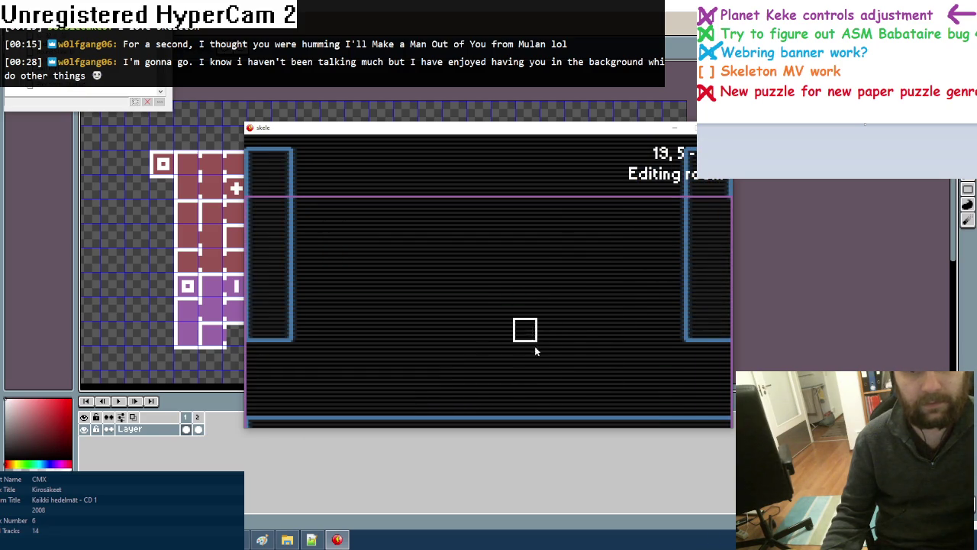
Paint a notched central wall block and extend the floor with a shallow dip
mouse_move(523, 329)
left_mouse_down()
mouse_move(523, 279)
mouse_move(523, 328)
left_mouse_up()
scroll(512, 361, "down", 1)
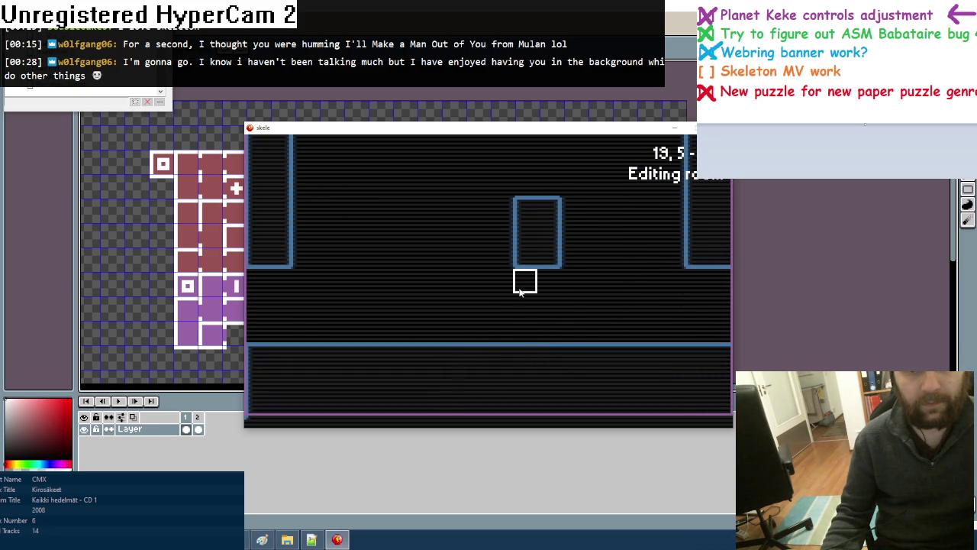
left_click(522, 282)
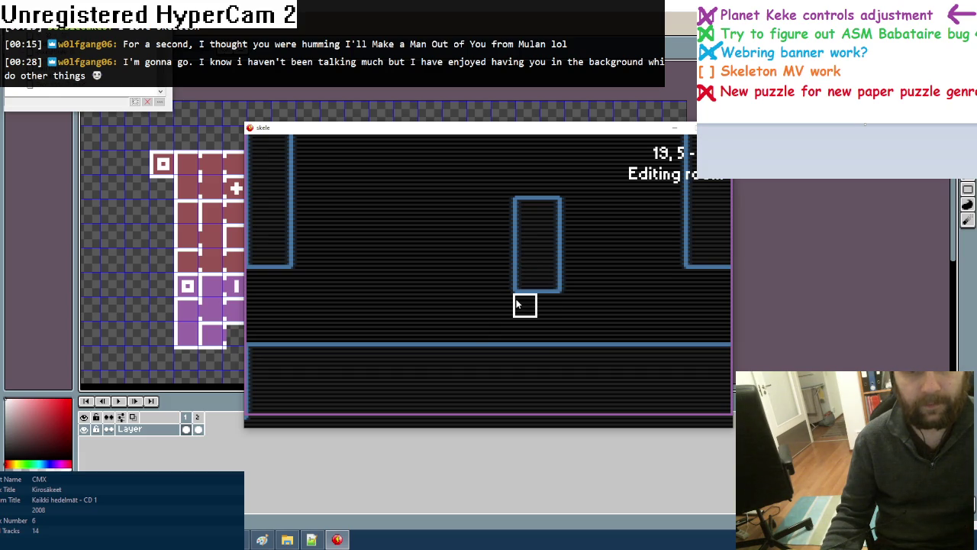
left_click_drag(500, 280, 495, 231)
mouse_move(500, 305)
left_mouse_down()
mouse_move(476, 306)
mouse_move(476, 207)
mouse_move(427, 331)
mouse_move(500, 354)
mouse_move(451, 353)
mouse_move(549, 353)
mouse_move(428, 356)
mouse_move(511, 381)
mouse_move(572, 379)
mouse_move(549, 329)
mouse_move(573, 351)
mouse_move(557, 387)
mouse_move(621, 377)
left_mouse_up()
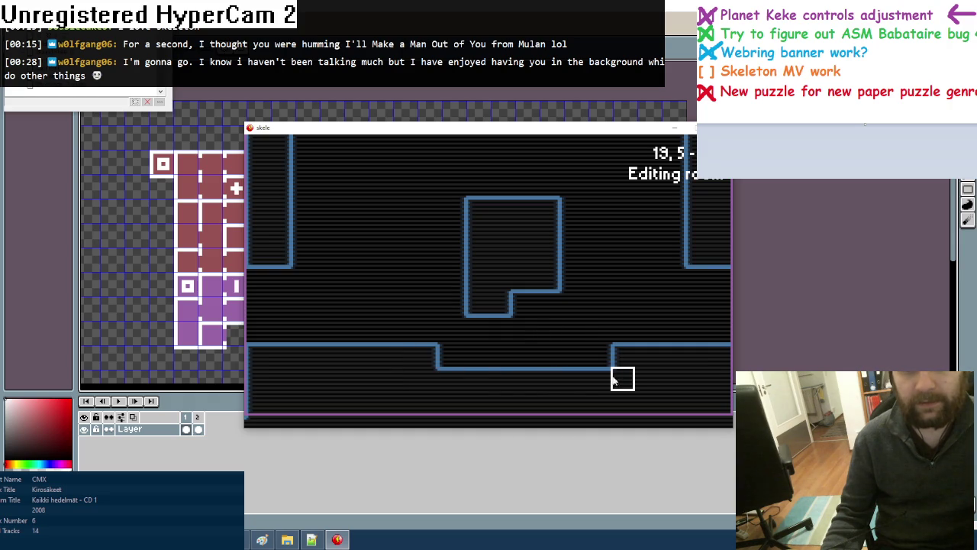
Scroll to the grass tile and paint grass along the floor dip
scroll(549, 380, "down", 2)
scroll(547, 383, "down", 1)
scroll(547, 383, "down", 1)
scroll(546, 383, "down", 2)
scroll(546, 384, "down", 1)
scroll(547, 383, "down", 2)
scroll(547, 383, "down", 1)
scroll(547, 383, "down", 1)
left_click(546, 383)
left_click(526, 384)
left_click_drag(525, 384, 450, 382)
Widen the central block, fill its notch, then erase the grass and the block's bottom row
left_click_drag(471, 307, 451, 208)
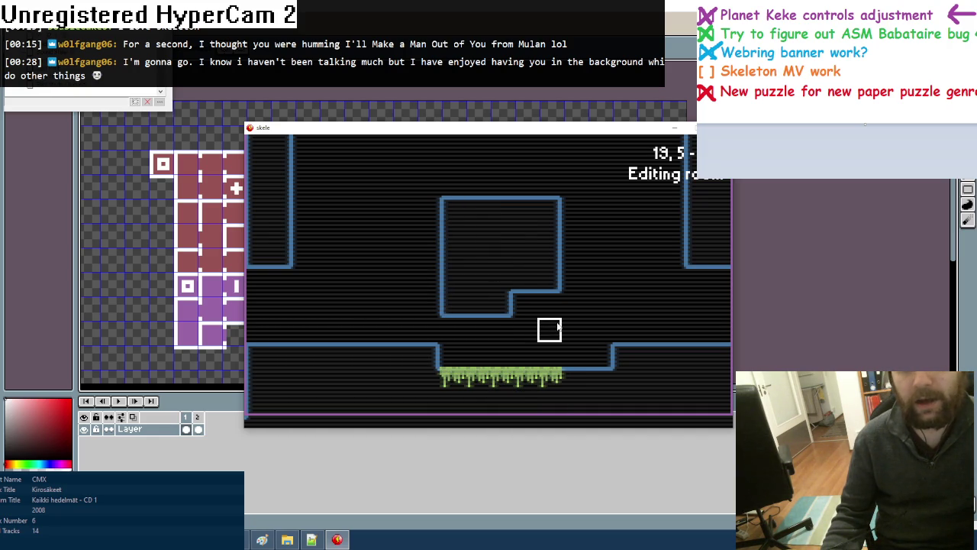
left_click_drag(524, 305, 549, 305)
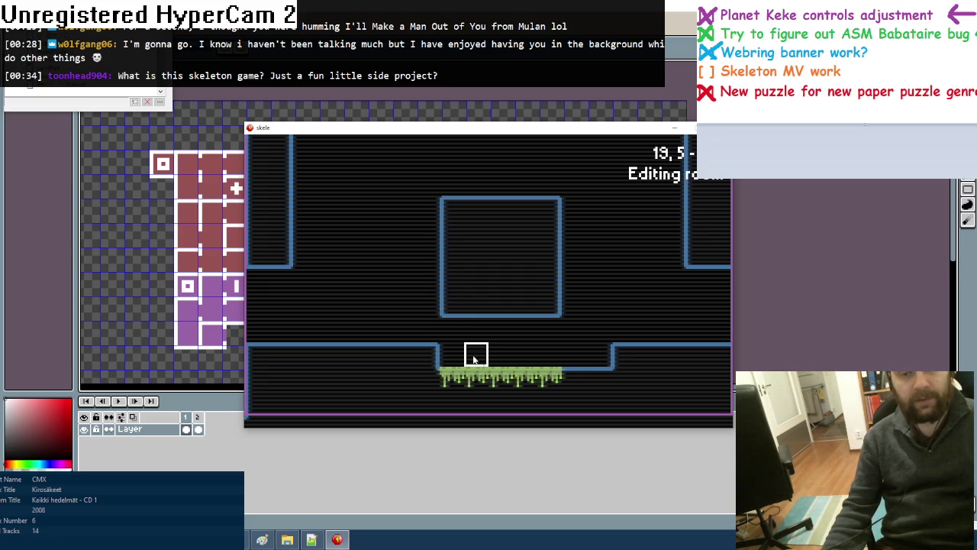
left_click_drag(539, 374, 446, 377)
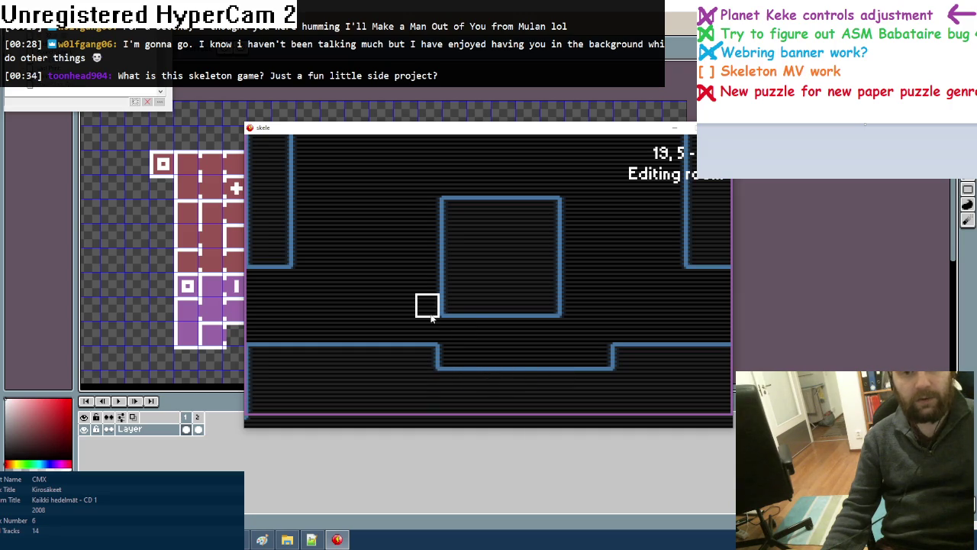
left_click_drag(430, 319, 545, 306)
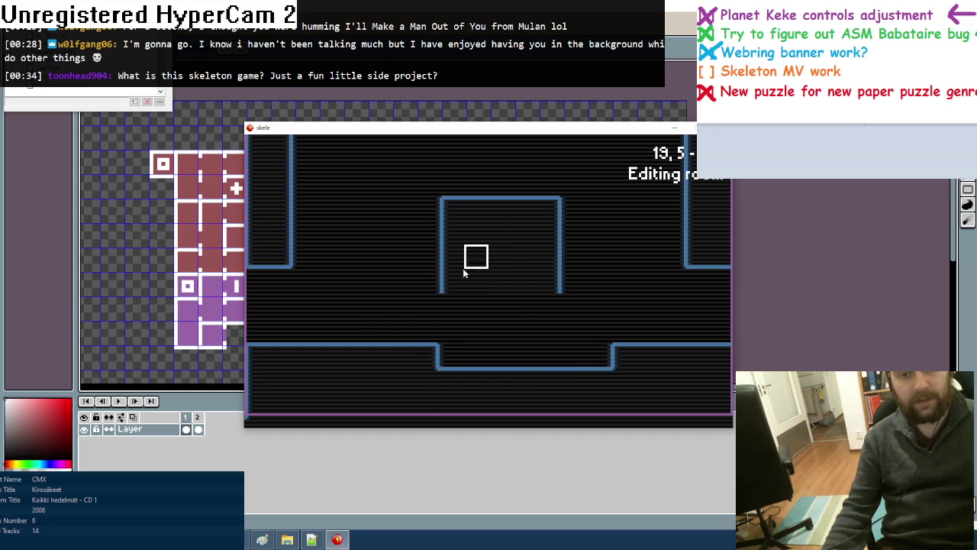
scroll(449, 307, "down", 1)
scroll(448, 307, "down", 1)
Scroll to the spike tile and paint a spike row along the central block's underside
scroll(449, 307, "down", 1)
scroll(449, 306, "down", 1)
scroll(450, 306, "down", 1)
scroll(450, 307, "down", 1)
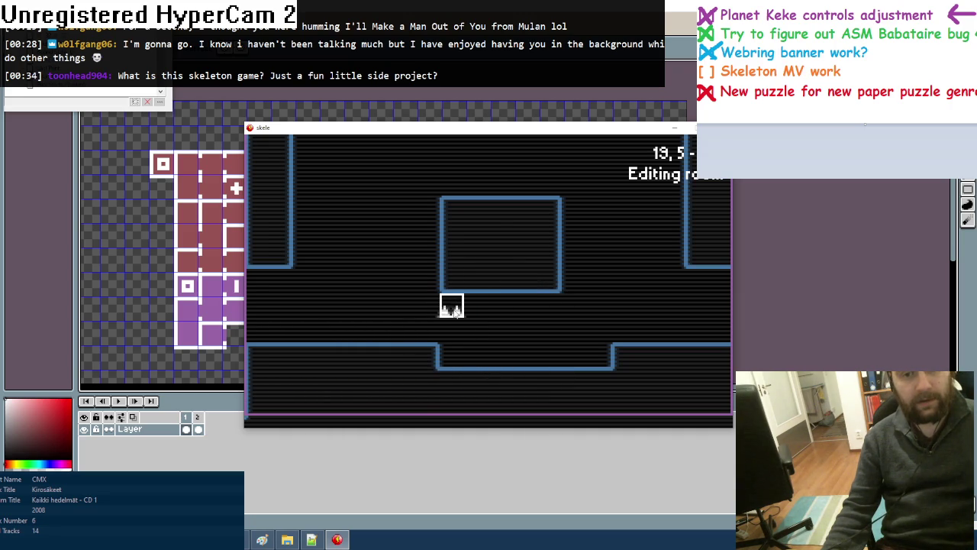
left_click(451, 305)
left_click_drag(476, 311, 535, 316)
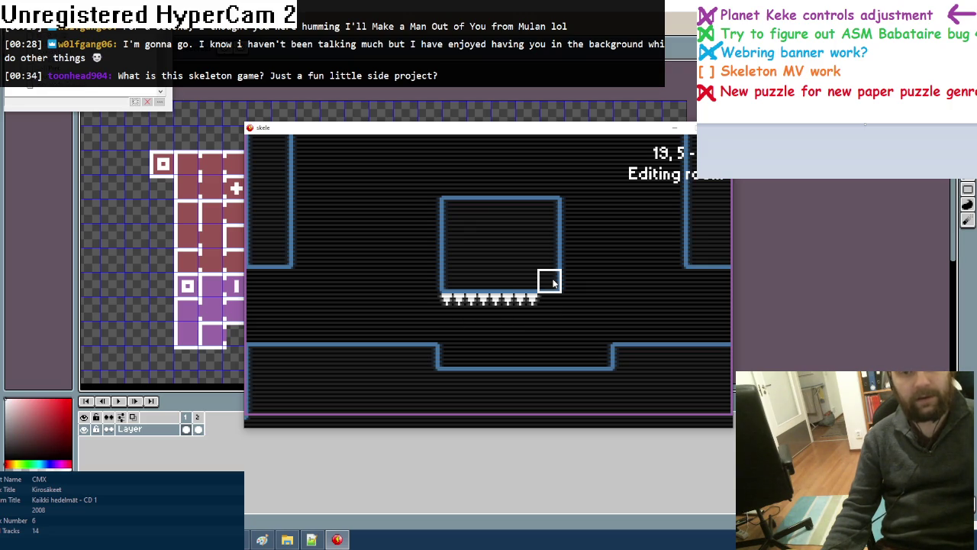
Put a skull down in the floor pit and a yellow flag on the right ledge
left_click(641, 330)
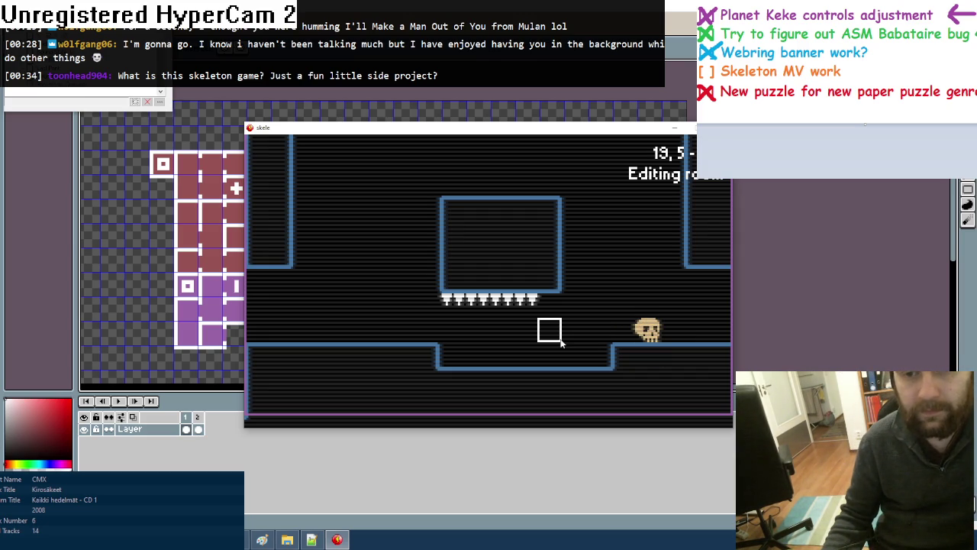
right_click(648, 335)
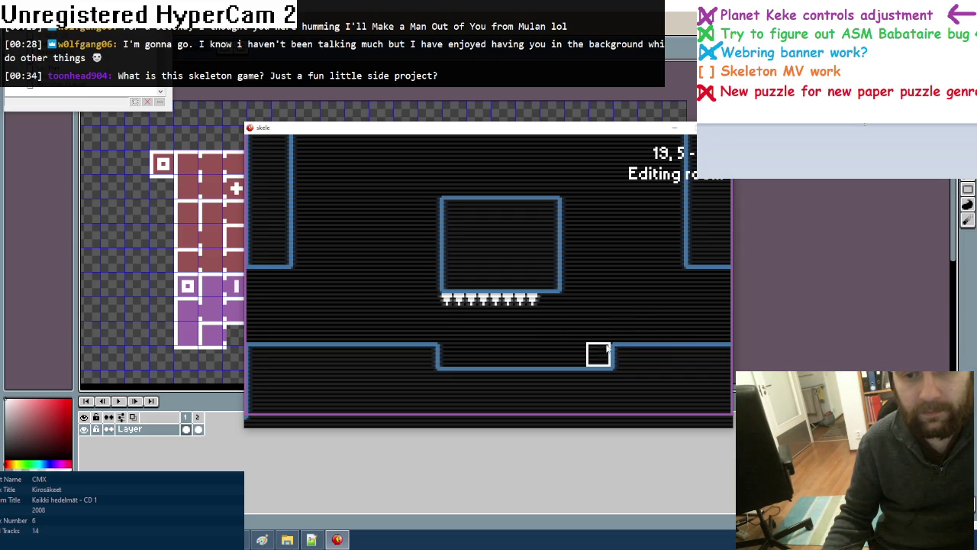
left_click(585, 356)
left_click(652, 333)
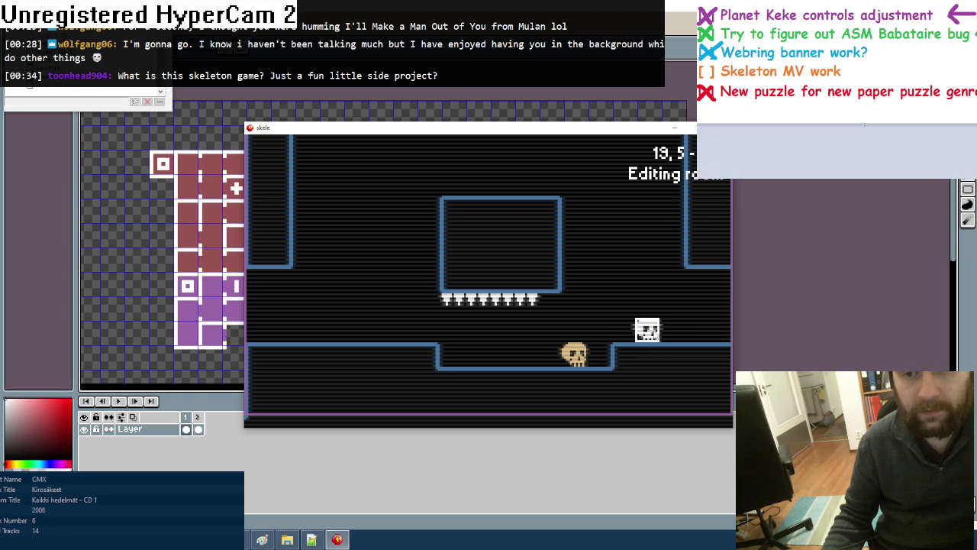
left_click(649, 333)
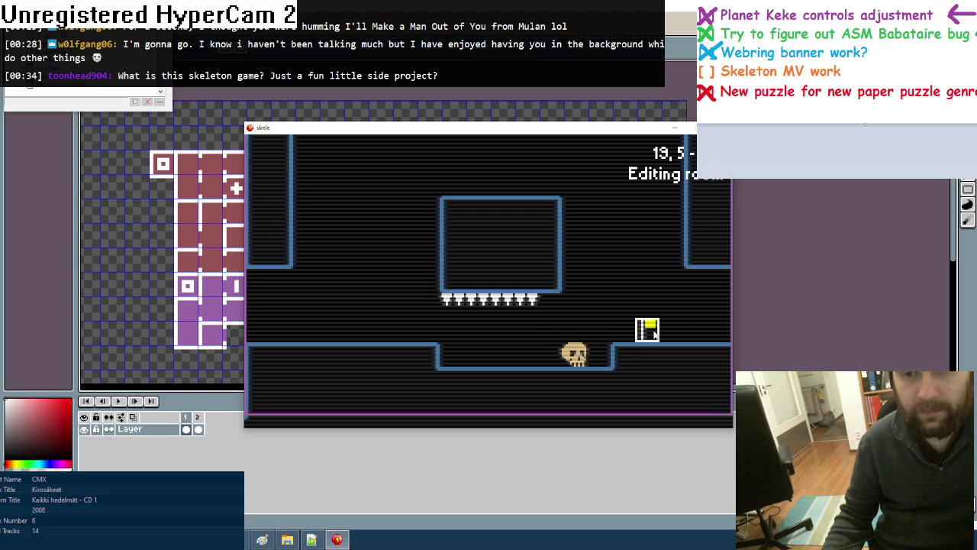
Add one more spike, extend the block's left wall down, narrow the pit, and trial a left-ledge flag
left_click(546, 311)
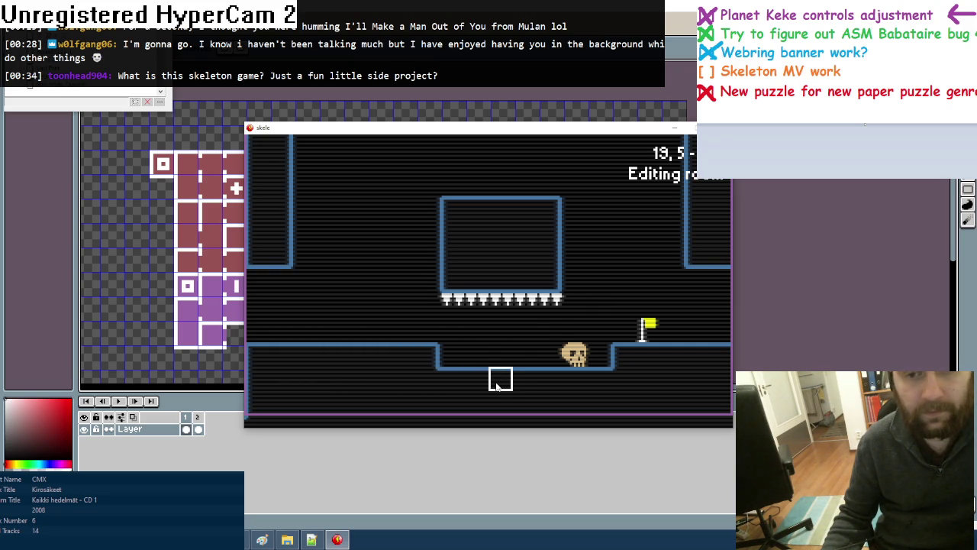
mouse_move(449, 280)
left_mouse_down()
mouse_move(427, 280)
mouse_move(428, 303)
mouse_move(431, 221)
left_mouse_up()
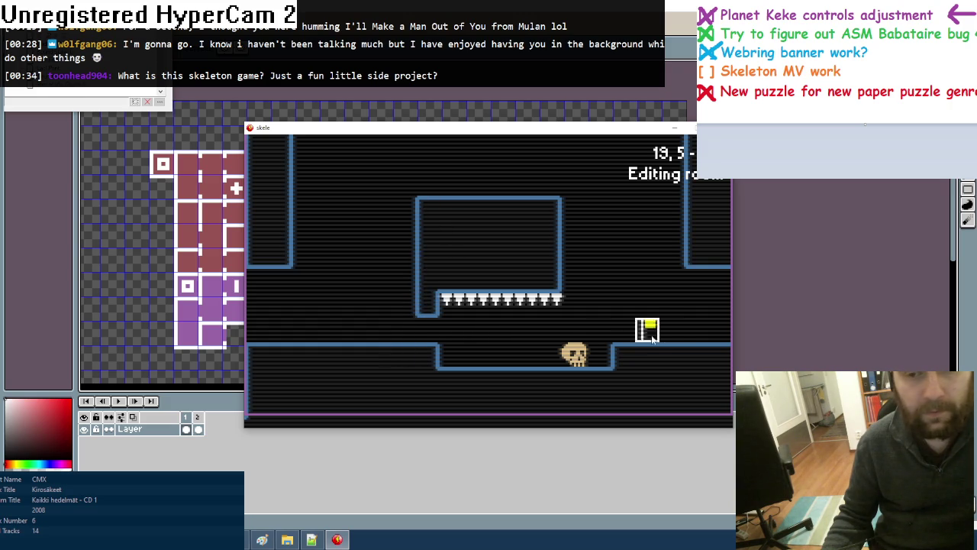
left_click(354, 333)
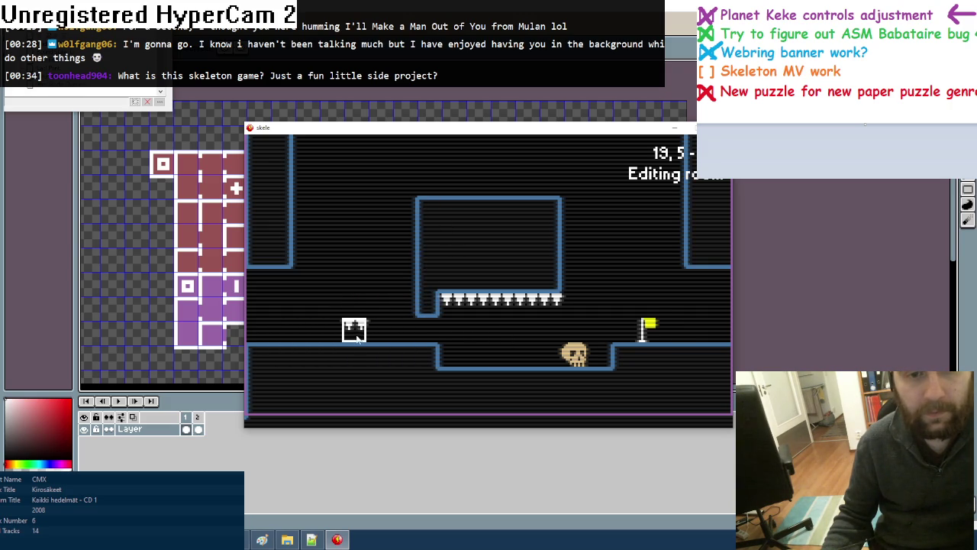
left_click(353, 332)
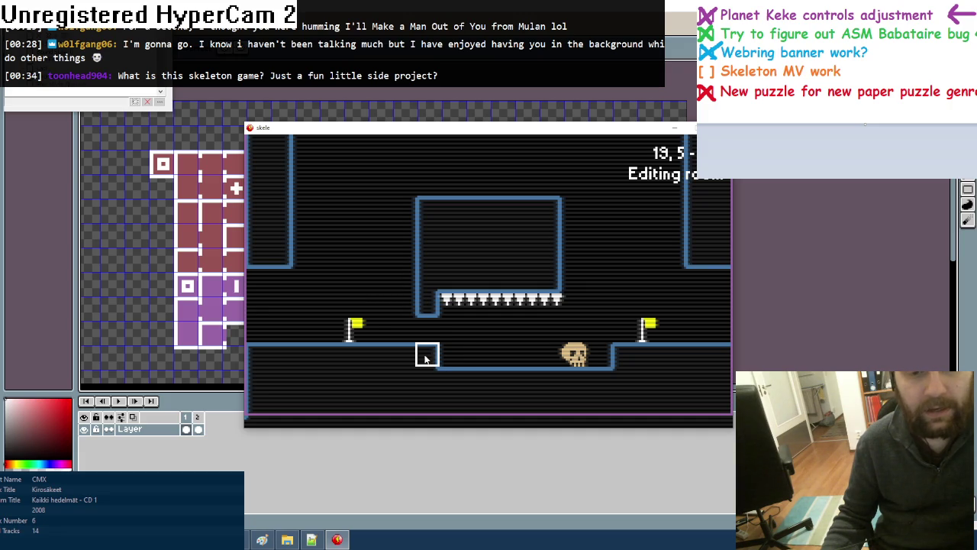
left_click_drag(451, 364, 475, 364)
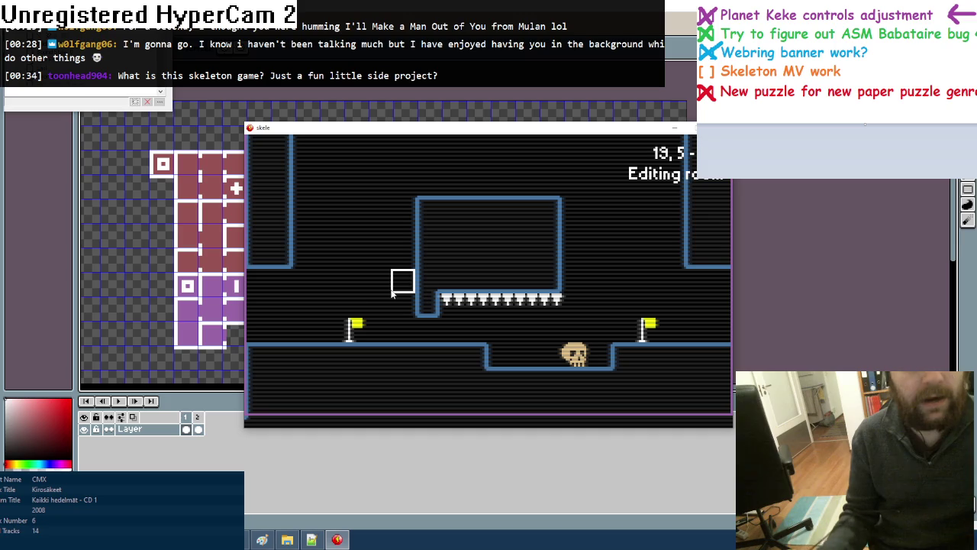
right_click(353, 330)
Fill the gap in the left wall and carve part of it away into a ledge
key("Left")
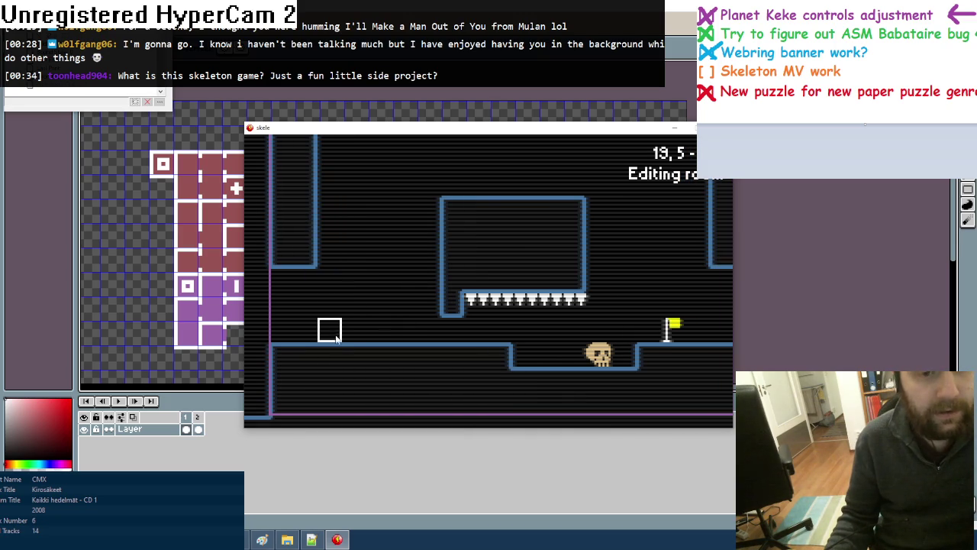
mouse_move(305, 359)
left_mouse_down()
mouse_move(305, 279)
mouse_move(280, 279)
mouse_move(282, 328)
left_mouse_up()
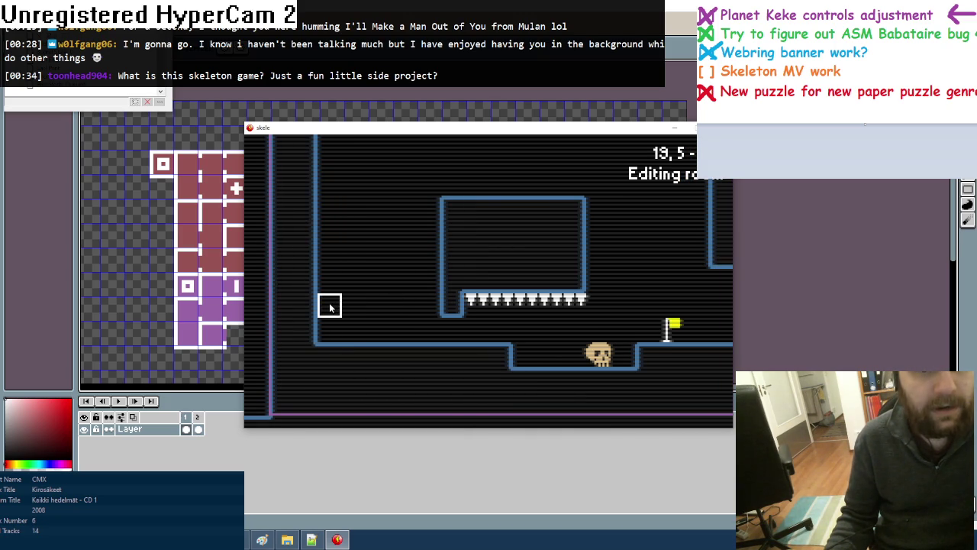
mouse_move(327, 279)
left_mouse_down()
mouse_move(279, 257)
mouse_move(305, 231)
mouse_move(303, 206)
left_mouse_up()
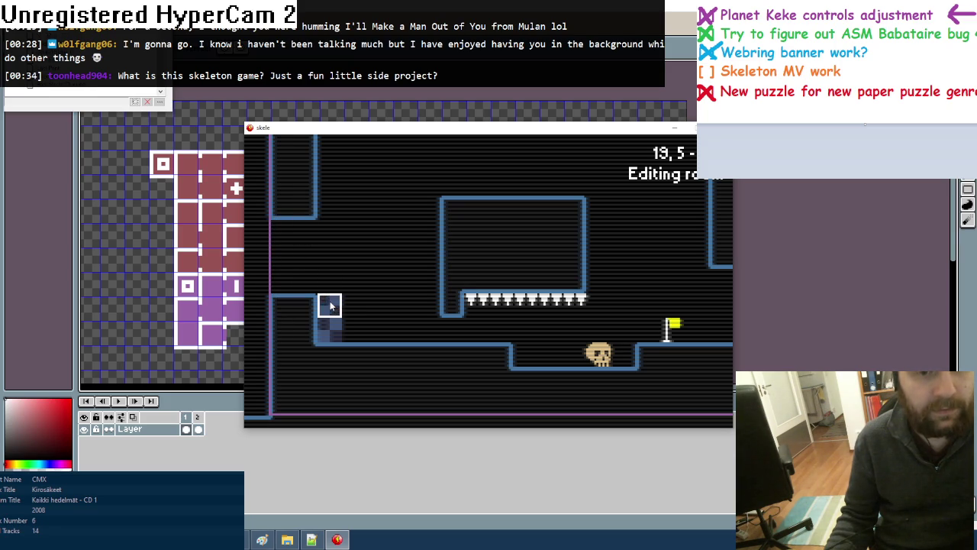
Bridge grey platform tiles from the left ledge to the spiked block and step its upper-left wall
scroll(330, 306, "down", 1)
scroll(330, 306, "down", 1)
scroll(329, 305, "down", 1)
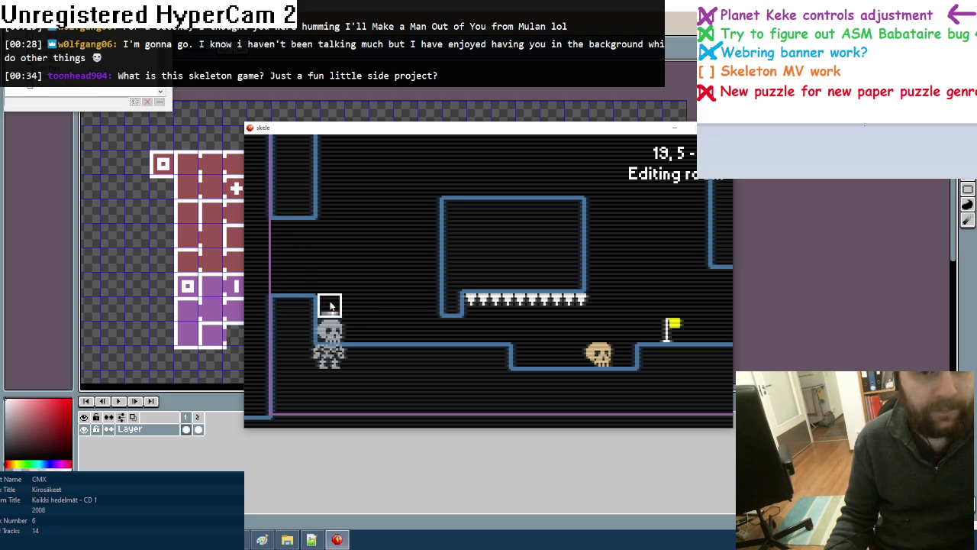
scroll(329, 305, "down", 1)
scroll(330, 306, "down", 1)
scroll(330, 305, "down", 1)
scroll(329, 306, "down", 1)
left_click(330, 305)
left_click_drag(349, 309, 458, 262)
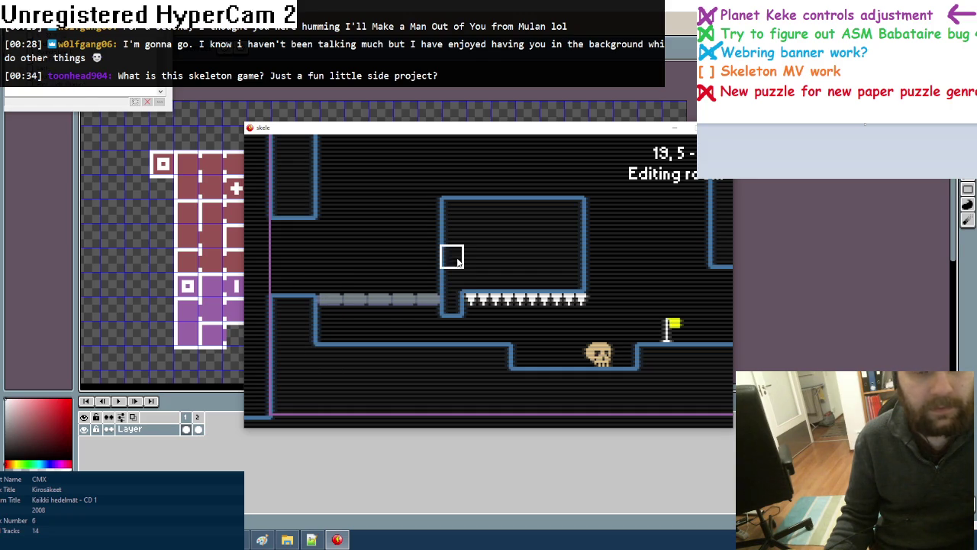
left_click_drag(450, 229, 454, 206)
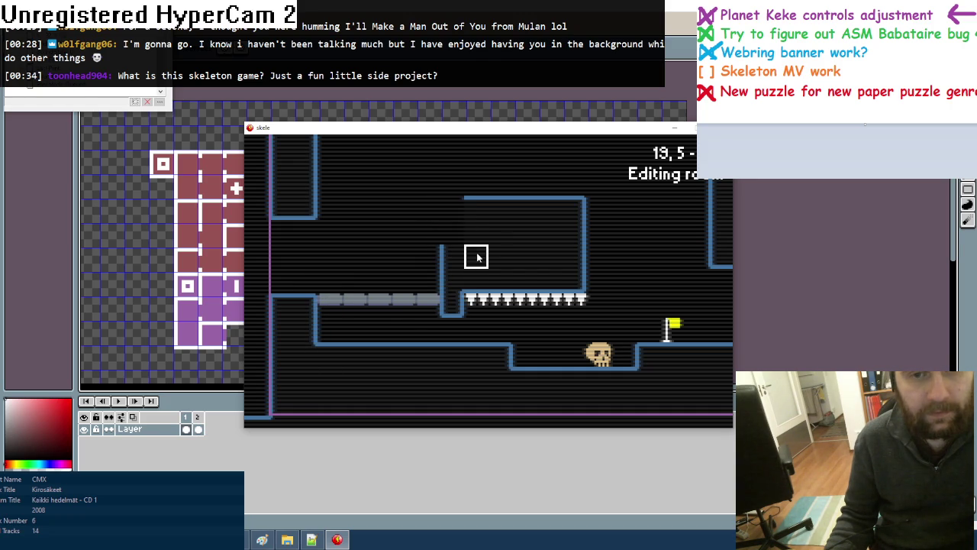
Scroll to the yellow flag and place it on top of the central block
scroll(537, 196, "down", 1)
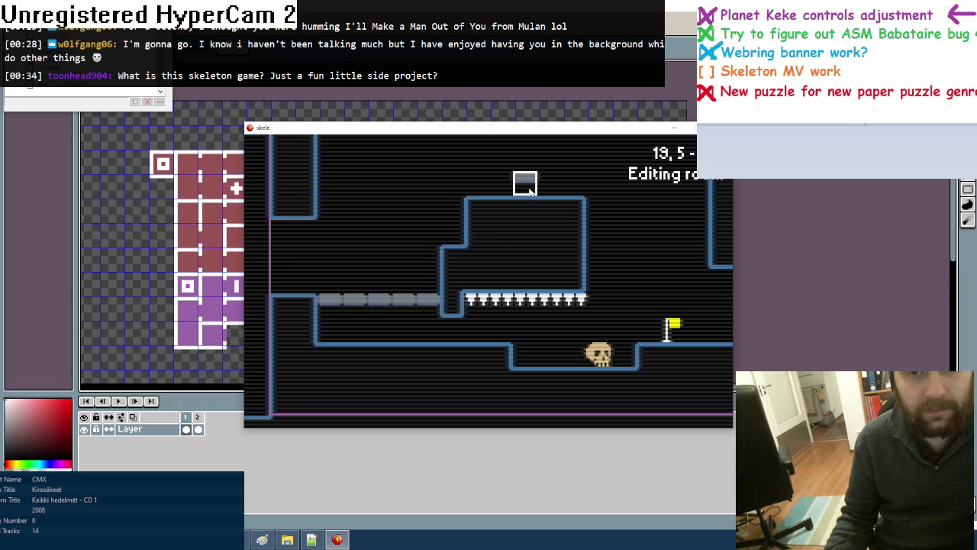
scroll(534, 194, "down", 1)
scroll(532, 193, "down", 1)
scroll(531, 191, "down", 1)
scroll(531, 191, "down", 1)
scroll(530, 191, "down", 2)
scroll(530, 191, "down", 1)
left_click(530, 191)
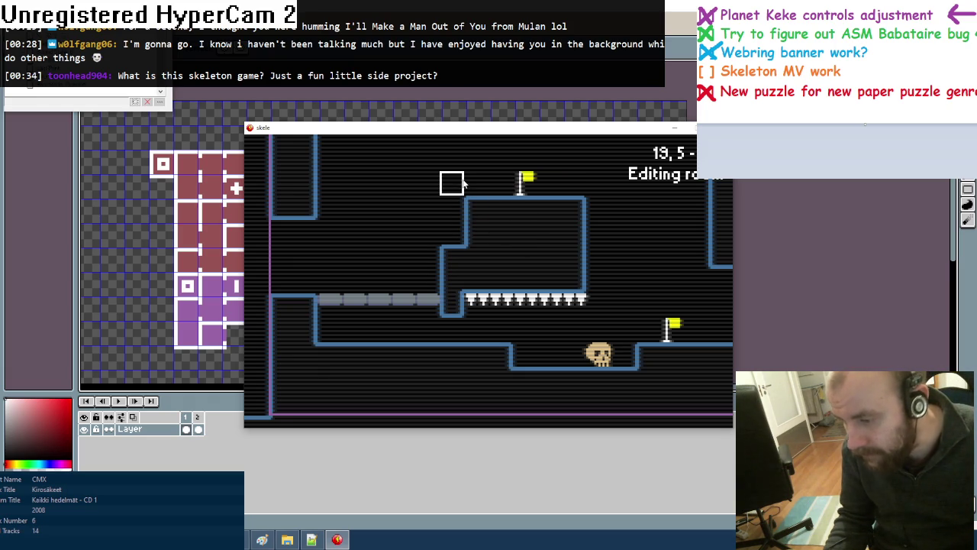
Pan the view around room 19, 5 to inspect the layout
key("Up")
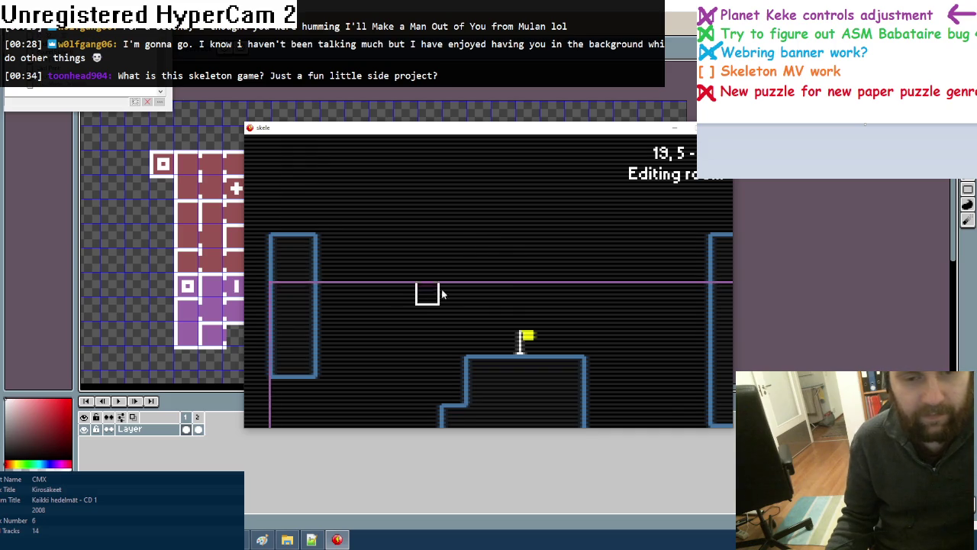
key("Down")
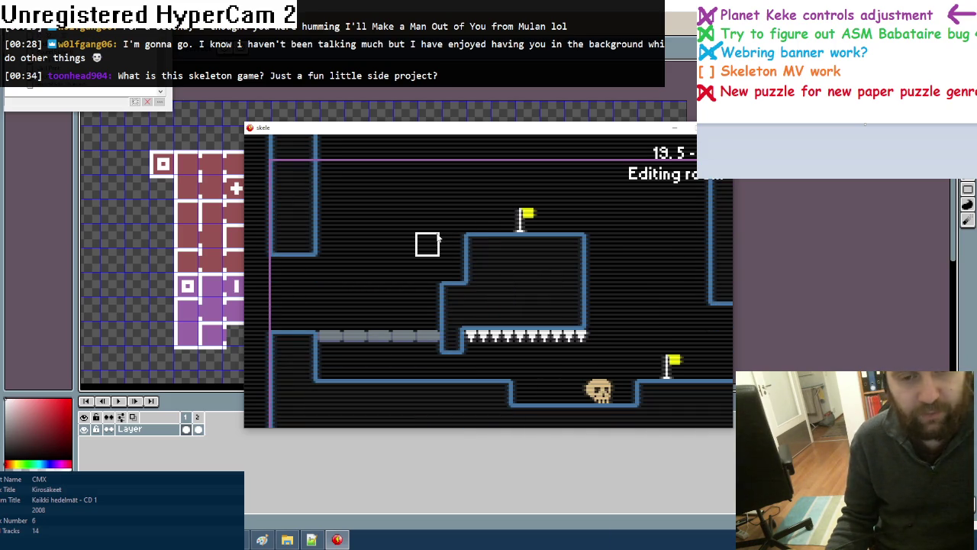
key("Left")
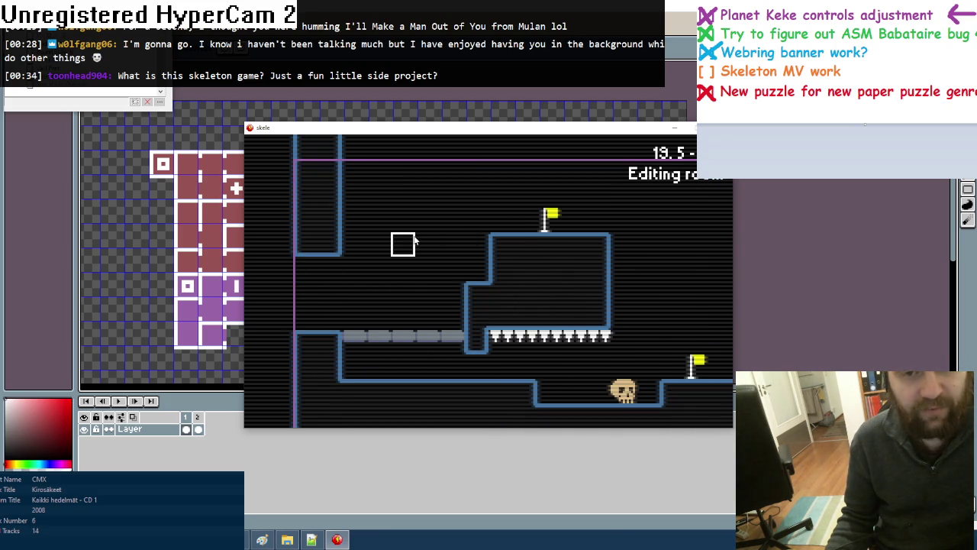
key("Up")
key("Up")
key("Up")
key("Right")
key("Right")
key("Right")
key("Left")
key("Left")
key("Left")
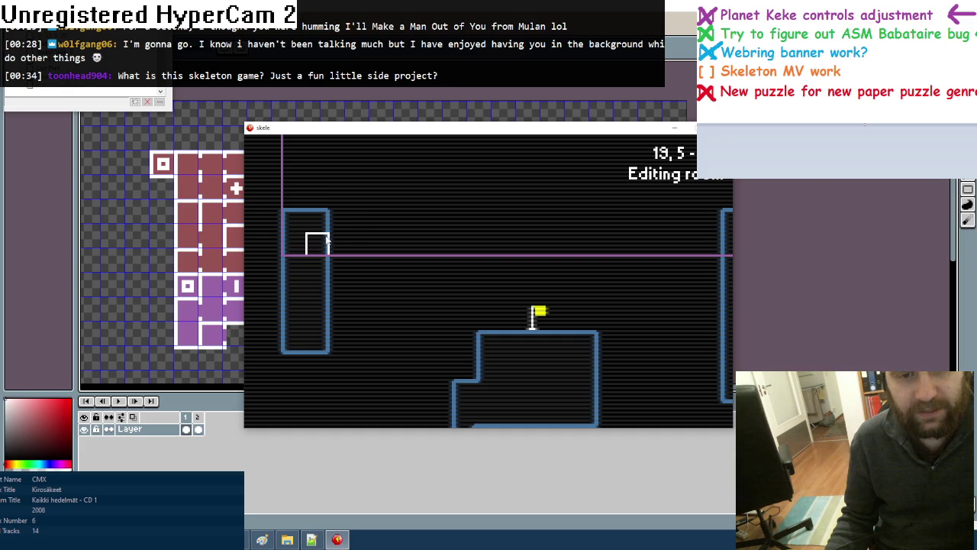
key("Down")
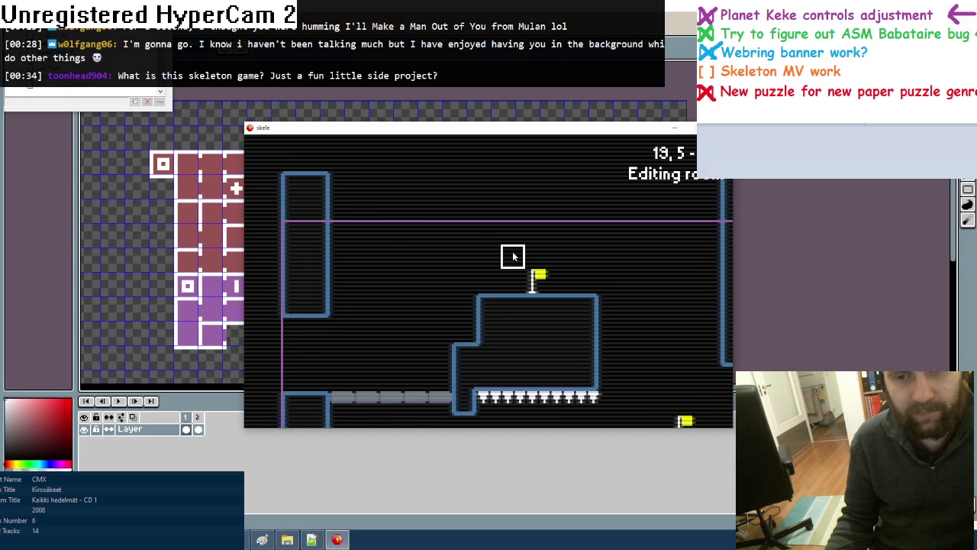
key("Up")
key("Right")
key("Right")
key("Right")
key("Down")
key("Down")
key("Down")
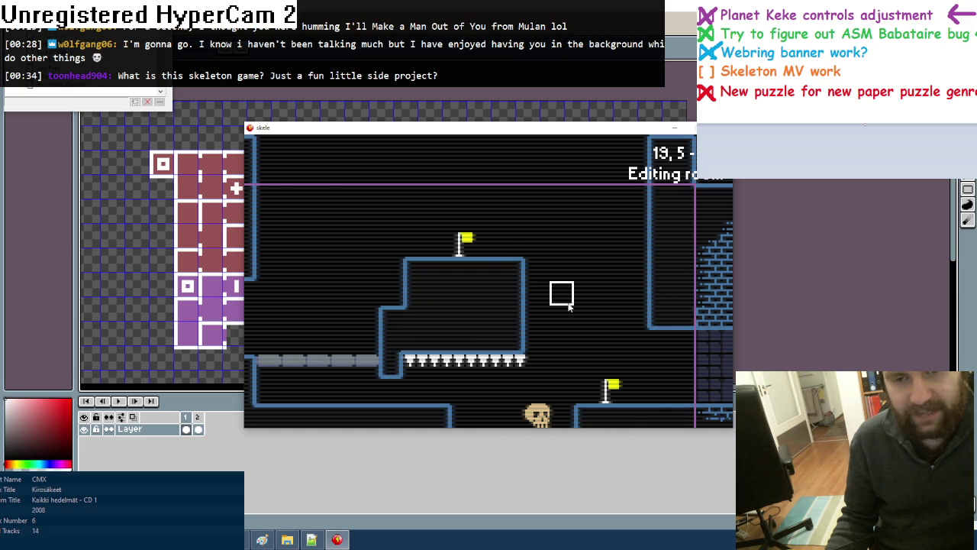
key("Left")
key("Left")
key("Left")
Pick dark brick background tiles from the tileset palette and paint a strip across the room
key("space")
left_click(489, 256)
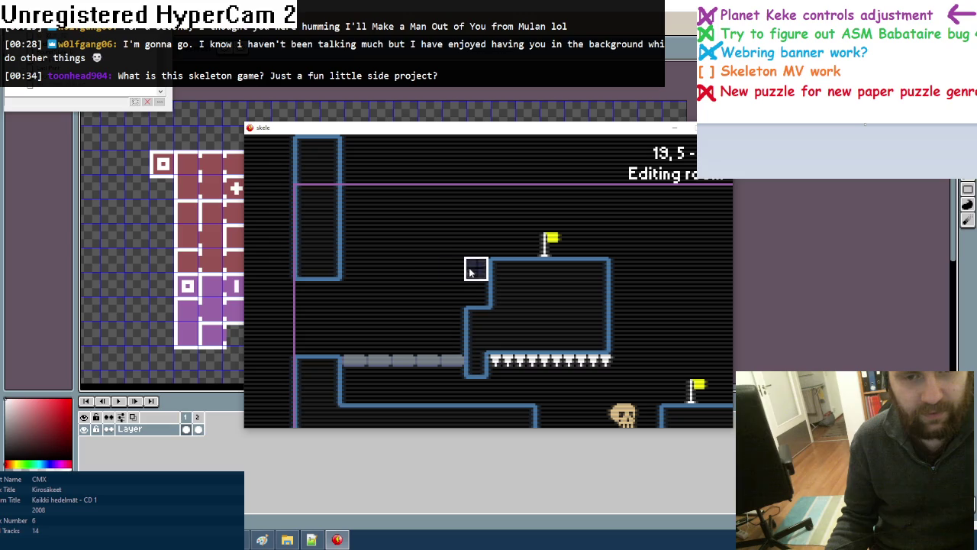
key("Right")
key("Right")
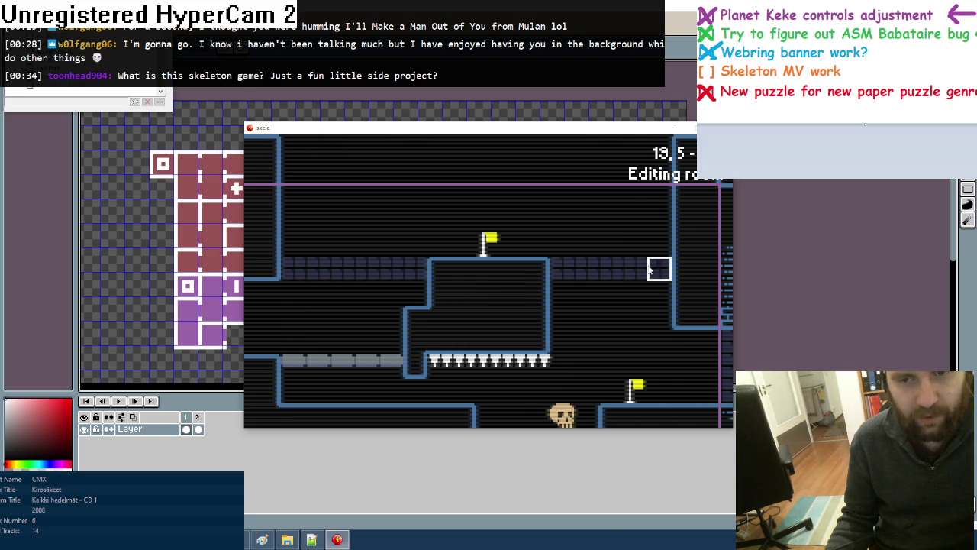
key("space")
left_click(496, 246)
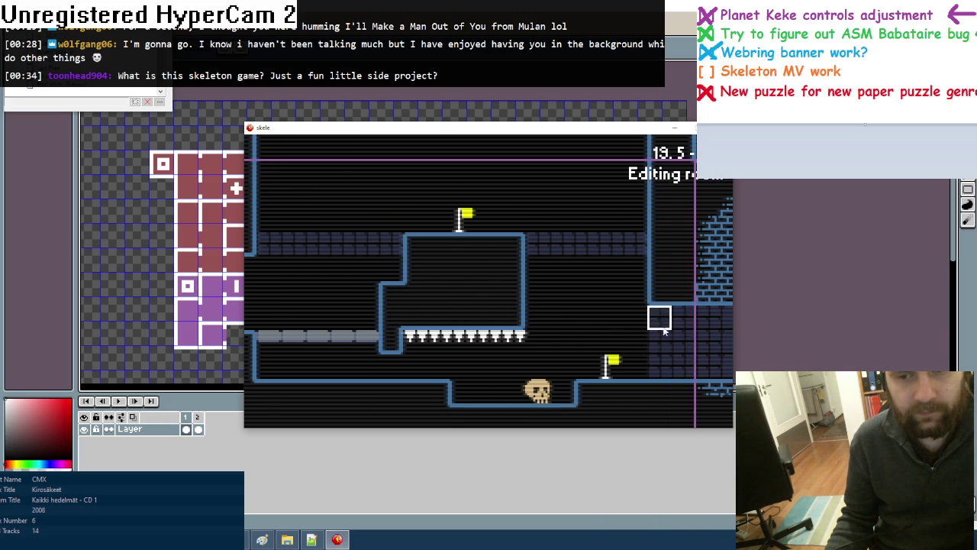
key("space")
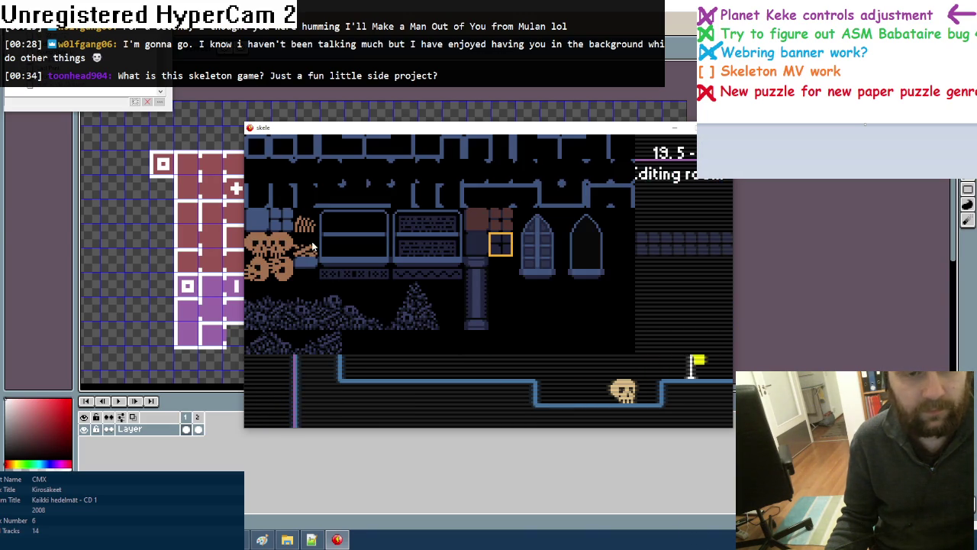
Place short dark pillar pieces beneath the left ledge and beneath the spike row
left_click(474, 251)
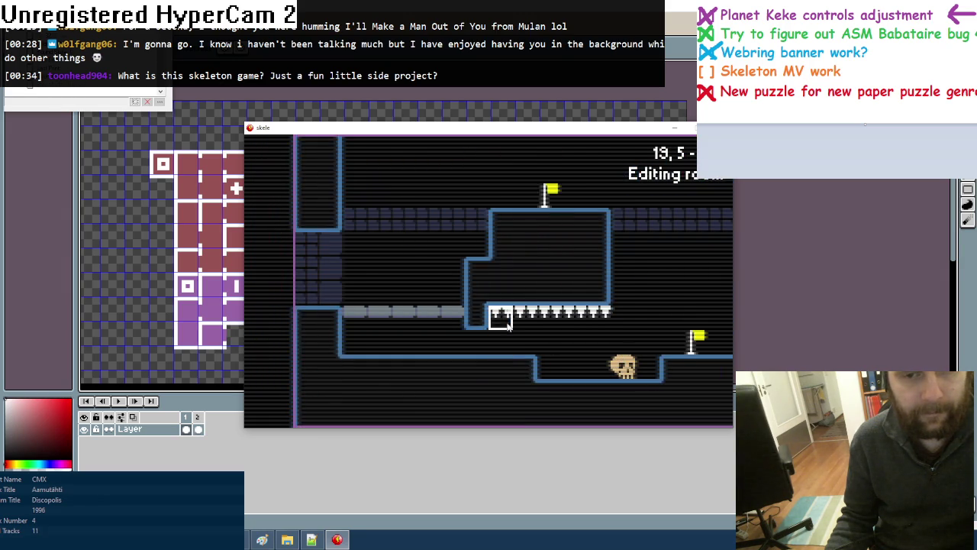
key("space")
left_click(475, 340)
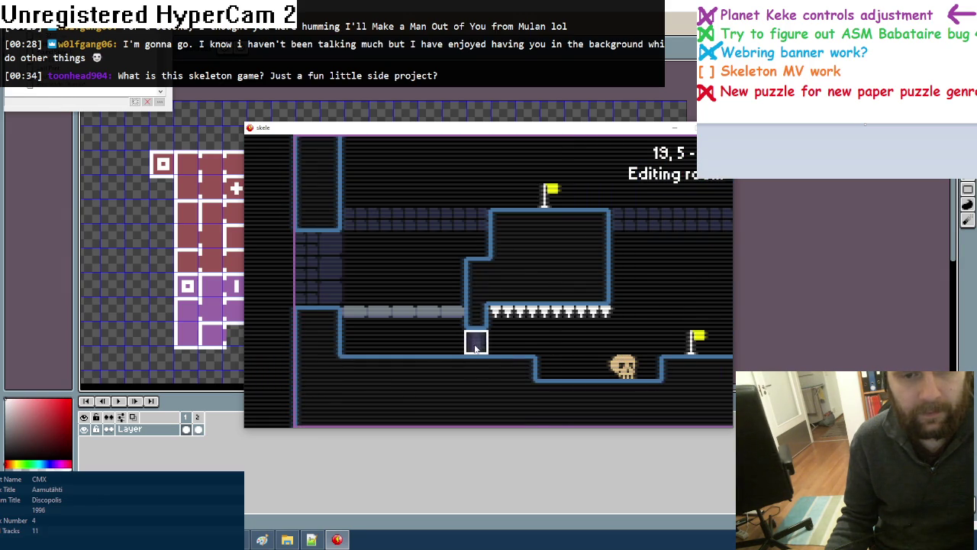
left_click(597, 342)
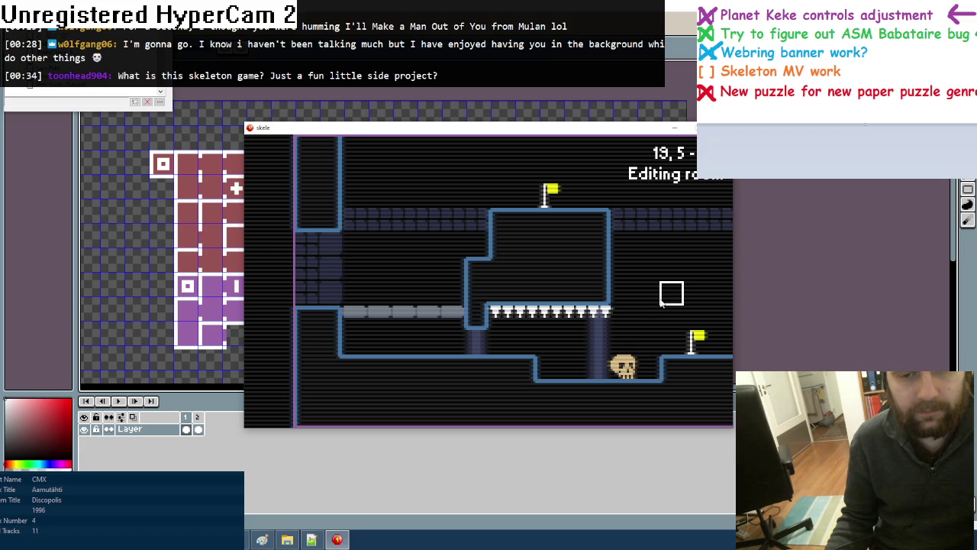
key("Right")
key("Left")
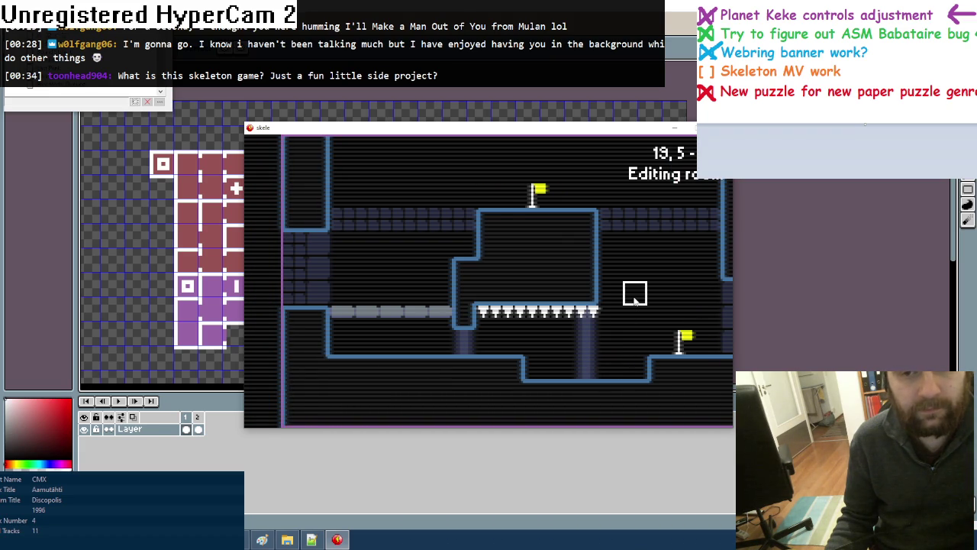
key("Right")
key("Left")
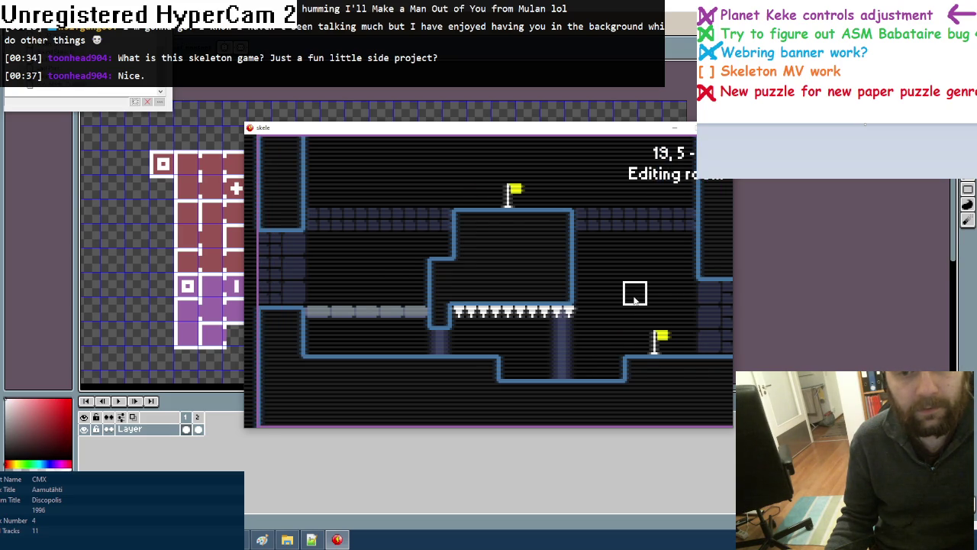
Pan above room 19, 5's flag platform, briefly checking the spikes and flag below
key("Up")
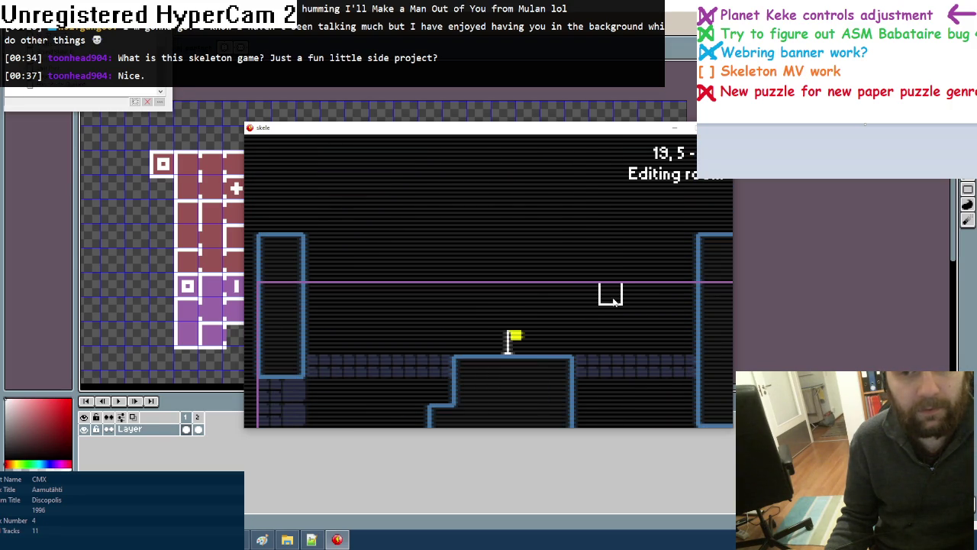
key("Down")
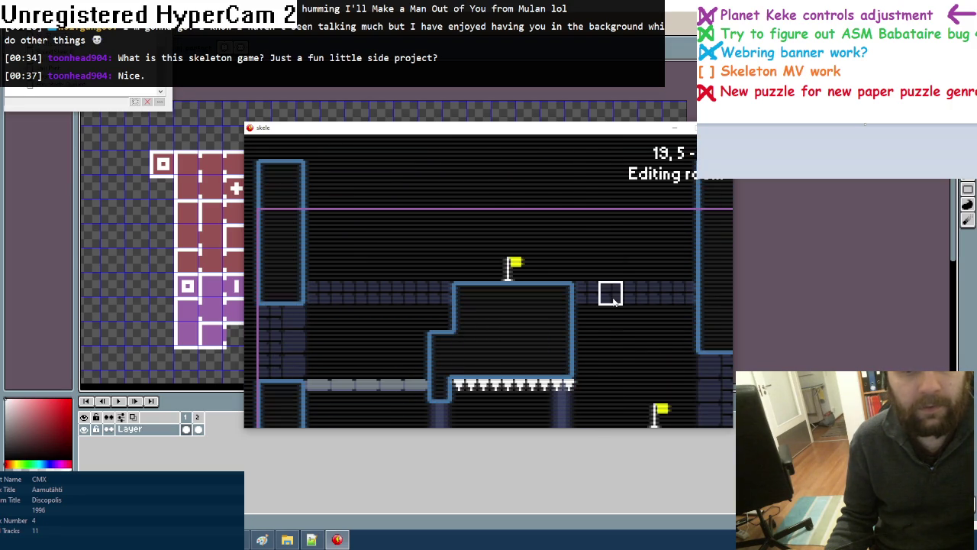
key("Up")
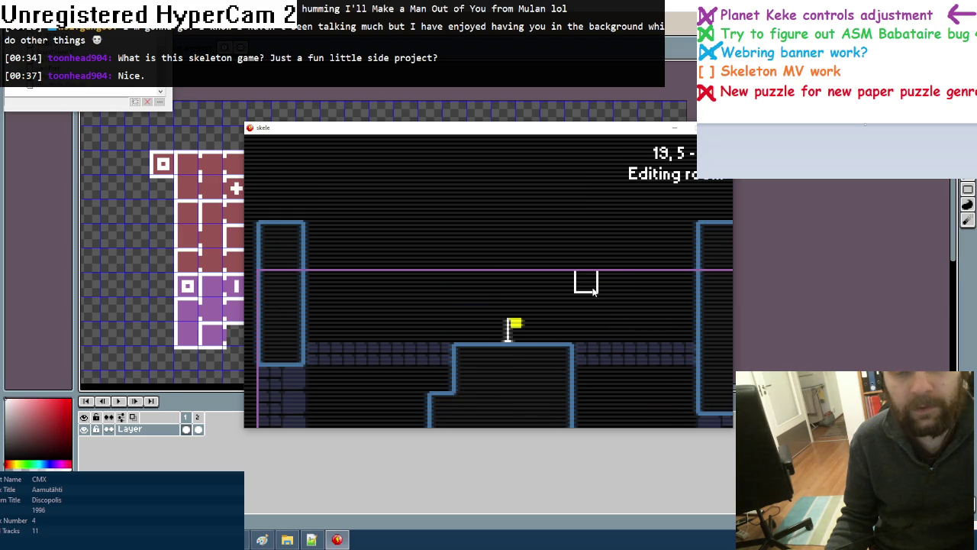
key("Down")
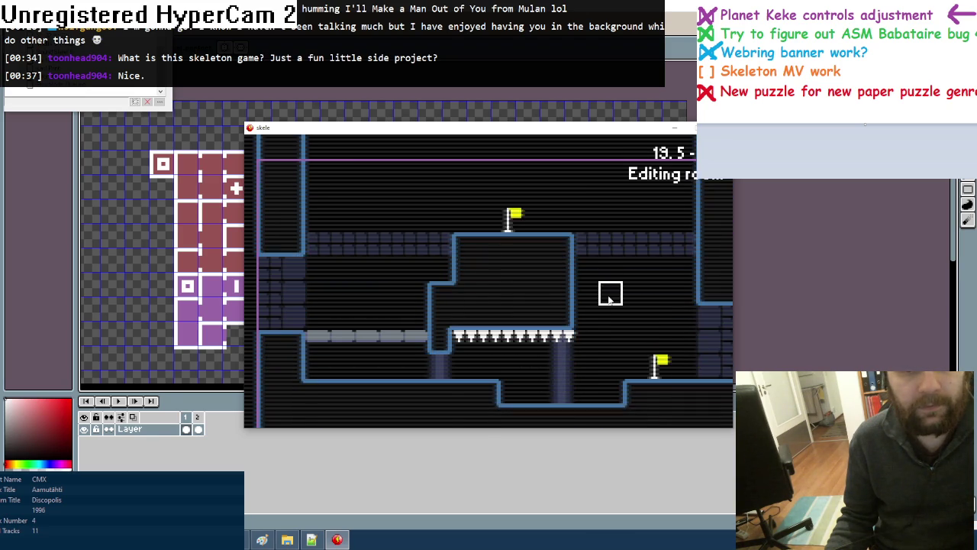
key("Up")
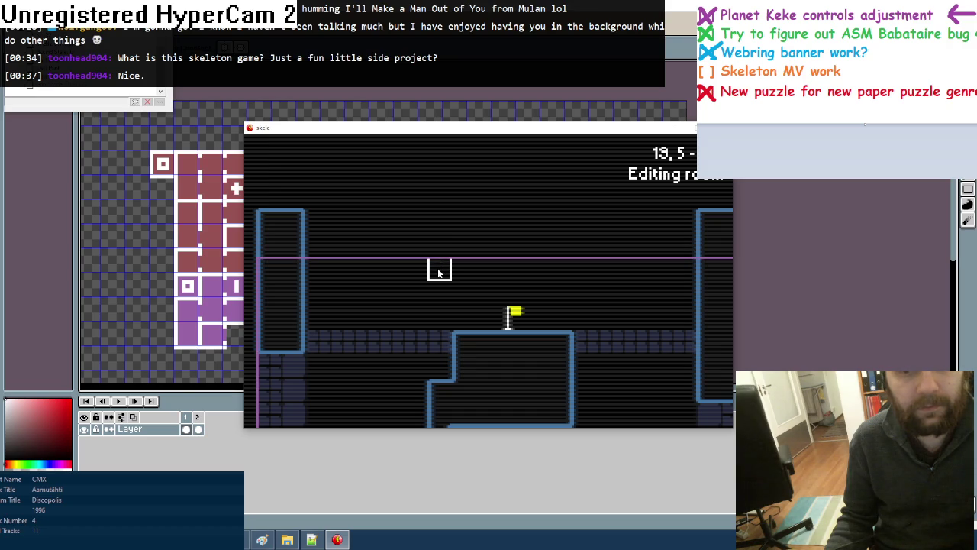
Paint stepped ceiling wall blocks on both sides of a central gap above the flag platform
left_click_drag(439, 271, 317, 271)
left_click_drag(580, 276, 683, 269)
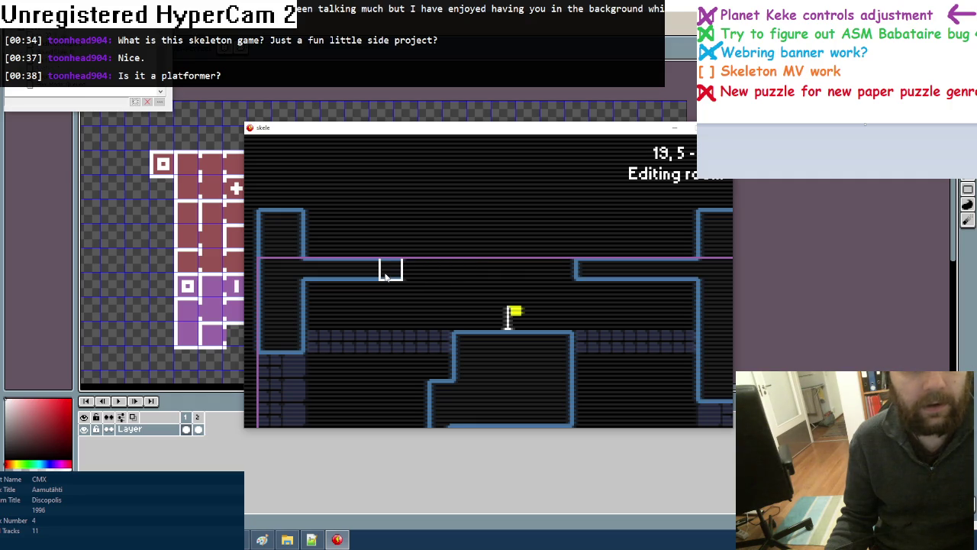
left_click_drag(576, 276, 684, 276)
mouse_move(394, 276)
left_mouse_down()
mouse_move(294, 270)
mouse_move(370, 246)
mouse_move(441, 245)
left_mouse_up()
left_click_drag(587, 246, 684, 246)
left_click_drag(586, 229, 687, 221)
left_click_drag(442, 222, 327, 222)
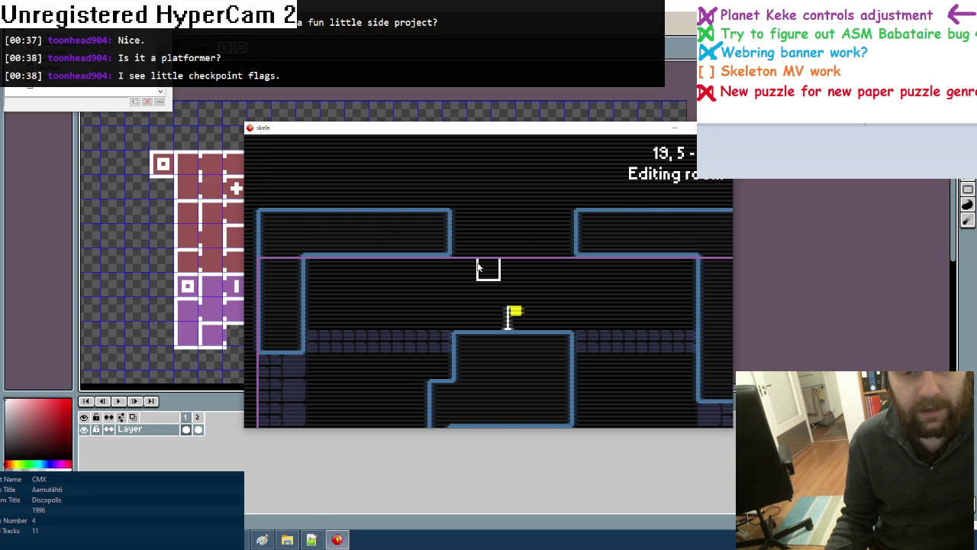
mouse_move(444, 252)
left_mouse_down()
mouse_move(435, 220)
mouse_move(385, 231)
left_mouse_up()
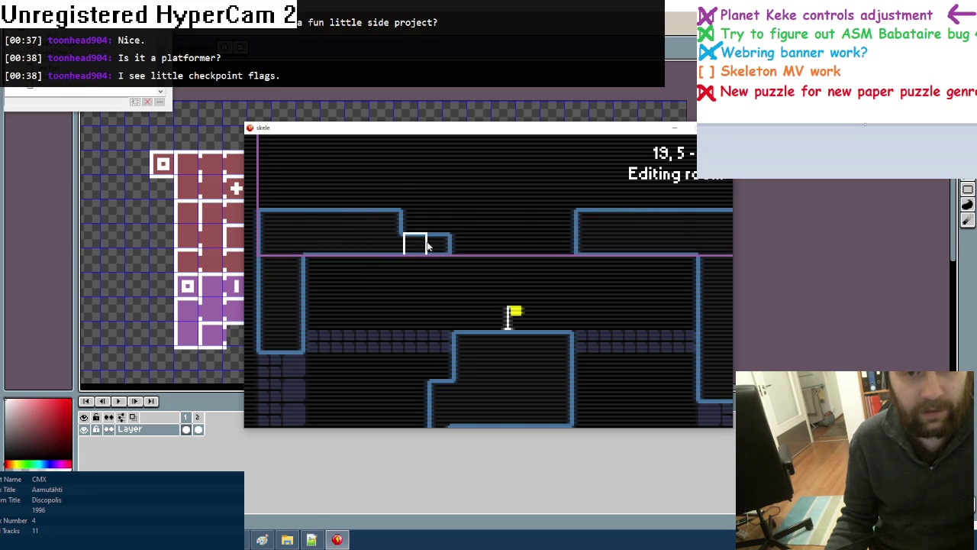
left_click_drag(562, 220, 622, 246)
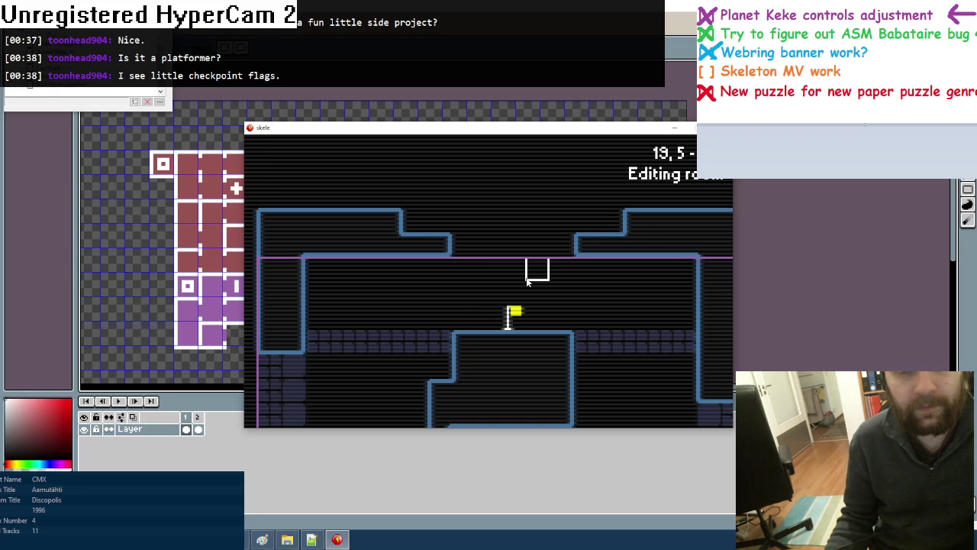
Wall in the upper room with left and right wall columns and a thicker top wall
scroll(527, 282, "down", 1)
scroll(534, 269, "down", 1)
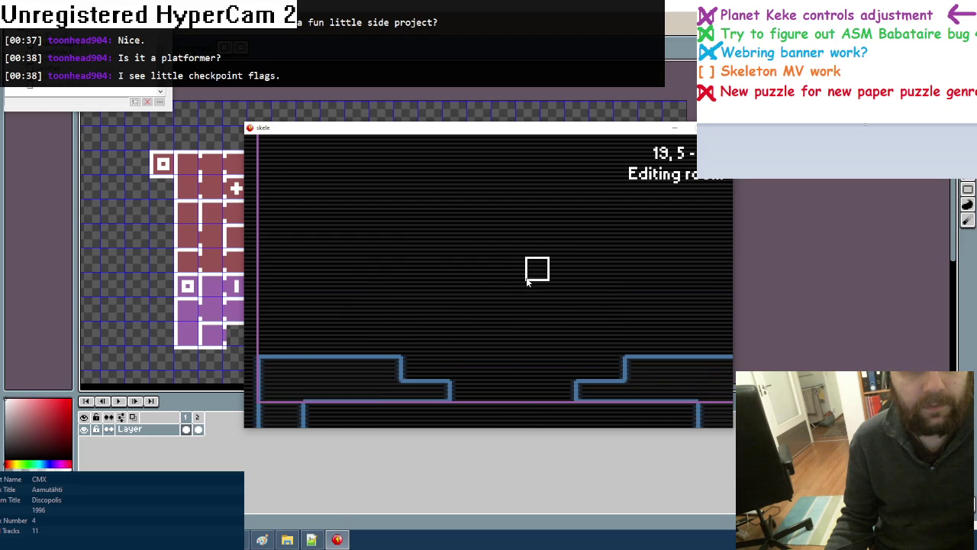
scroll(335, 320, "down", 1)
scroll(336, 321, "down", 1)
scroll(303, 232, "left", 1)
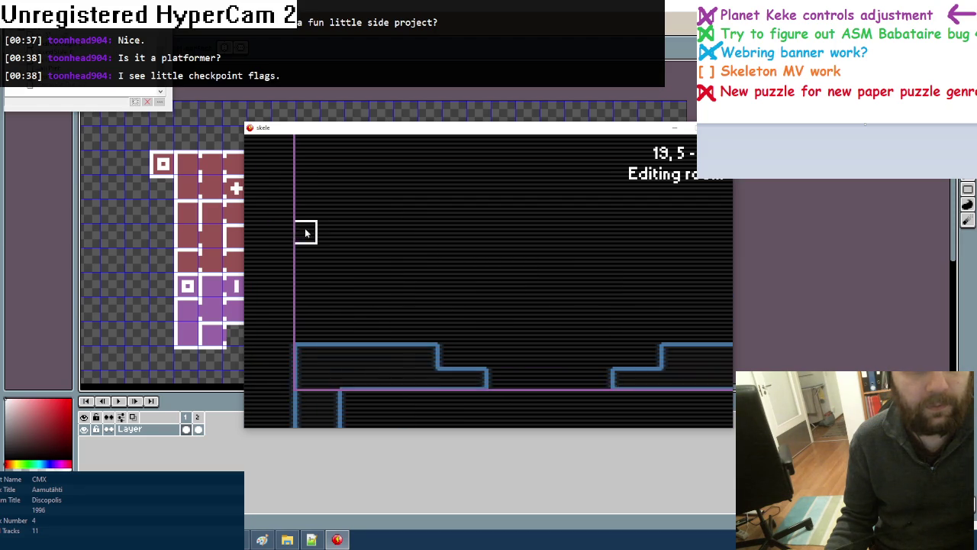
scroll(313, 286, "up", 1)
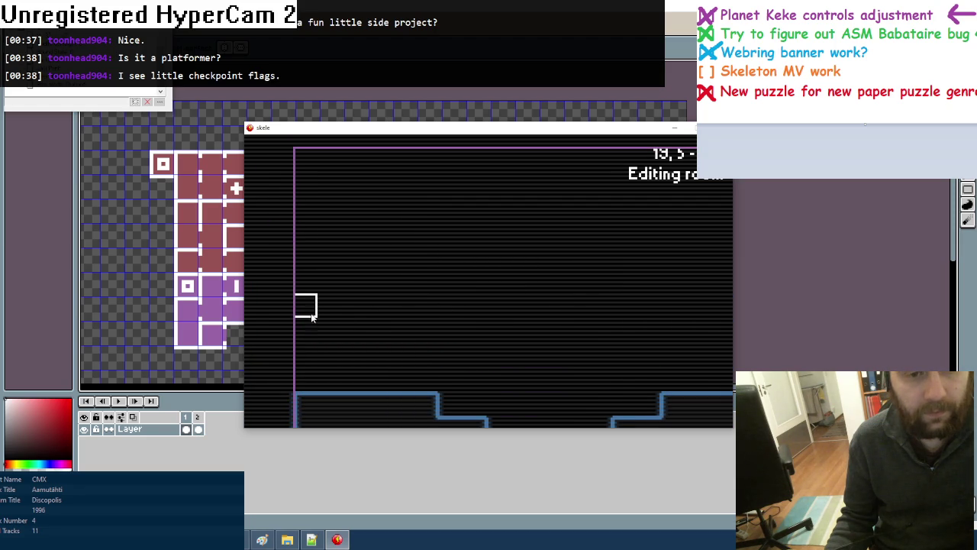
mouse_move(320, 313)
left_mouse_down()
mouse_move(328, 229)
mouse_move(317, 164)
mouse_move(305, 279)
mouse_move(327, 166)
left_mouse_up()
scroll(641, 306, "right", 1)
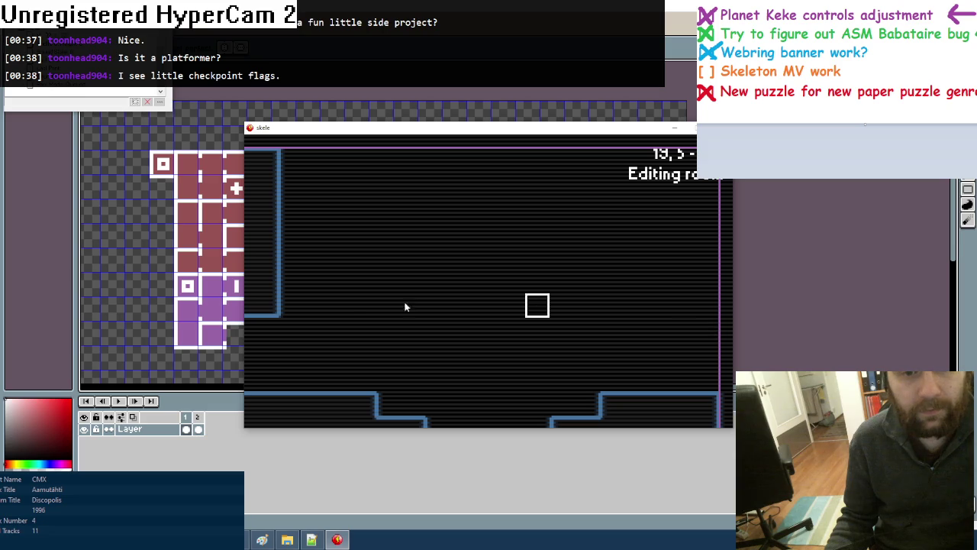
mouse_move(706, 305)
left_mouse_down()
mouse_move(683, 255)
mouse_move(683, 160)
mouse_move(700, 284)
mouse_move(657, 156)
mouse_move(387, 157)
mouse_move(290, 181)
mouse_move(641, 187)
left_mouse_up()
mouse_move(340, 207)
left_mouse_down()
mouse_move(658, 208)
mouse_move(364, 207)
mouse_move(290, 229)
left_mouse_up()
left_click(653, 234)
Narrow the ceiling gap with extra wall tiles and check the room below
key("Down")
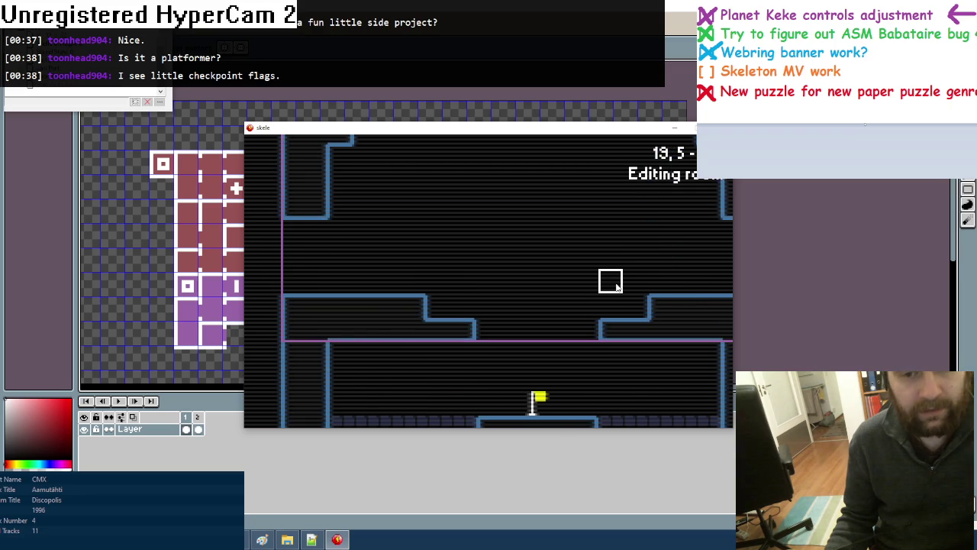
left_click(491, 333)
left_click(587, 328)
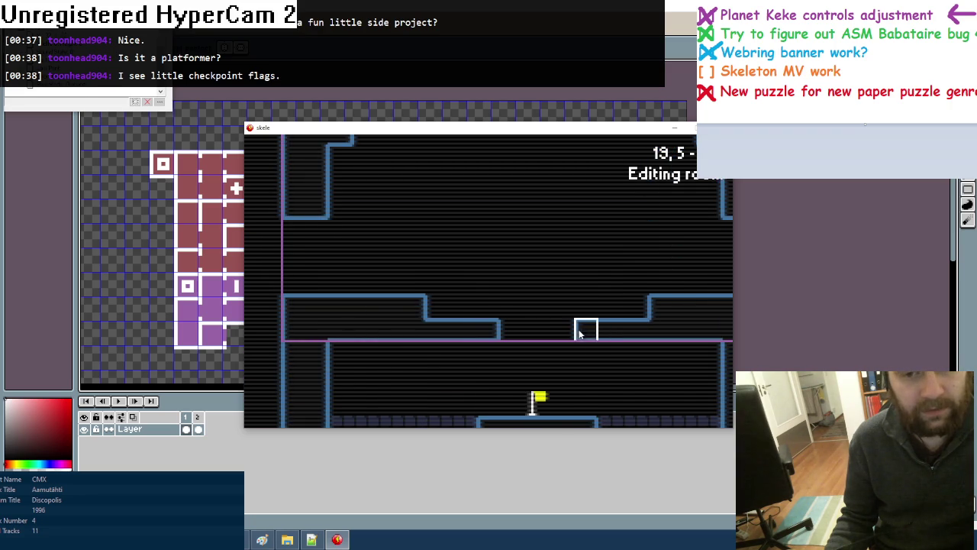
key("Down")
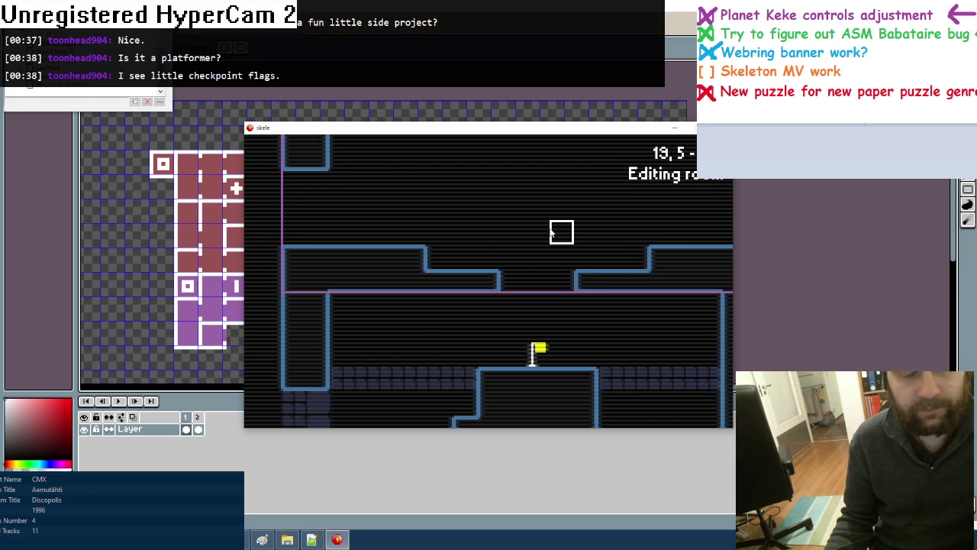
key("Down")
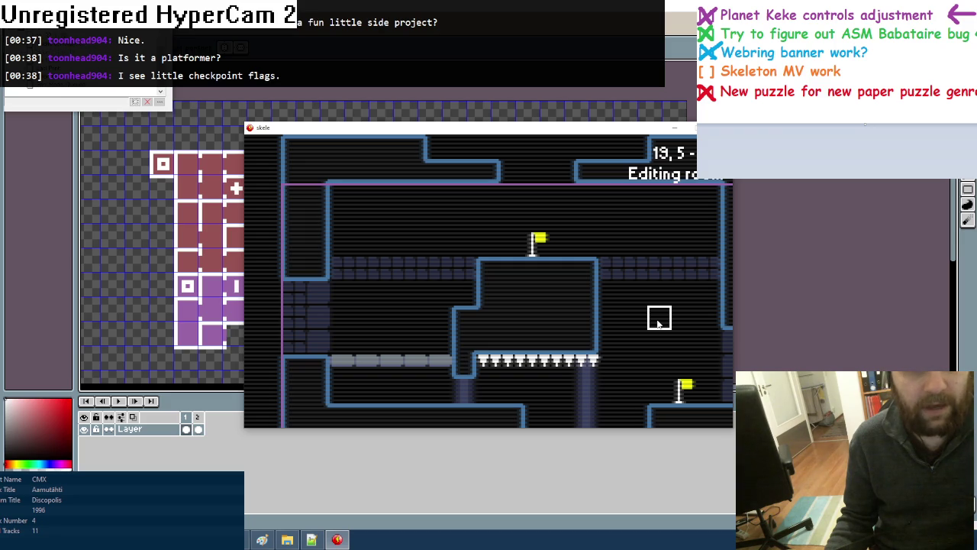
key("Up")
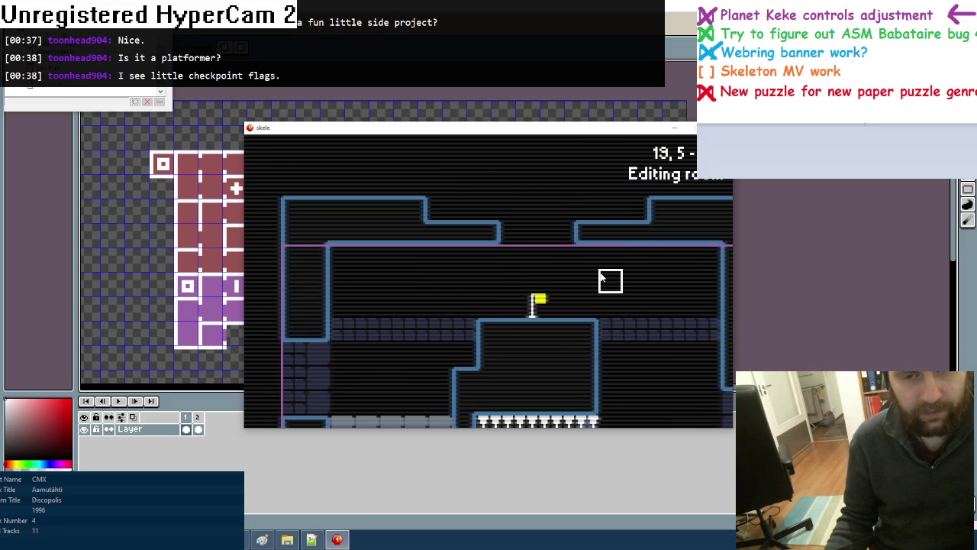
key("Tab")
Stack pillar tiles below the ceiling gap to start the left pillar
left_click(471, 271)
left_click(488, 258)
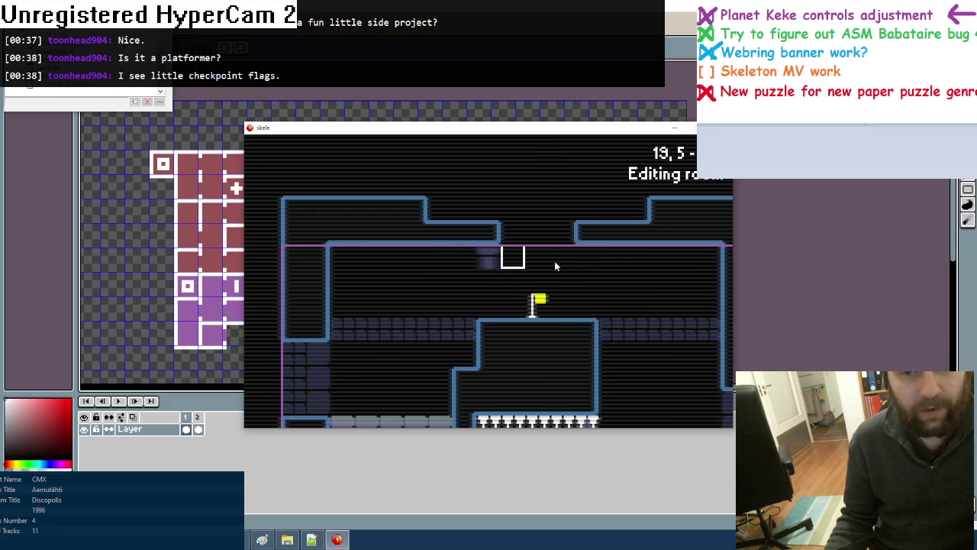
key("Tab")
left_click(467, 294)
left_click_drag(489, 281, 488, 306)
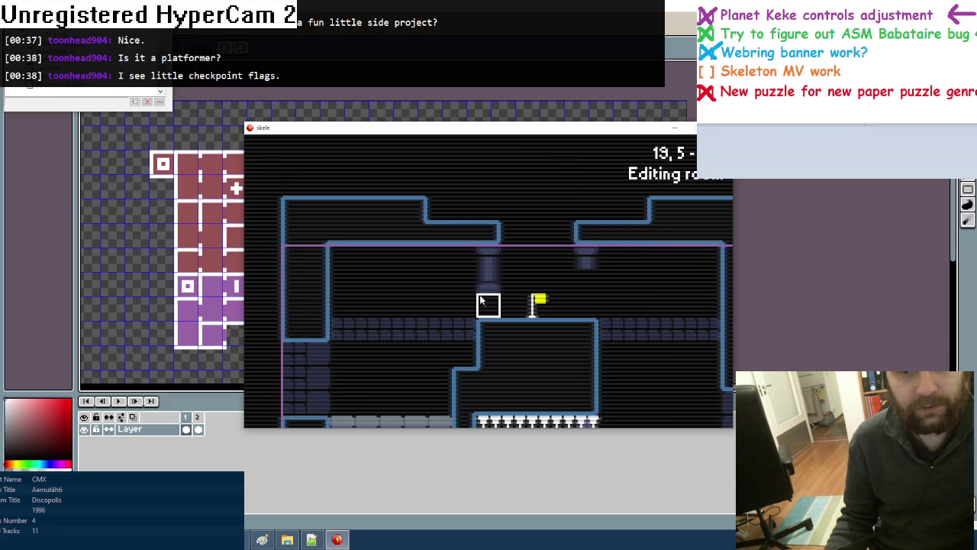
key("Tab")
left_click(476, 292)
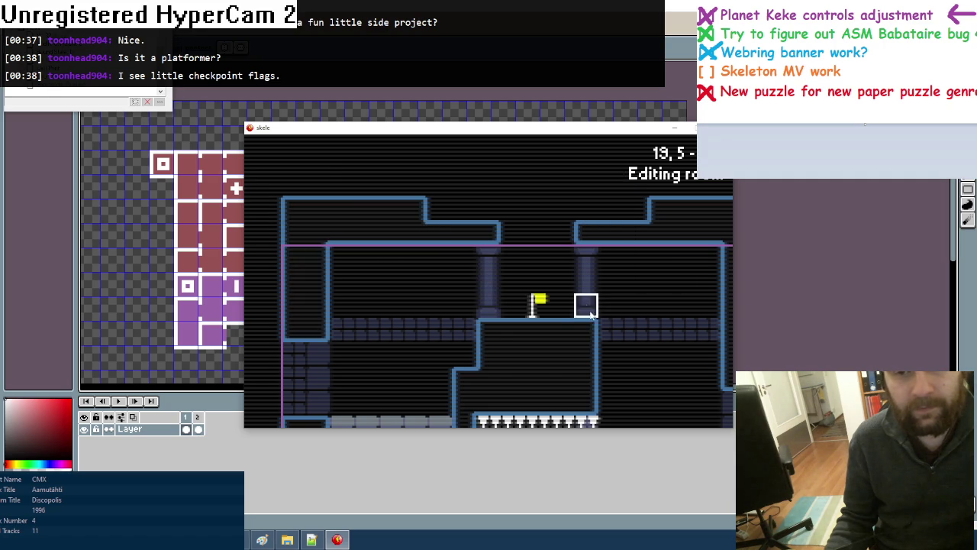
Extend the left and right pillar columns upward through the ceiling gap
scroll(585, 305, "up", 3)
left_click(488, 281)
scroll(489, 311, "up", 4)
key("Tab")
left_click(475, 290)
left_click(489, 353)
left_click_drag(488, 327, 488, 269)
left_click_drag(585, 358, 585, 231)
left_click_drag(489, 269, 490, 241)
Cap both pillar tops and place a checkpoint flag on the upper chamber's left ledge
key("Tab")
left_click(507, 291)
left_click(488, 208)
left_click(586, 207)
scroll(557, 241, "down", 10)
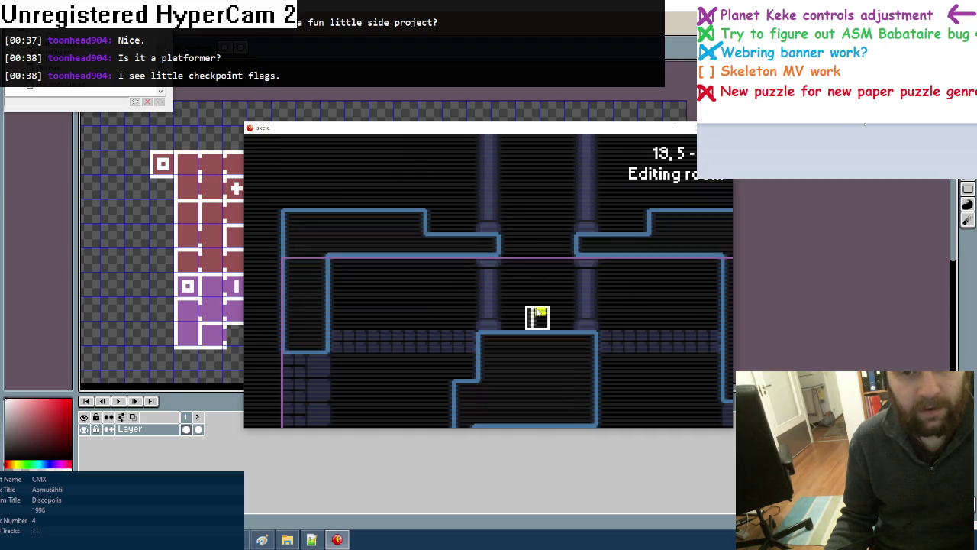
scroll(598, 317, "left", 3)
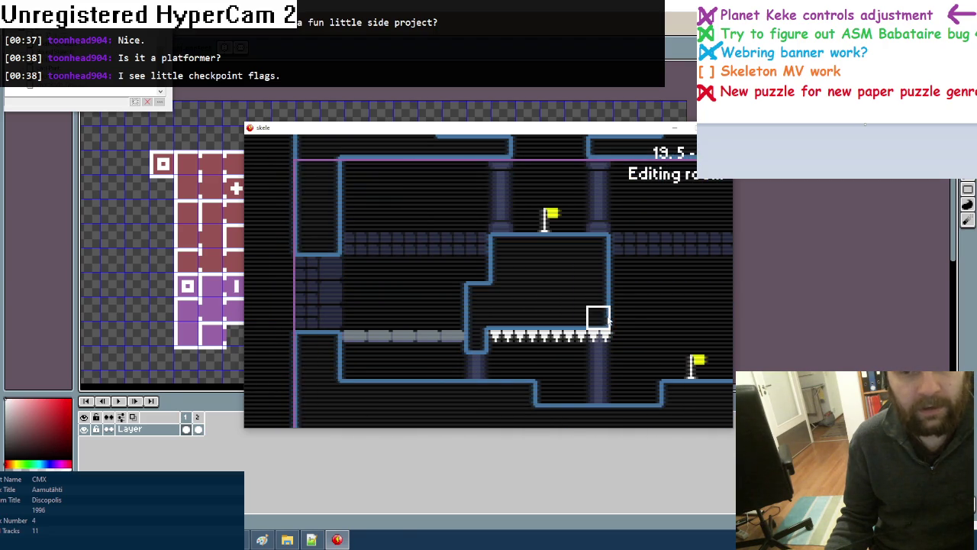
scroll(638, 321, "right", 3)
scroll(638, 320, "left", 3)
scroll(638, 320, "up", 3)
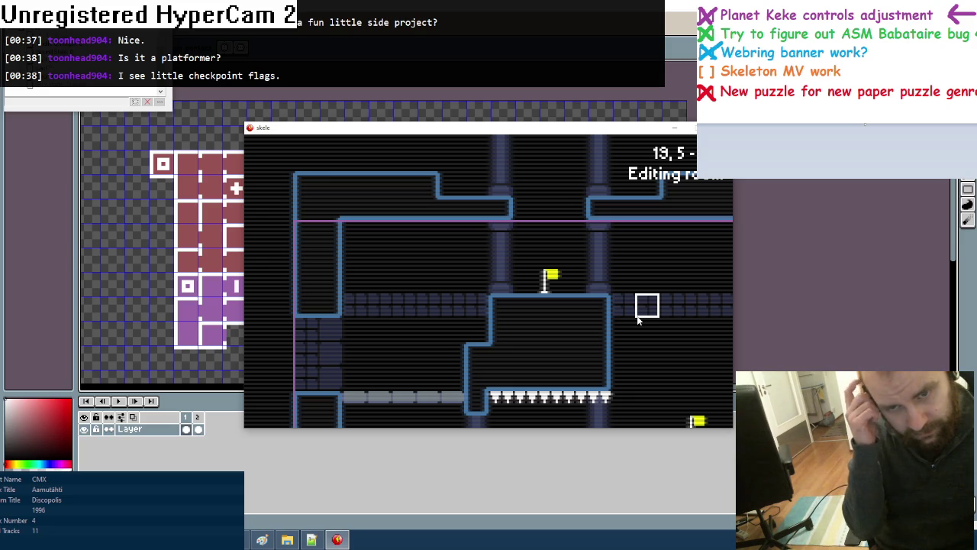
scroll(638, 320, "up", 3)
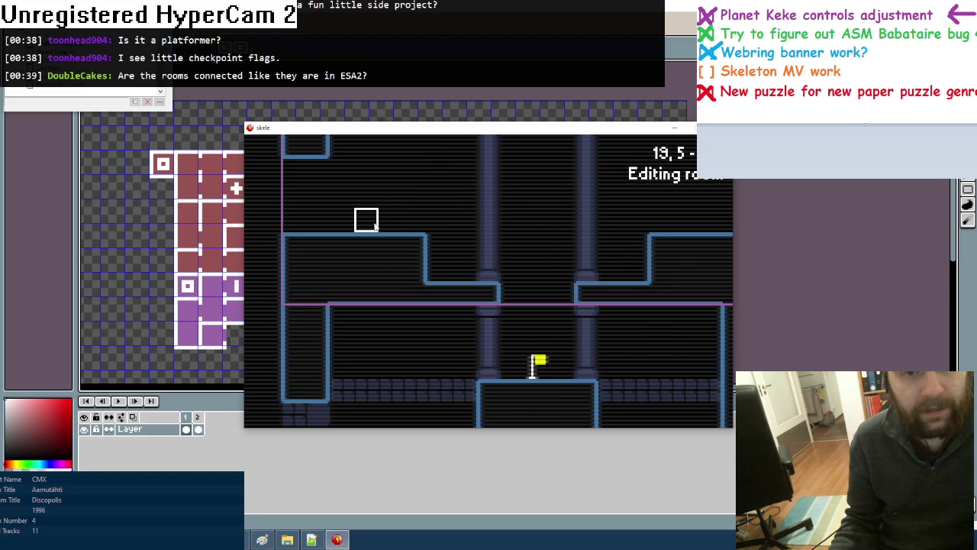
left_click(374, 222)
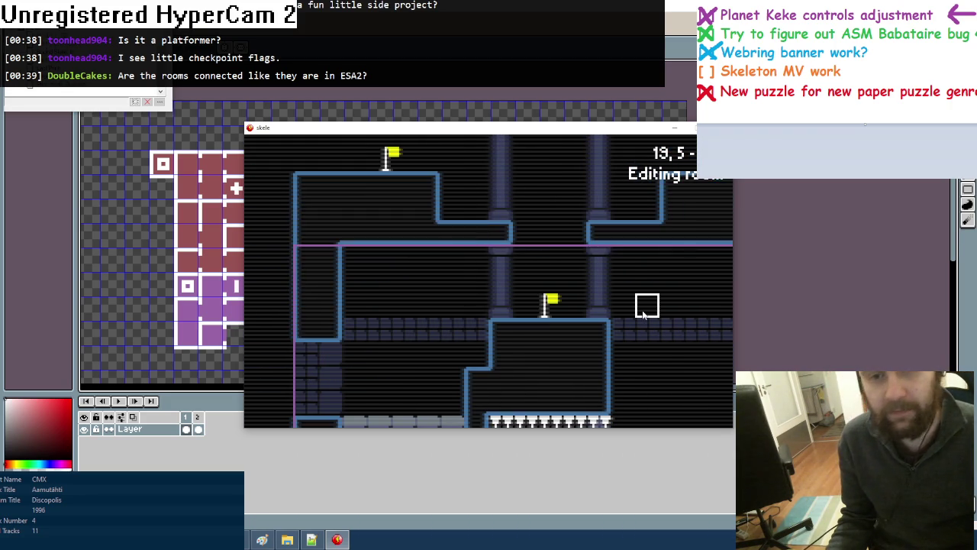
Step the editor view through neighbouring rooms to the one holding the skeleton
key("Down")
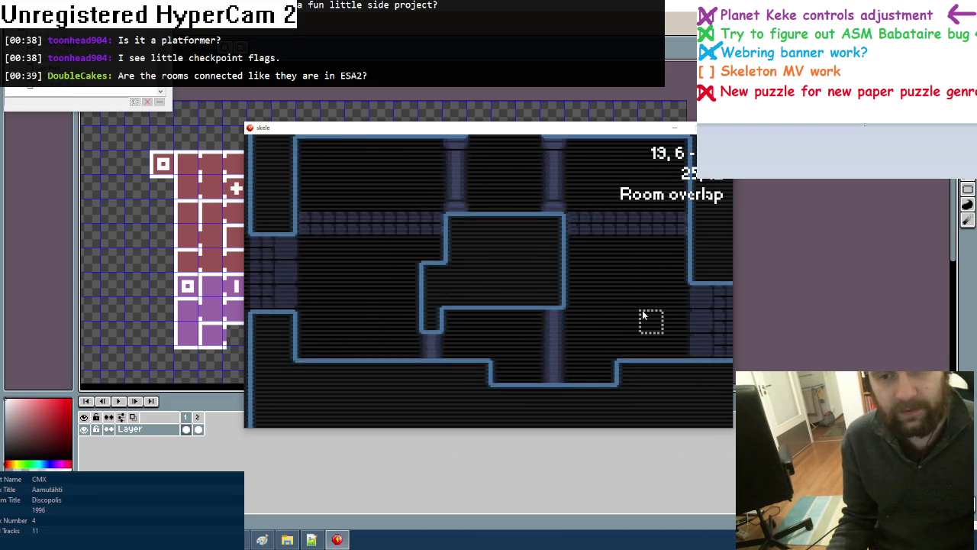
key("Right")
key("Down")
key("Right")
key("Left")
key("Up")
key("Left")
key("Left")
key("Left")
key("Right")
key("Right")
key("Right")
key("Down")
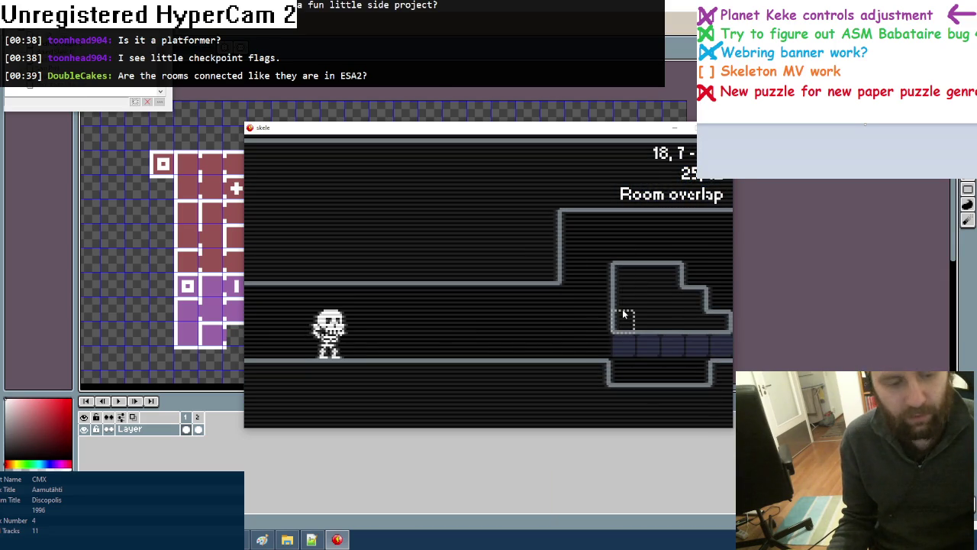
key("Escape")
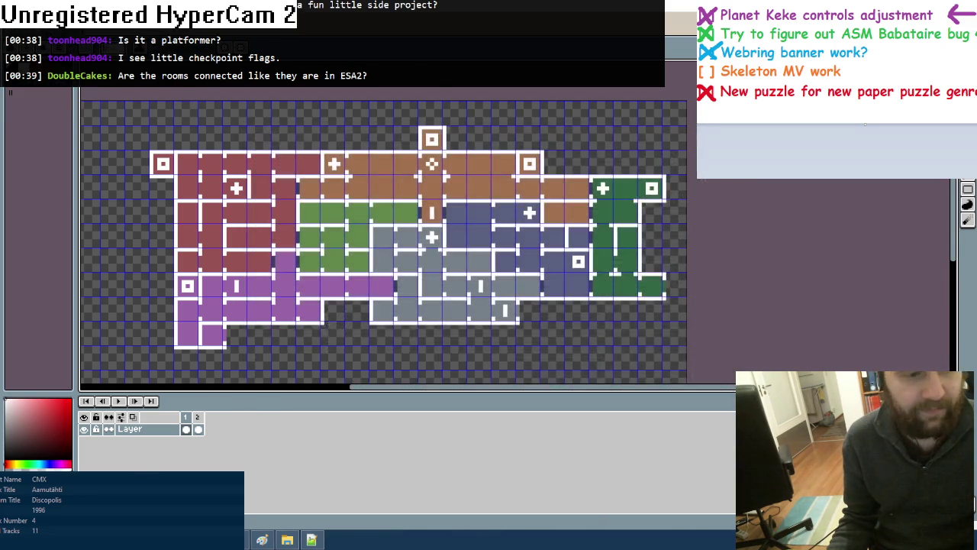
Playtest with F8, walking and jumping the skeleton past the checkpoint flag, then exit
key("F8")
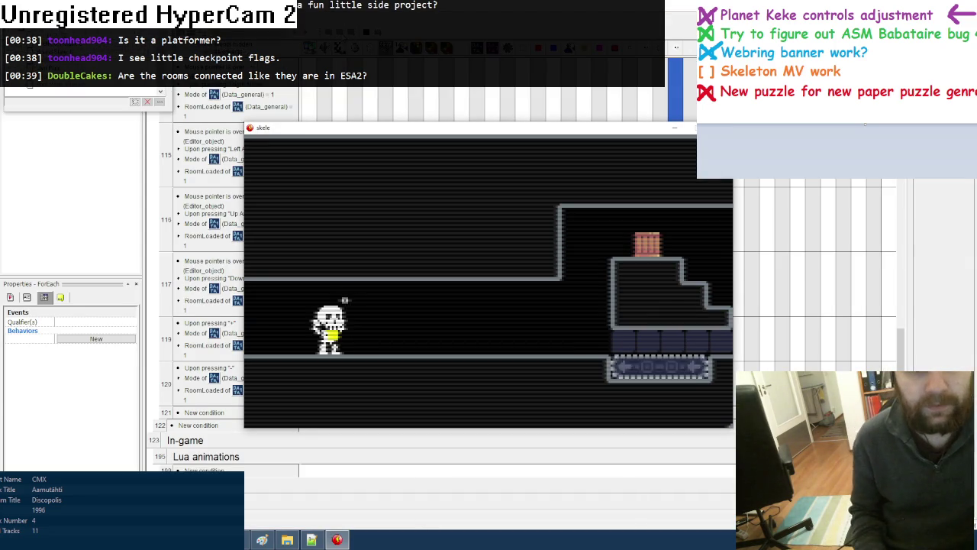
key("Left")
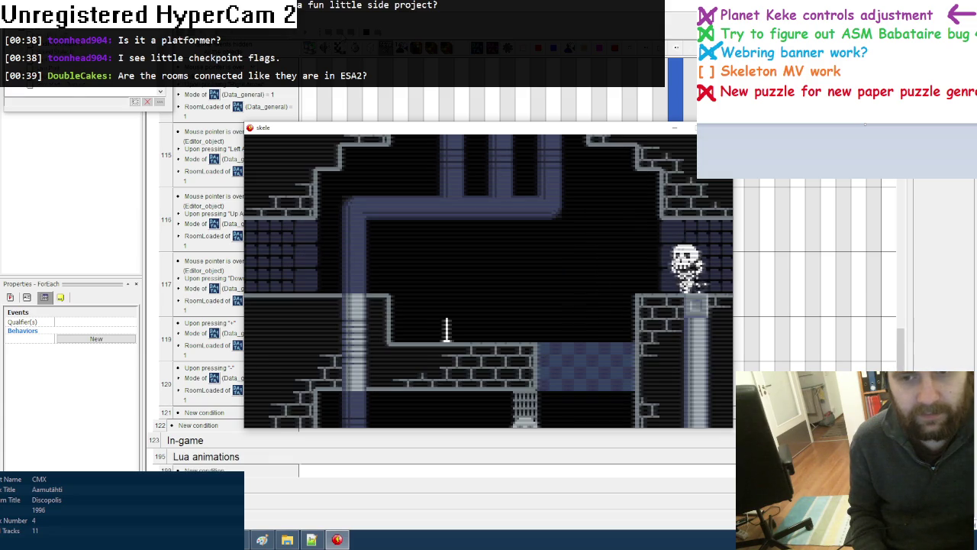
key("Left")
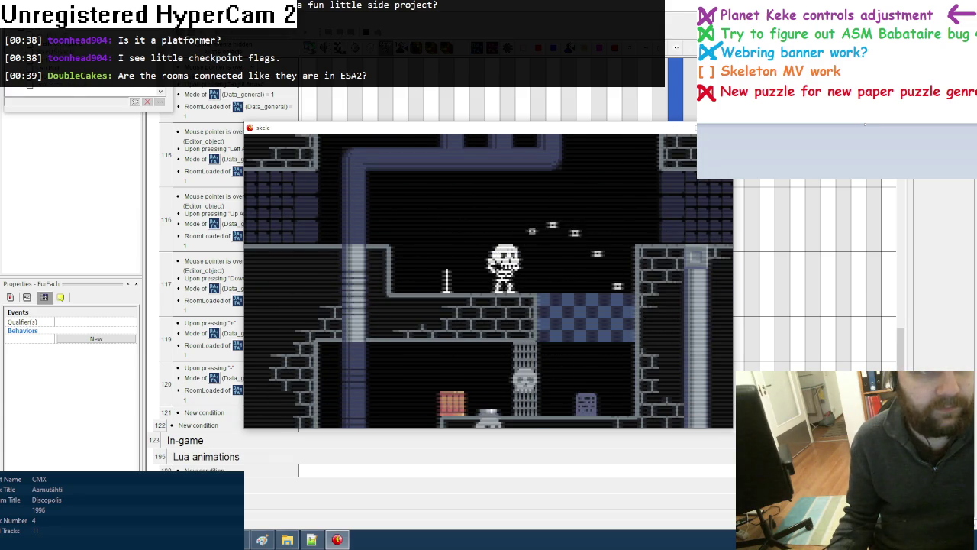
key("Up")
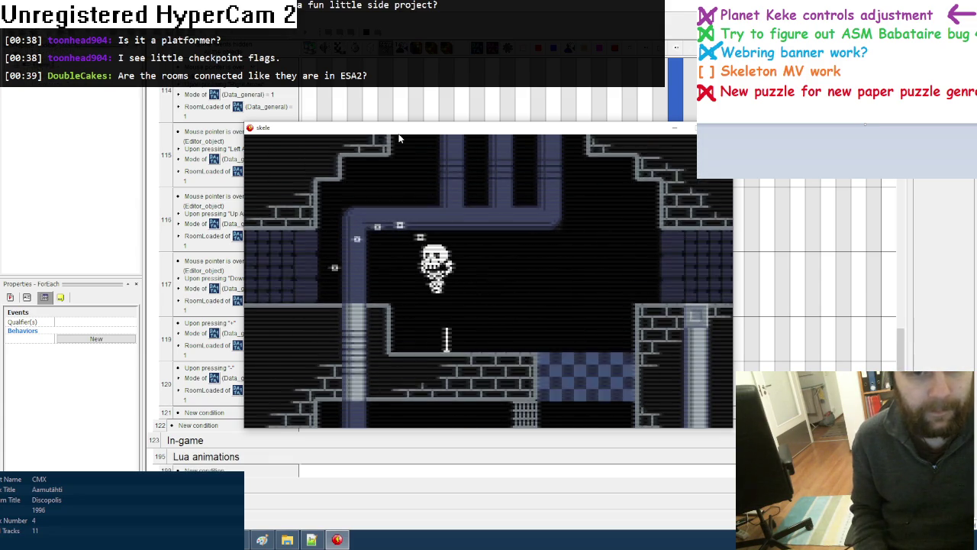
key("Up")
key("Left")
key("Escape")
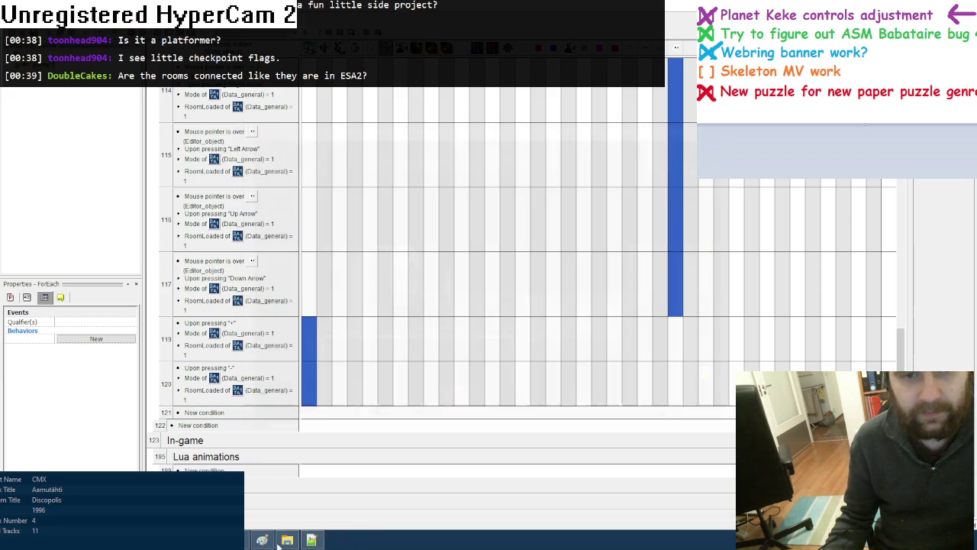
Narrow the event editor, collapse all groups, and expand the In-game and Animations groups
left_click_drag(721, 502, 666, 405)
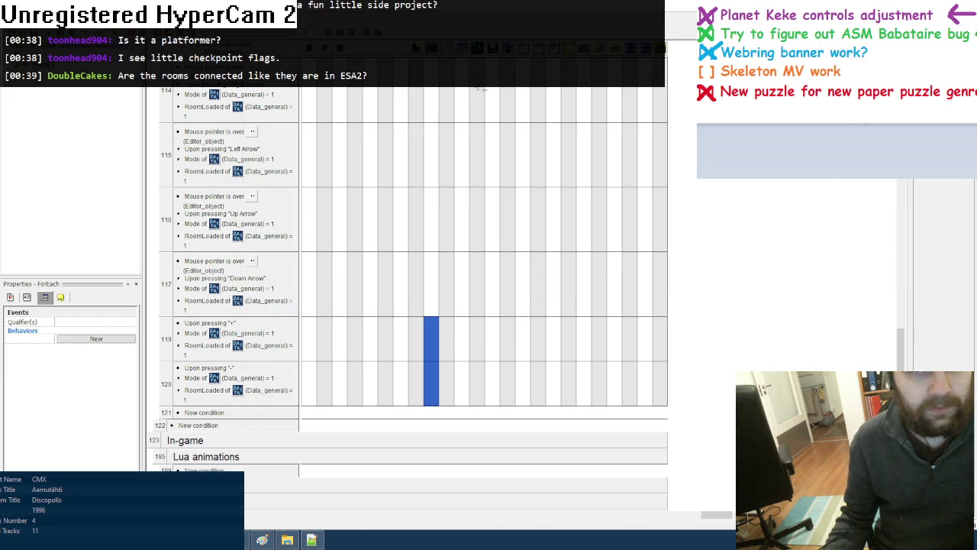
scroll(460, 336, "up", 3)
scroll(462, 343, "up", 3)
scroll(463, 343, "up", 3)
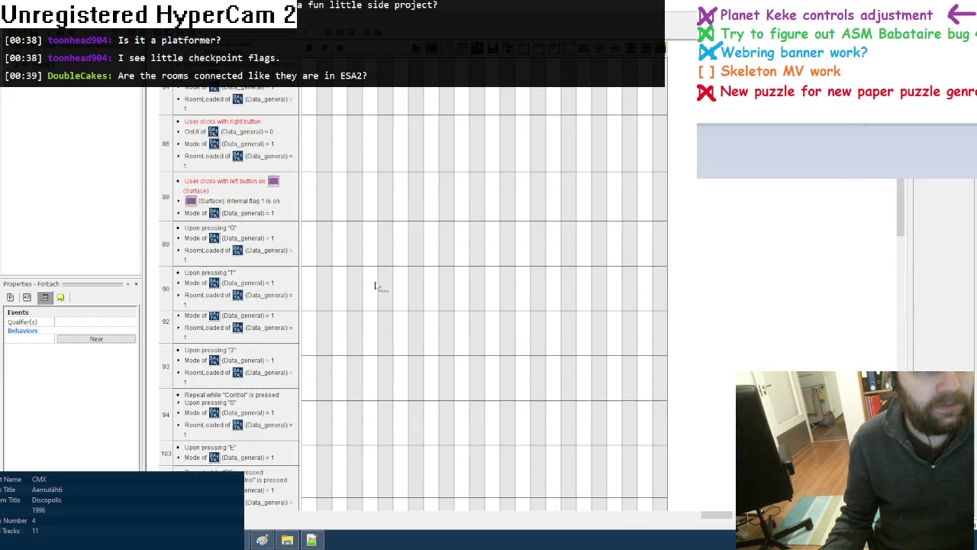
scroll(375, 286, "up", 3)
key("ctrl+minus")
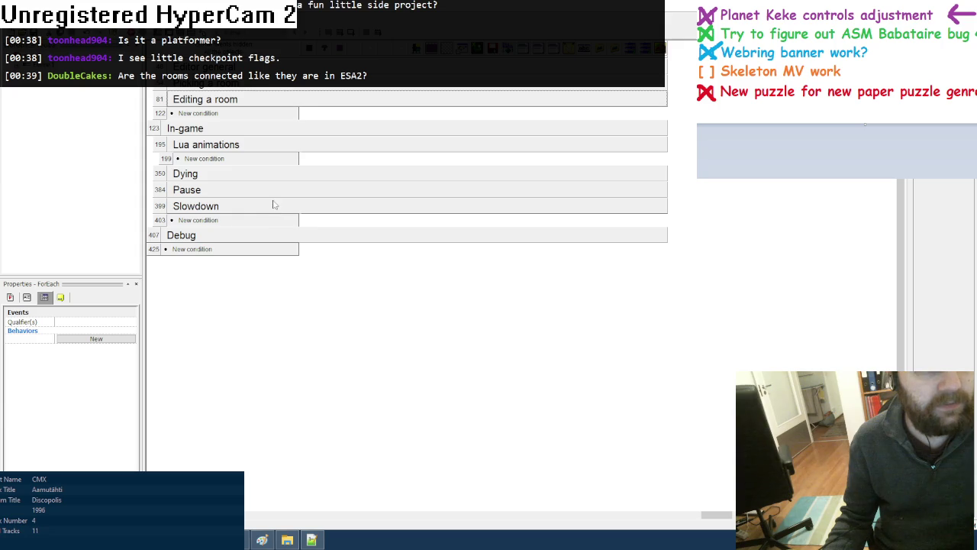
left_click(507, 48)
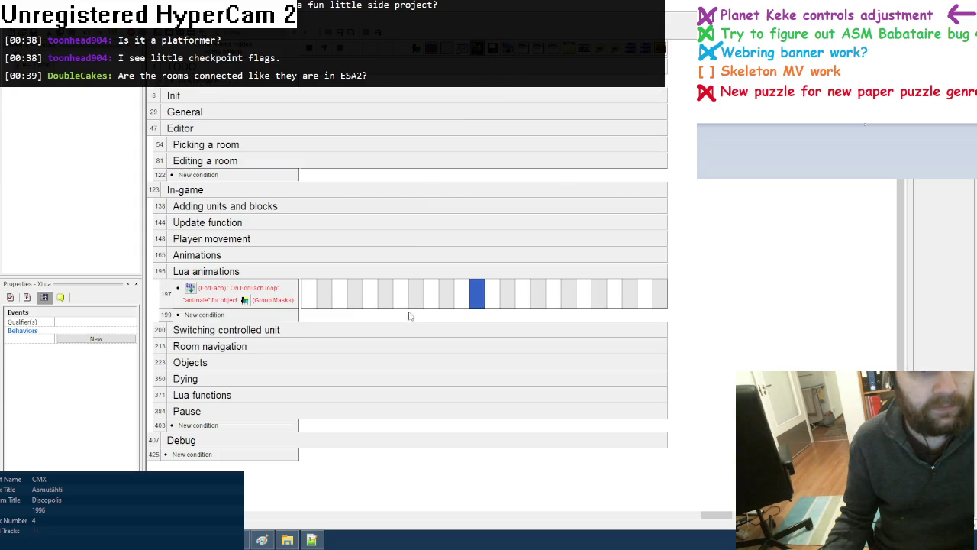
double_click(214, 258)
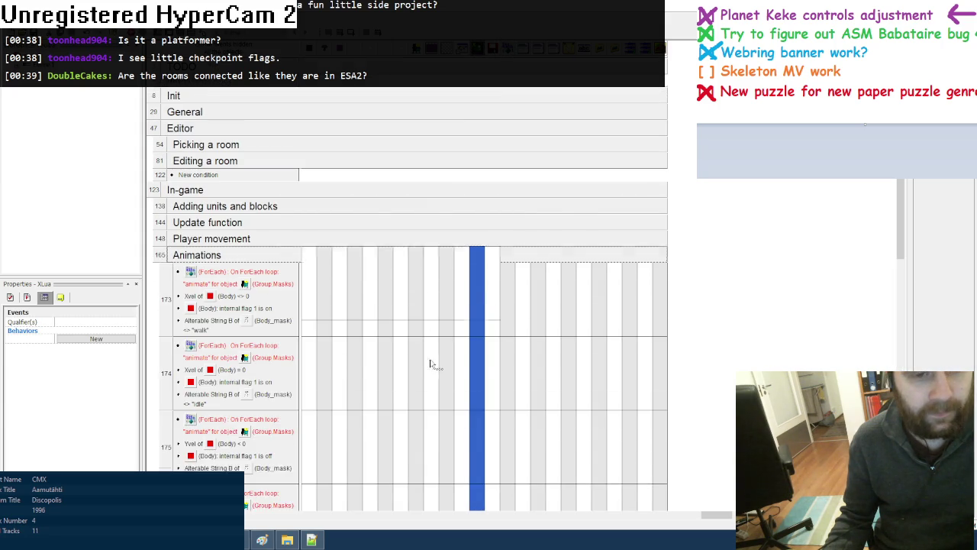
Change the Push Integer parameter of event 173's Xlua walk action and rerun with F8
scroll(436, 353, "down", 1)
right_click(474, 276)
mouse_move(529, 468)
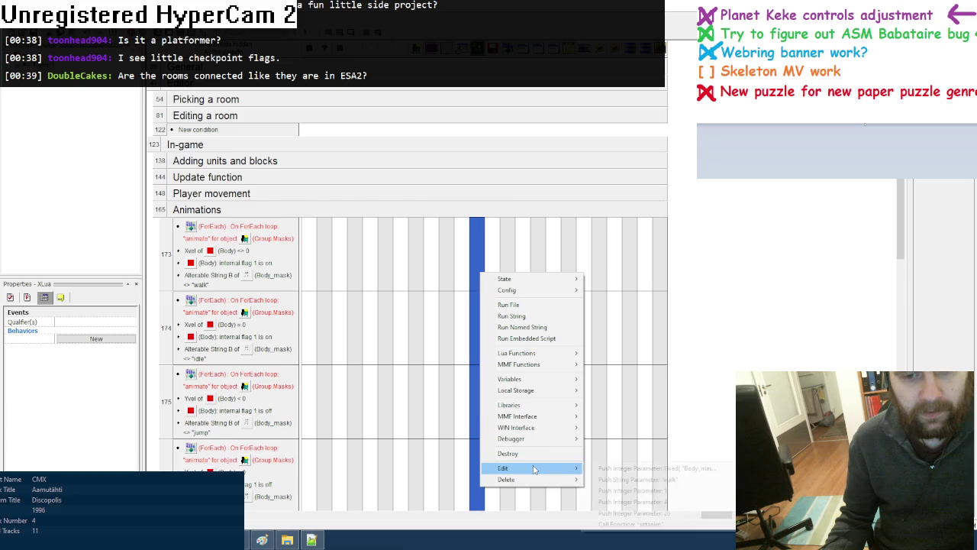
left_click(660, 513)
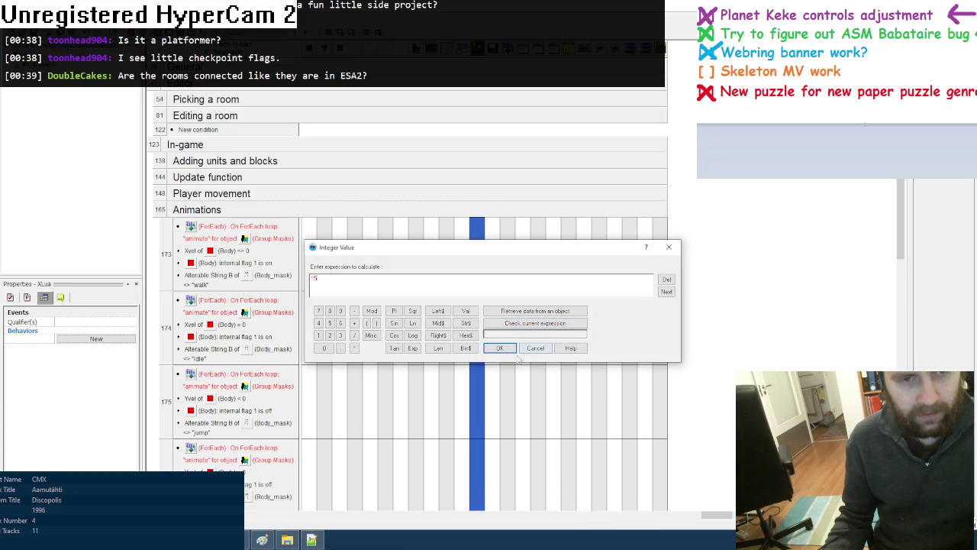
left_click(499, 350)
key("F8")
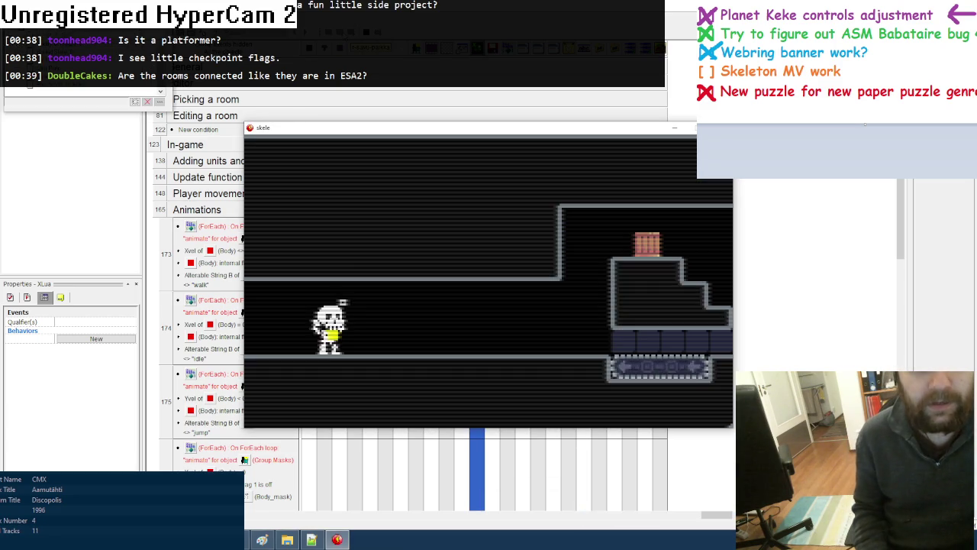
Walk the skeleton left through several rooms, jumping ledges and the green checkpoint
key("Left")
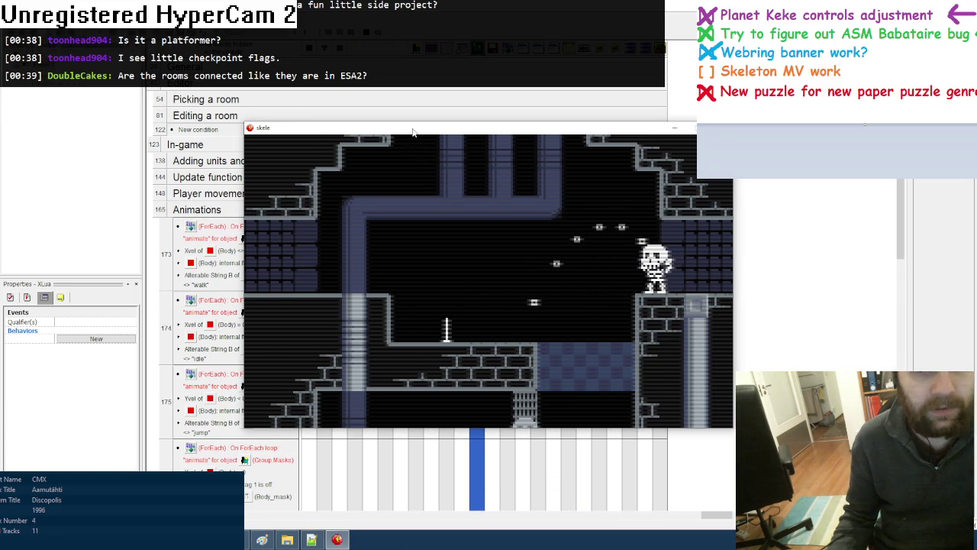
key("Left")
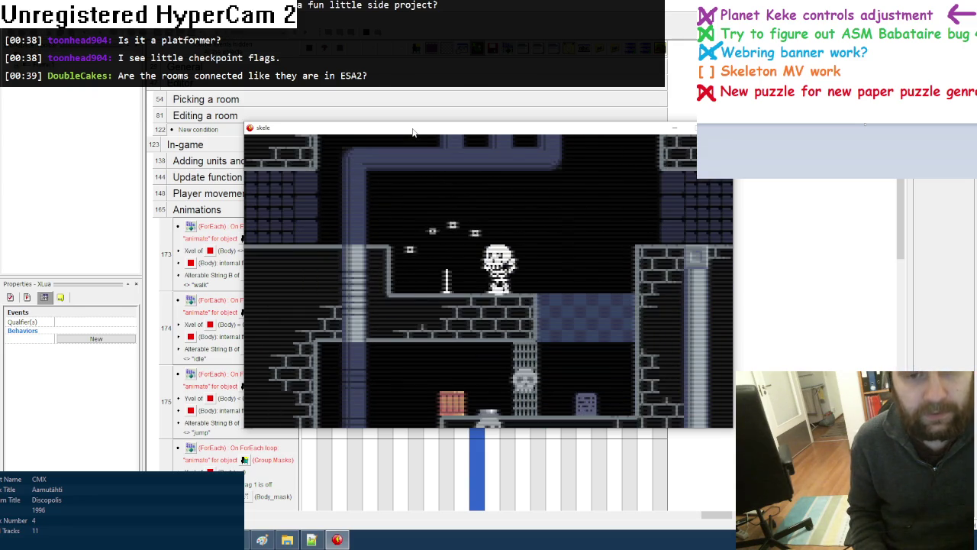
key("Left")
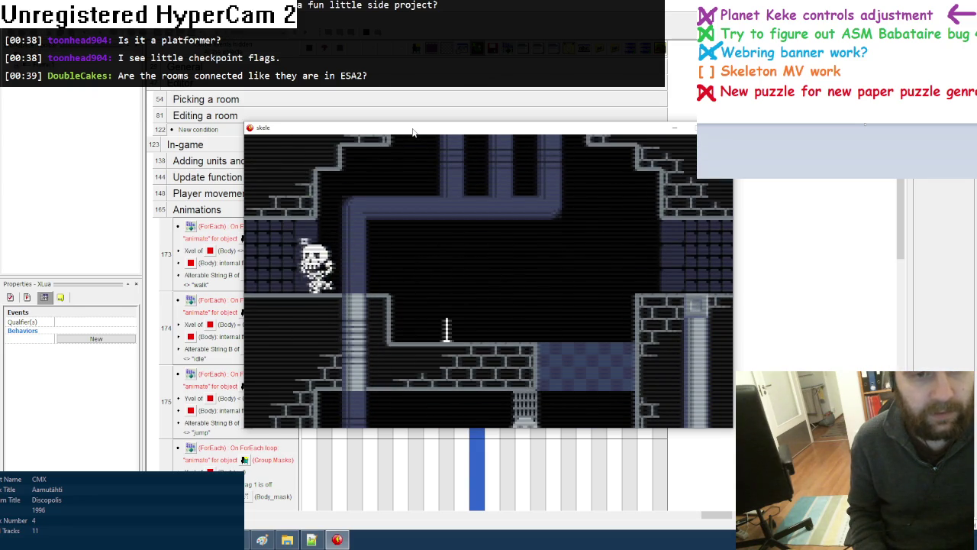
key("Left")
key("Left")
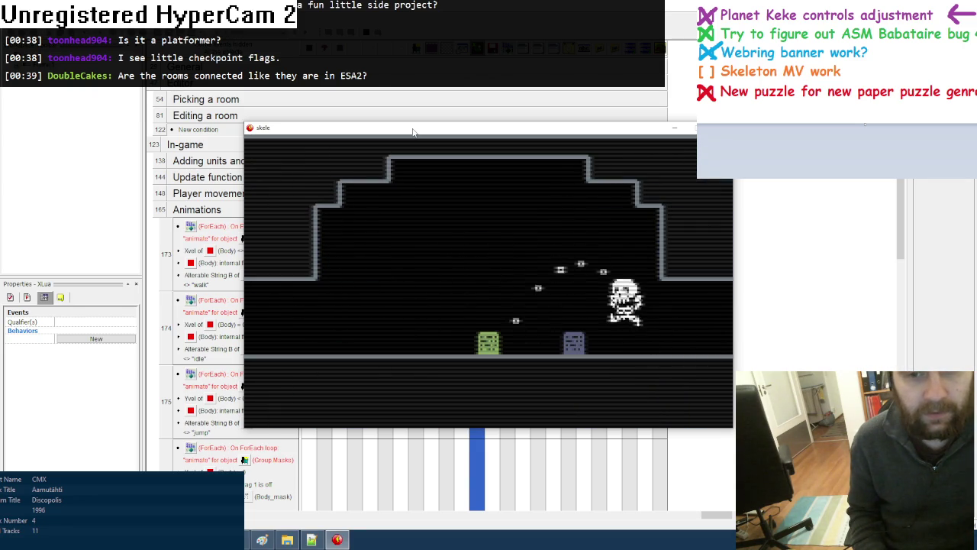
key("Right")
key("Left")
key("Left")
key("Left")
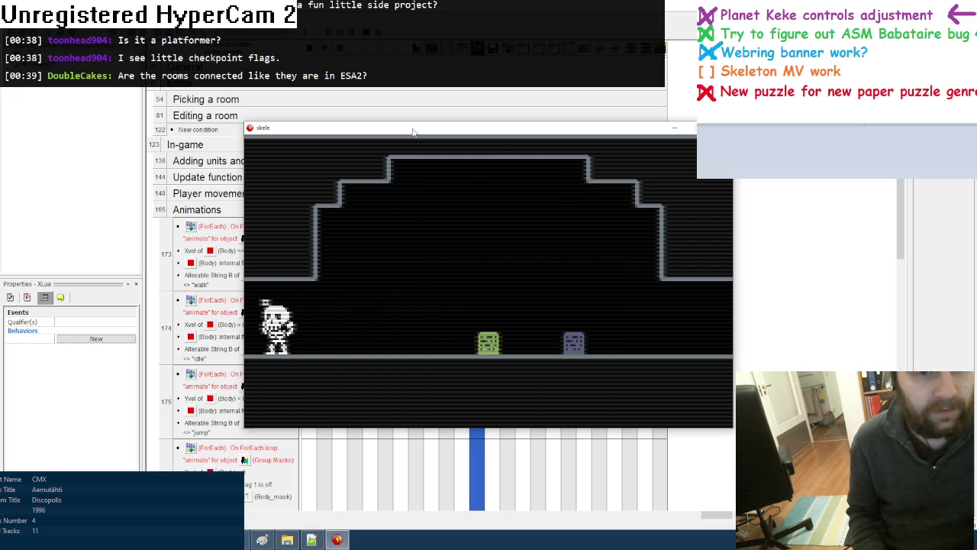
key("Right")
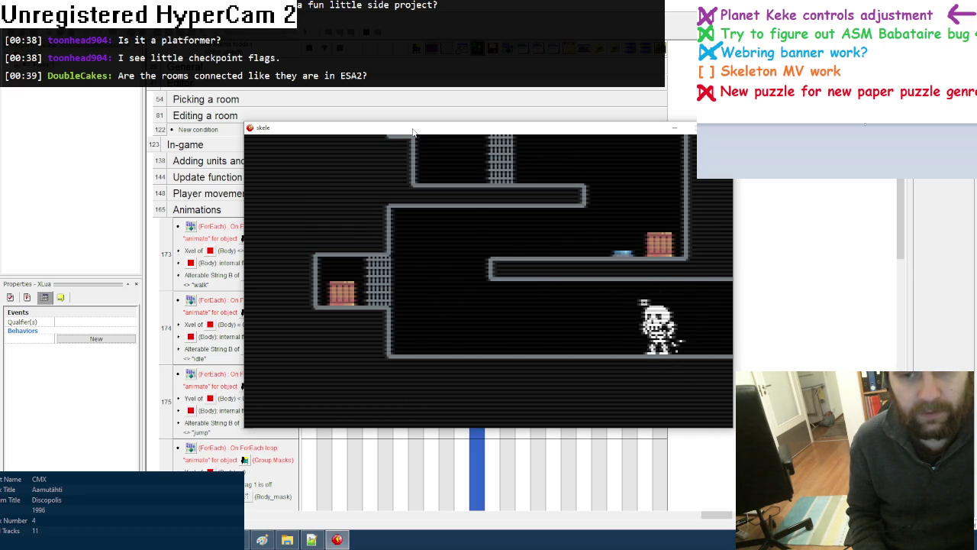
key("Left")
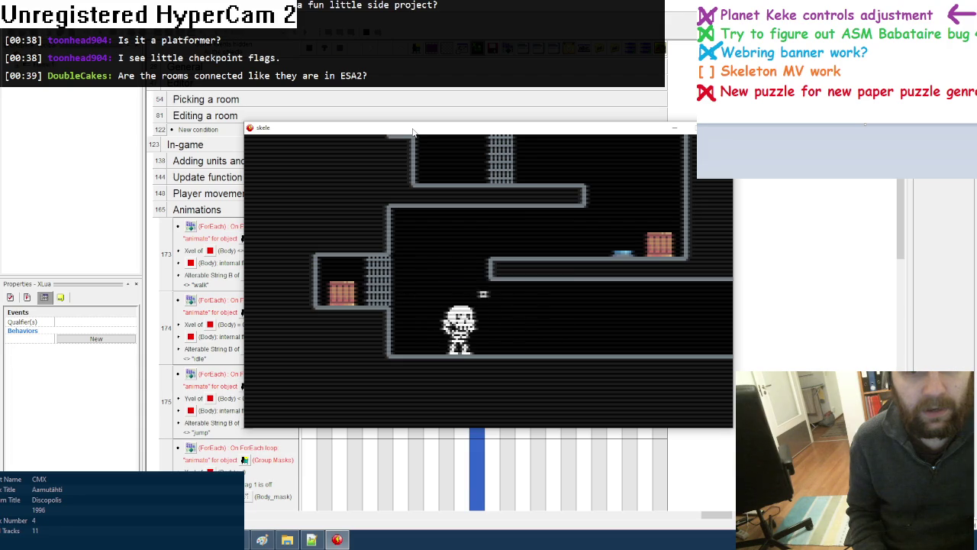
key("Left")
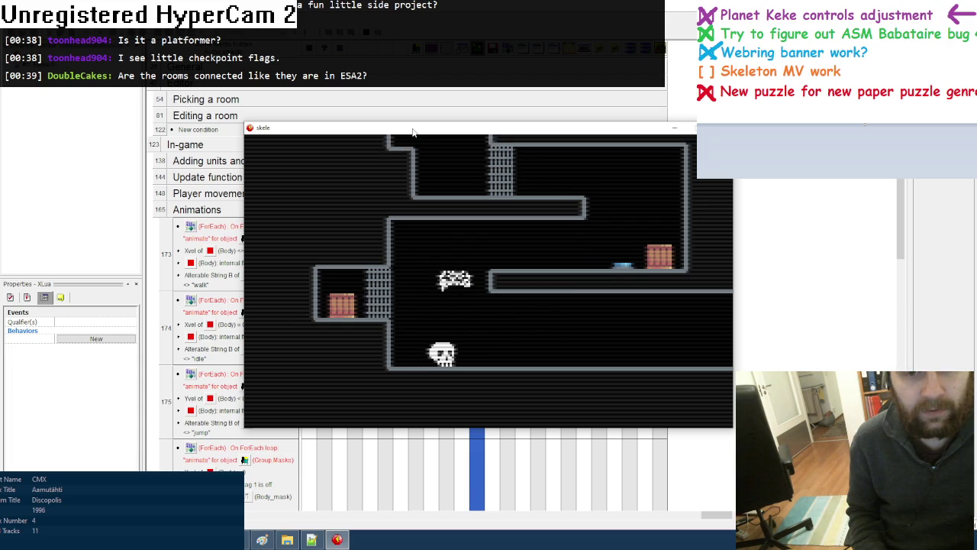
Jump the detached skull onto the ledge, then have the body pick up the crate
key("Up")
key("Right")
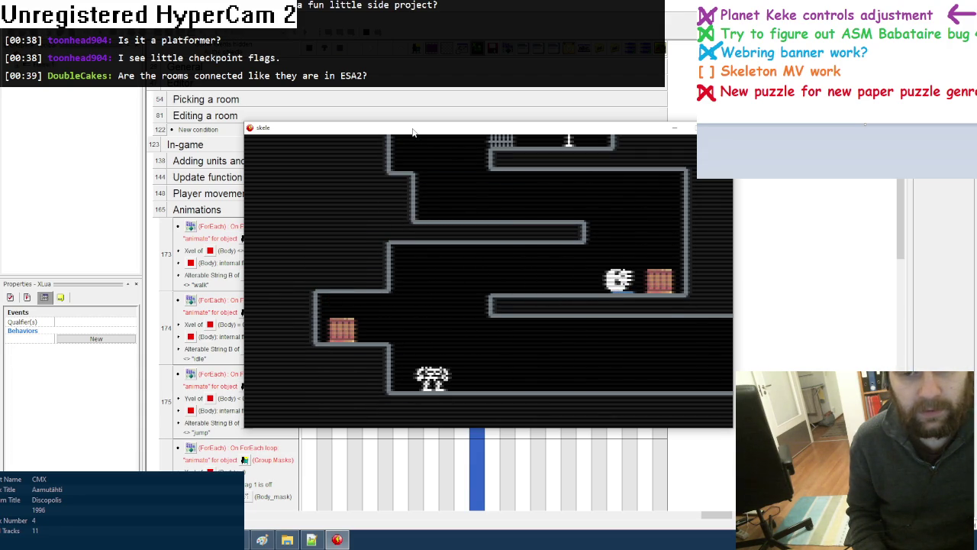
key("Left")
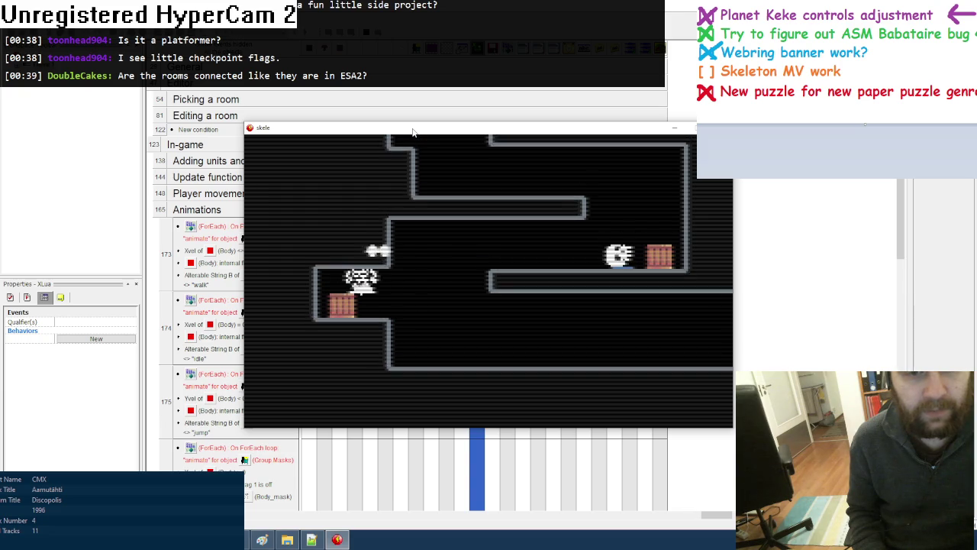
key("Right")
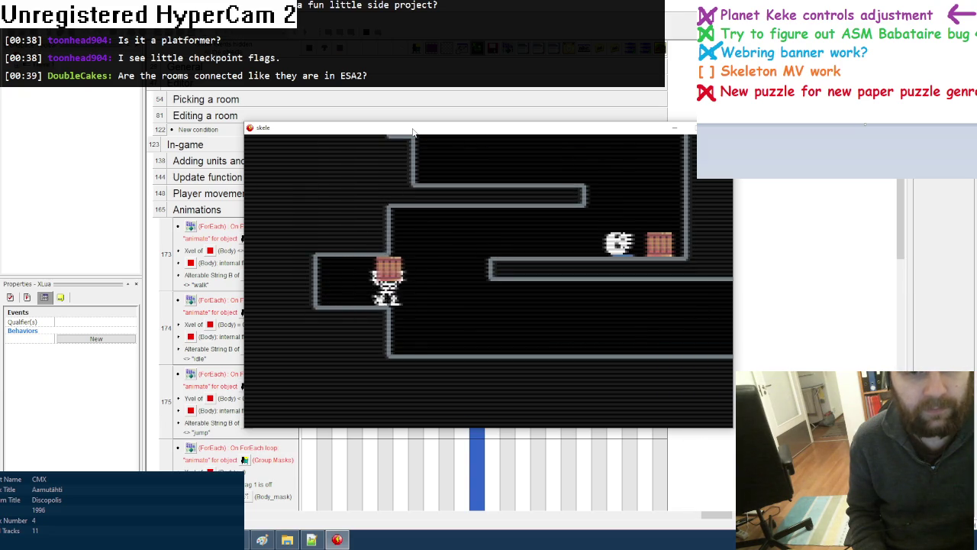